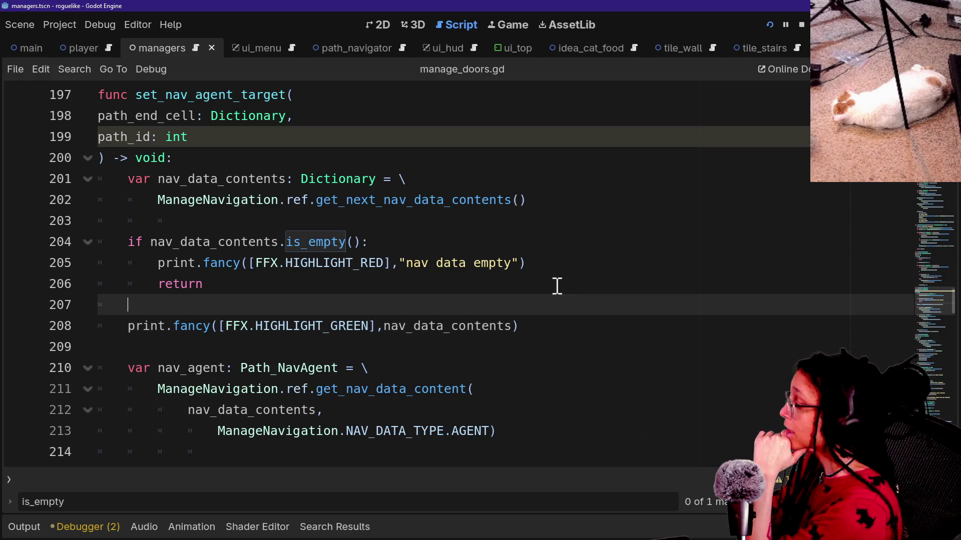
Remove the stray indentation on blank line 203 below get_next_nav_data_contents()
{"action": "left_click", "coordinate": [555, 262]}
{"action": "left_click", "coordinate": [485, 86]}
{"action": "left_click", "coordinate": [430, 179]}
{"action": "left_click", "coordinate": [440, 280]}
{"action": "left_click", "coordinate": [440, 261]}
{"action": "left_click", "coordinate": [455, 160]}
{"action": "left_click_drag", "start_coordinate": [435, 220], "coordinate": [413, 187]}
{"action": "left_click", "coordinate": [443, 241]}
{"action": "left_click", "coordinate": [462, 222]}
{"action": "key", "text": "BackSpace"}
{"action": "key", "text": "BackSpace"}
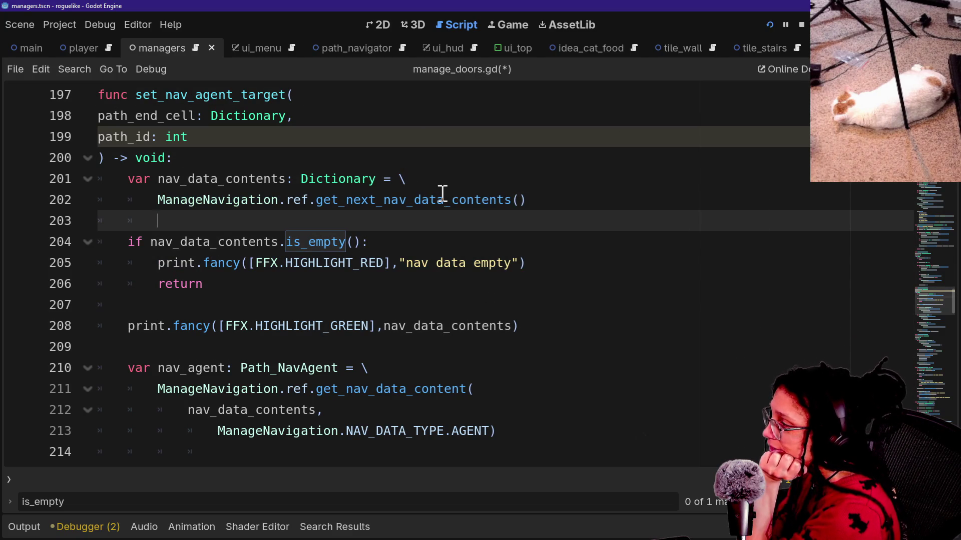
Add the #TODO: OMG WHY DOES THIS WORK LMAO comment after line 202 and save
{"action": "left_click", "coordinate": [520, 331]}
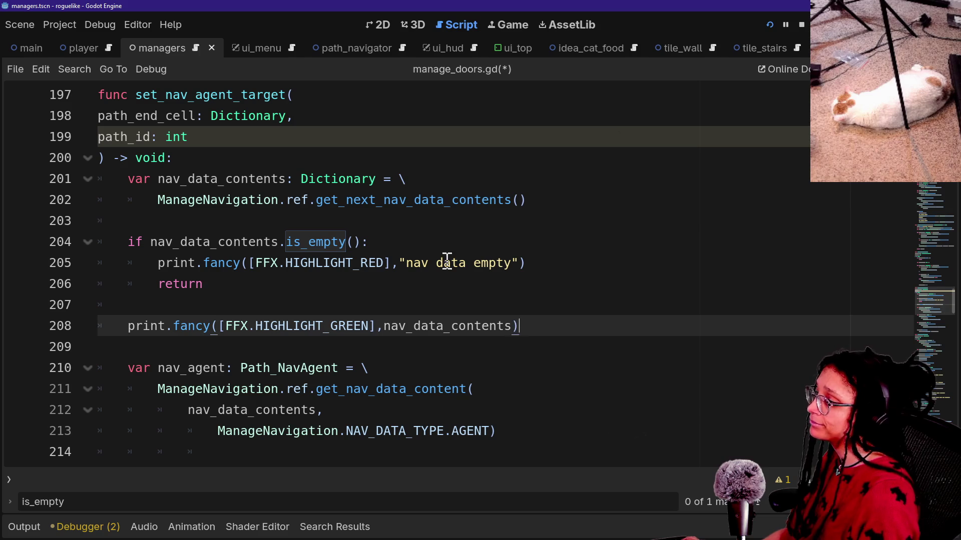
{"action": "left_click", "coordinate": [413, 265]}
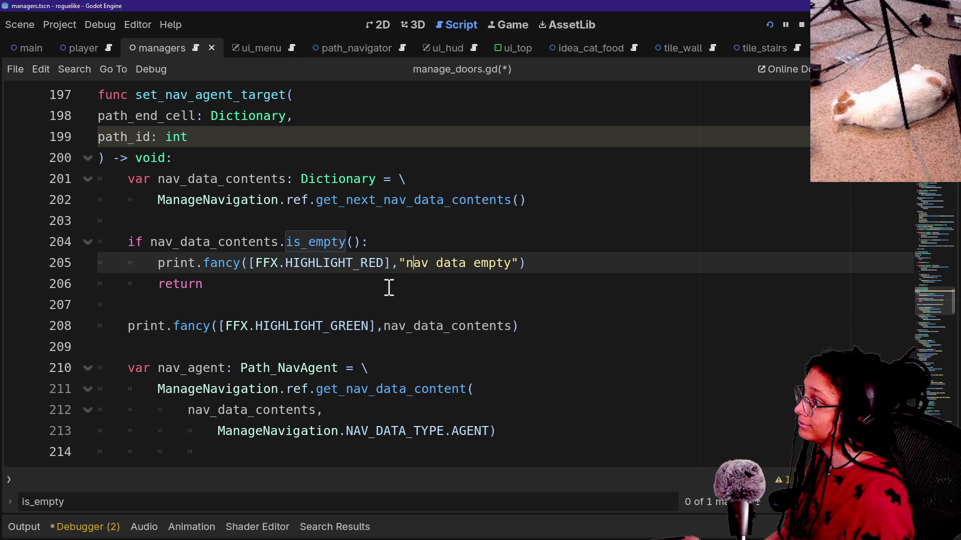
{"action": "scroll", "coordinate": [395, 284], "scroll_direction": "down", "scroll_amount": 2}
{"action": "left_click", "coordinate": [395, 284]}
{"action": "scroll", "coordinate": [454, 207], "scroll_direction": "up", "scroll_amount": 2}
{"action": "left_click", "coordinate": [522, 202]}
{"action": "key", "text": "Return"}
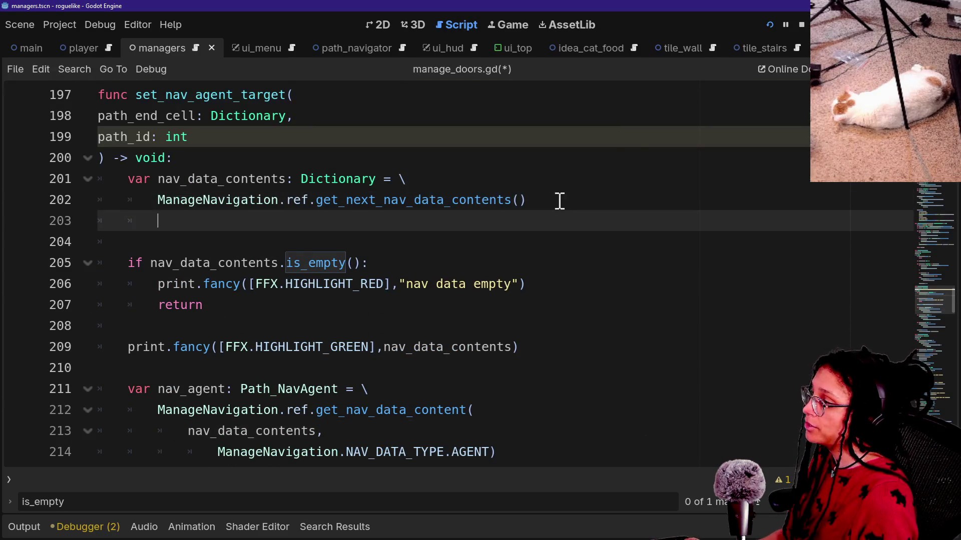
{"action": "left_click", "coordinate": [558, 200]}
{"action": "type", "text": "#TODO: OMG WHY DOES THIS WORK LMAO"}
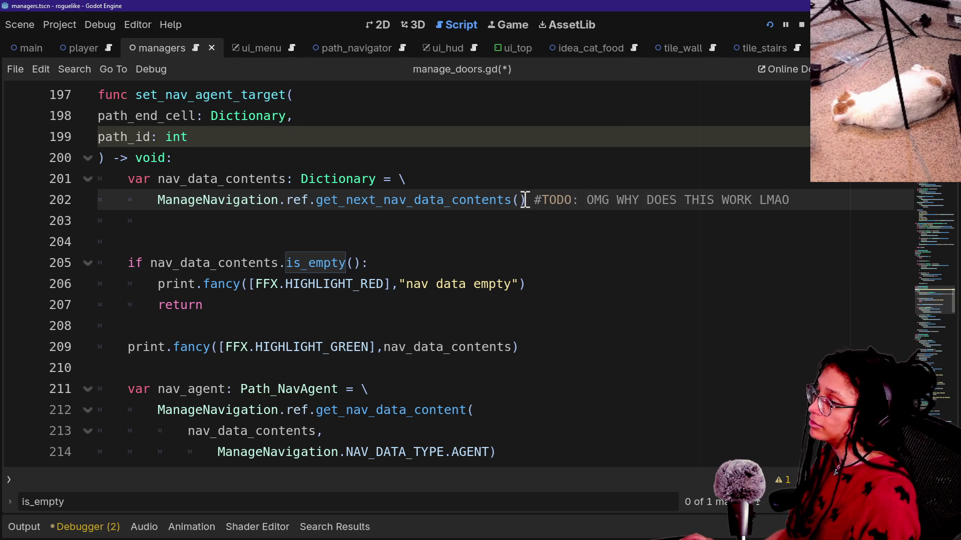
{"action": "key", "text": "ctrl+s"}
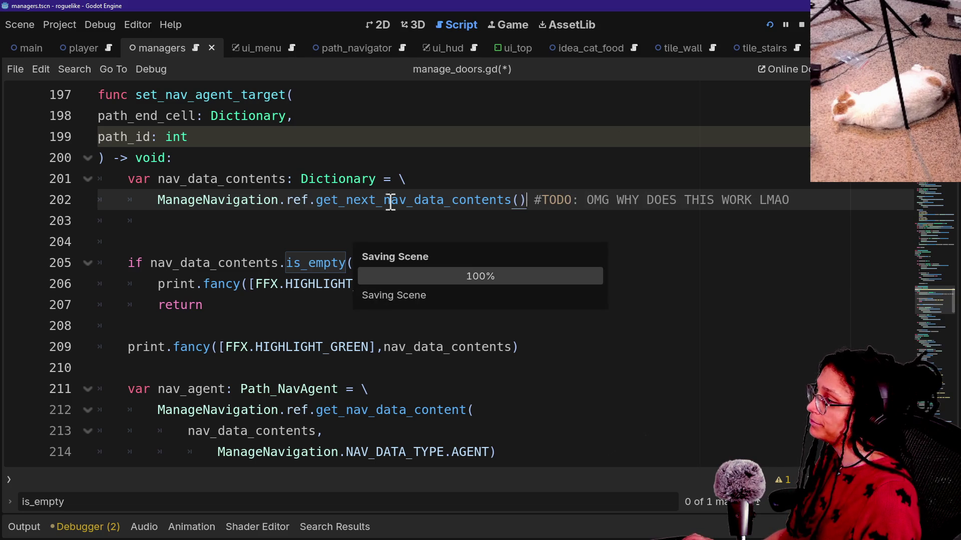
Delete the path_id parameter, then restore it with undo and save manage_doors.gd
{"action": "left_click_drag", "start_coordinate": [213, 144], "coordinate": [369, 120]}
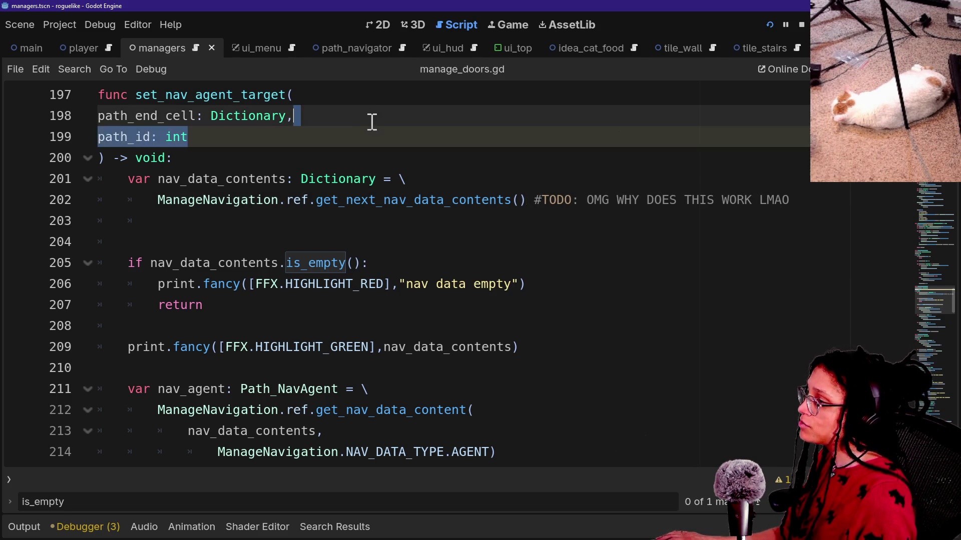
{"action": "key", "text": "BackSpace"}
{"action": "left_click", "coordinate": [214, 140]}
{"action": "scroll", "coordinate": [251, 150], "scroll_direction": "up", "scroll_amount": 2}
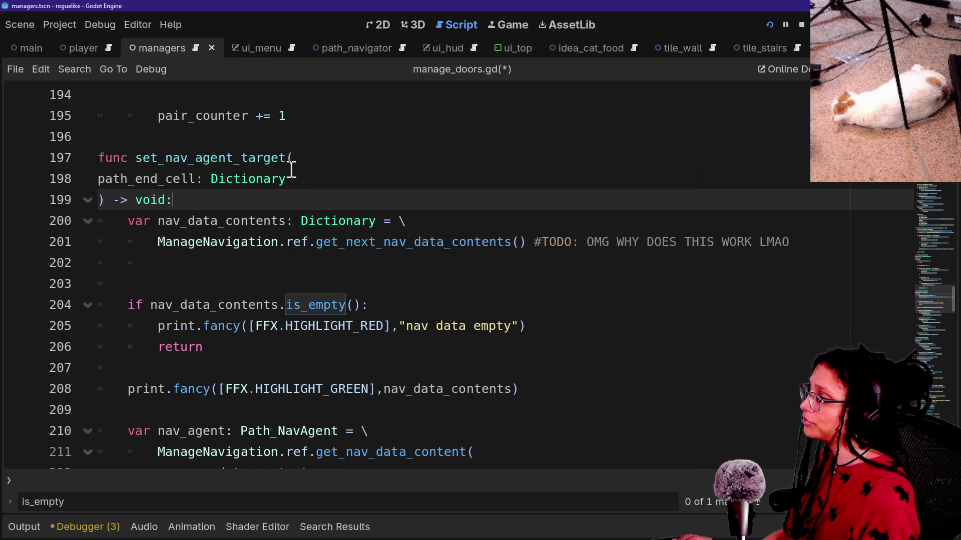
{"action": "left_click", "coordinate": [286, 173]}
{"action": "key", "text": "ctrl+s"}
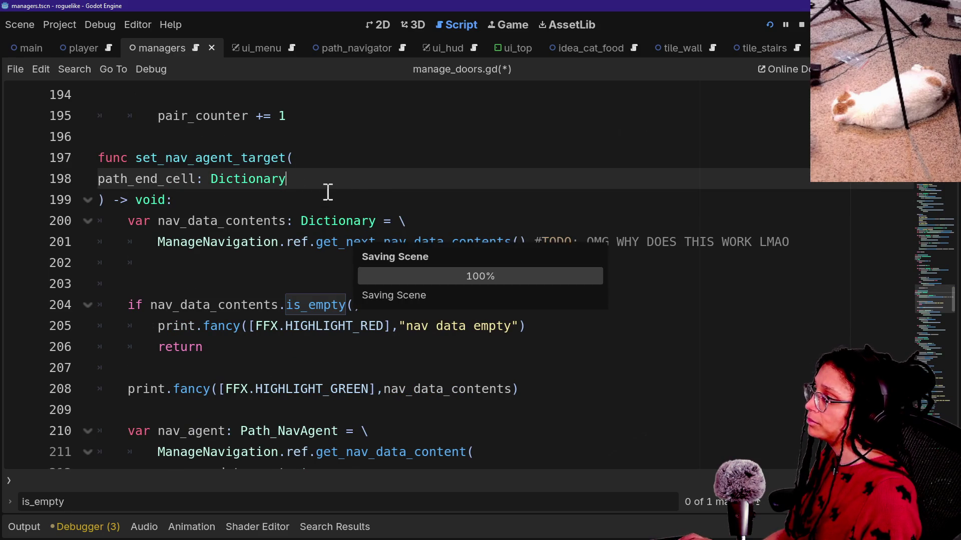
{"action": "key", "text": "ctrl+z"}
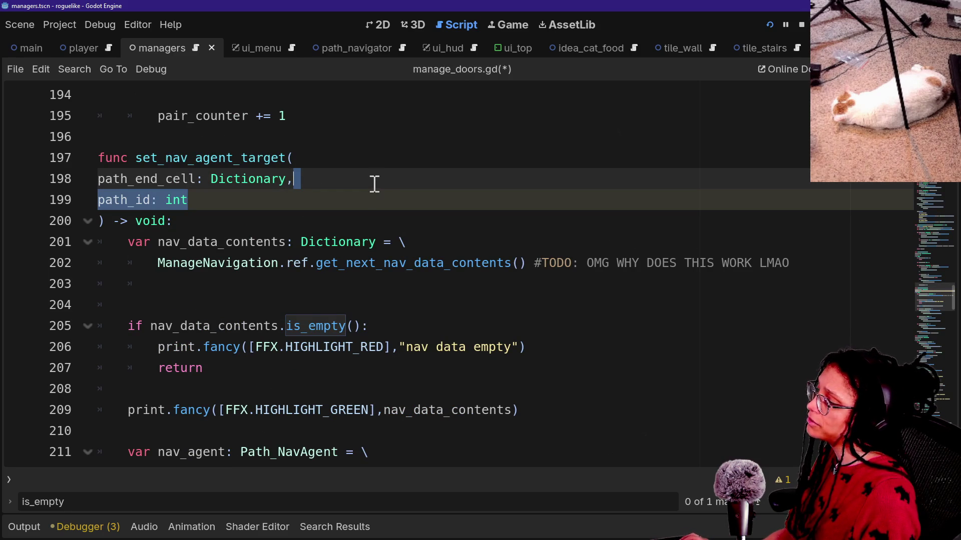
{"action": "left_click", "coordinate": [326, 173]}
{"action": "key", "text": "ctrl+s"}
Switch to GitHub Desktop with the cursor in the commit summary field
{"action": "key", "text": "ctrl+alt+o"}
{"action": "key", "text": "Escape"}
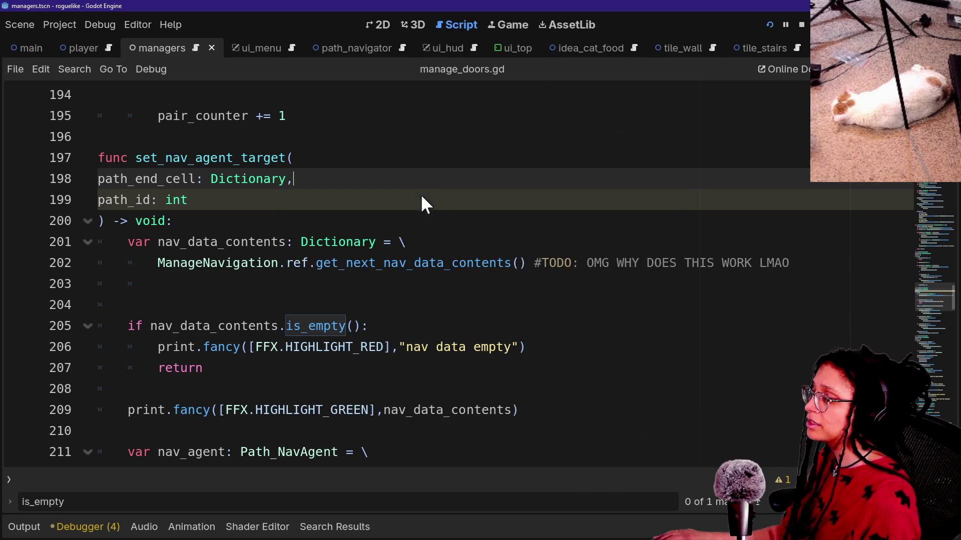
{"action": "key", "text": "alt+Tab"}
{"action": "left_click", "coordinate": [106, 376]}
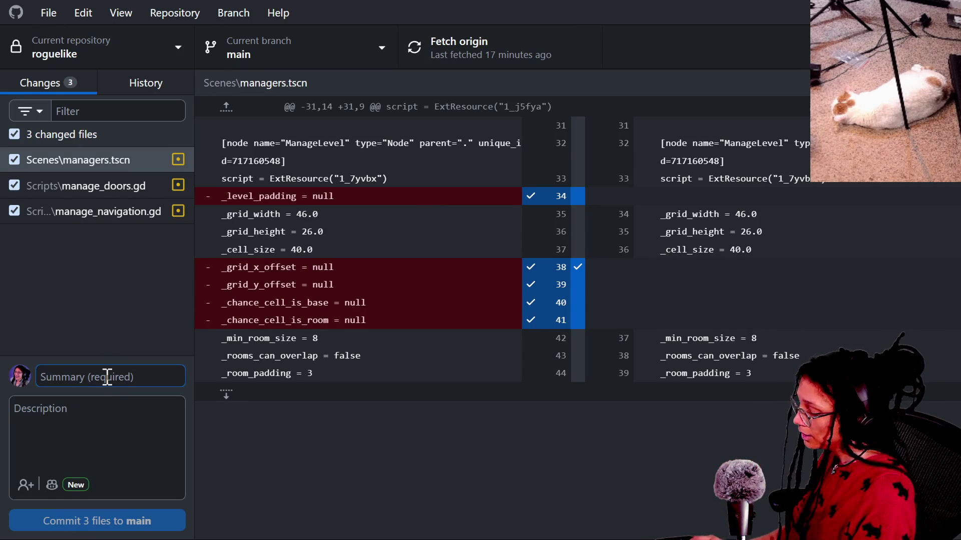
Write the commit summary 'color_id as path_id made useless in a good way'
{"action": "type", "text": "the"}
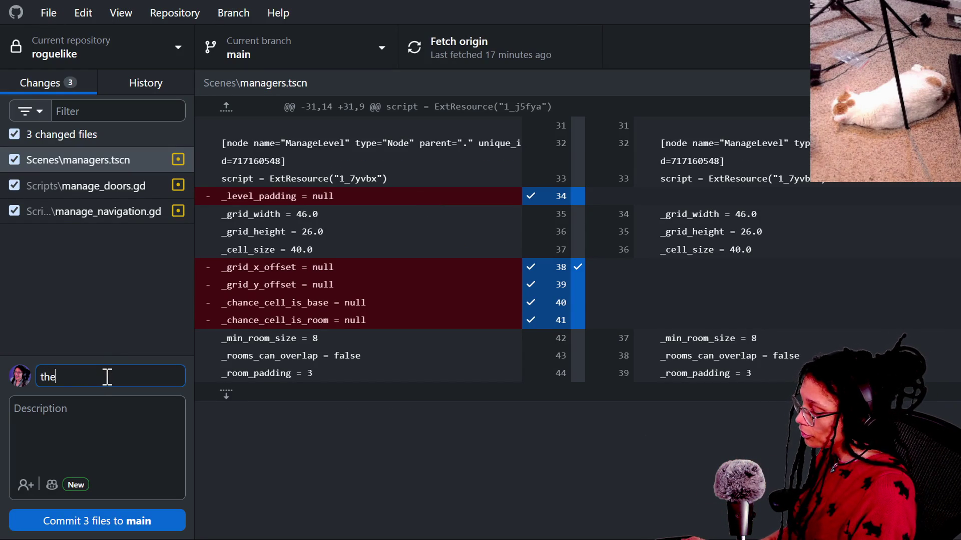
{"action": "type", "text": "color_id as paht"}
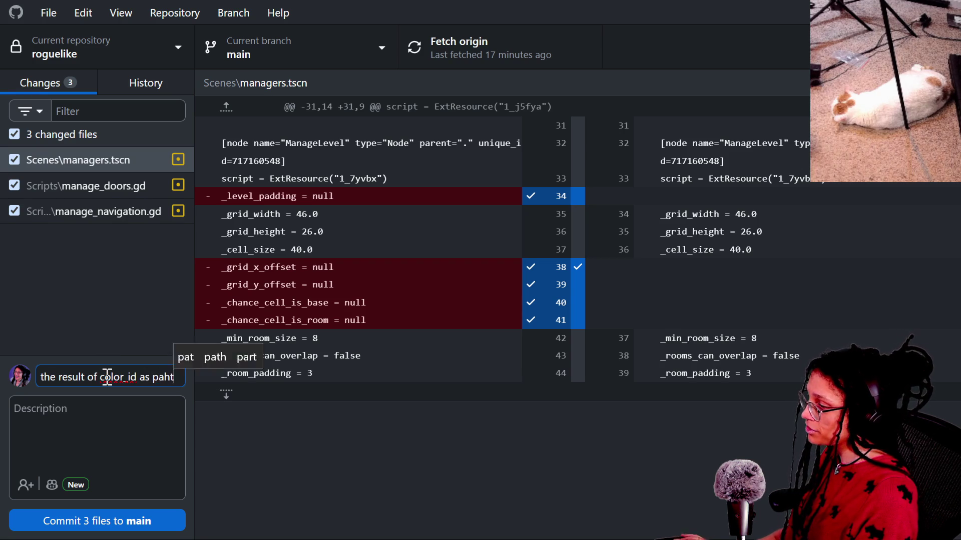
{"action": "key", "text": "BackSpace"}
{"action": "type", "text": "id has been made useless ina"}
{"action": "key", "text": "BackSpace"}
{"action": "type", "text": "a good way"}
Commit the three files to main and push to origin
{"action": "left_click", "coordinate": [123, 520]}
{"action": "left_click", "coordinate": [756, 253]}
{"action": "key", "text": "alt+Tab"}
Reopen manage_doors.gd via Quick Open and scroll to _connect_two_doors, then switch to stream chat
{"action": "left_click", "coordinate": [261, 242]}
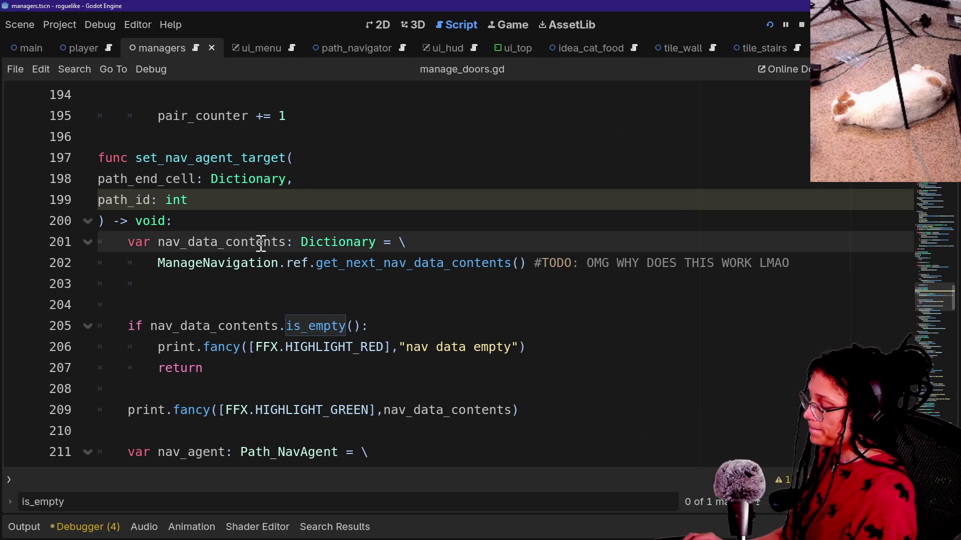
{"action": "key", "text": "ctrl+alt+o"}
{"action": "key", "text": "Down"}
{"action": "key", "text": "Return"}
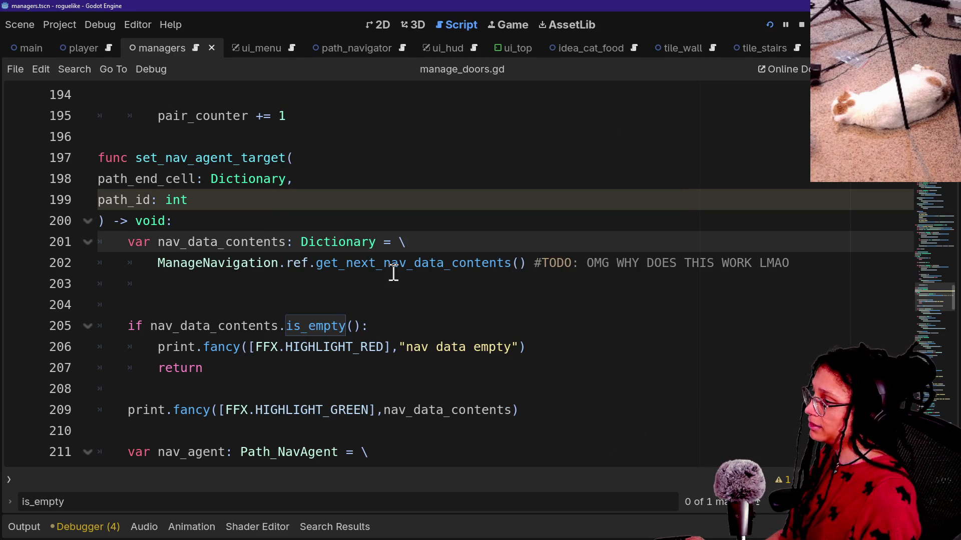
{"action": "left_click", "coordinate": [535, 230]}
{"action": "scroll", "coordinate": [278, 229], "scroll_direction": "up", "scroll_amount": 20}
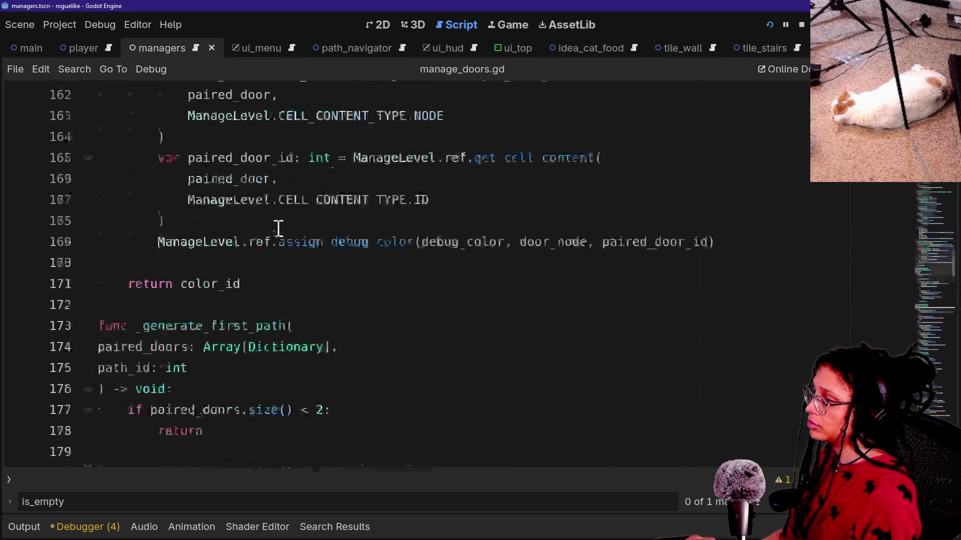
{"action": "scroll", "coordinate": [278, 228], "scroll_direction": "up", "scroll_amount": 12}
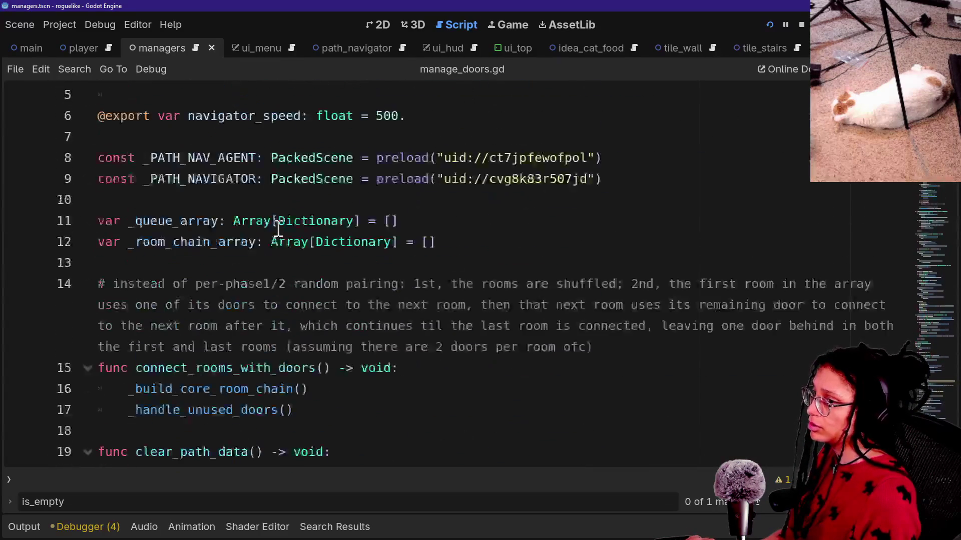
{"action": "scroll", "coordinate": [278, 228], "scroll_direction": "down", "scroll_amount": 6}
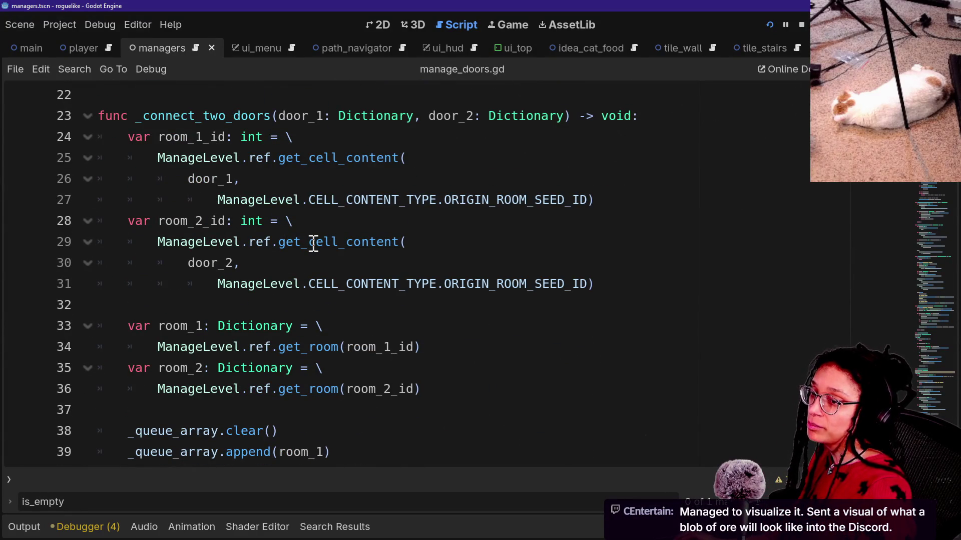
{"action": "key", "text": "alt+Tab"}
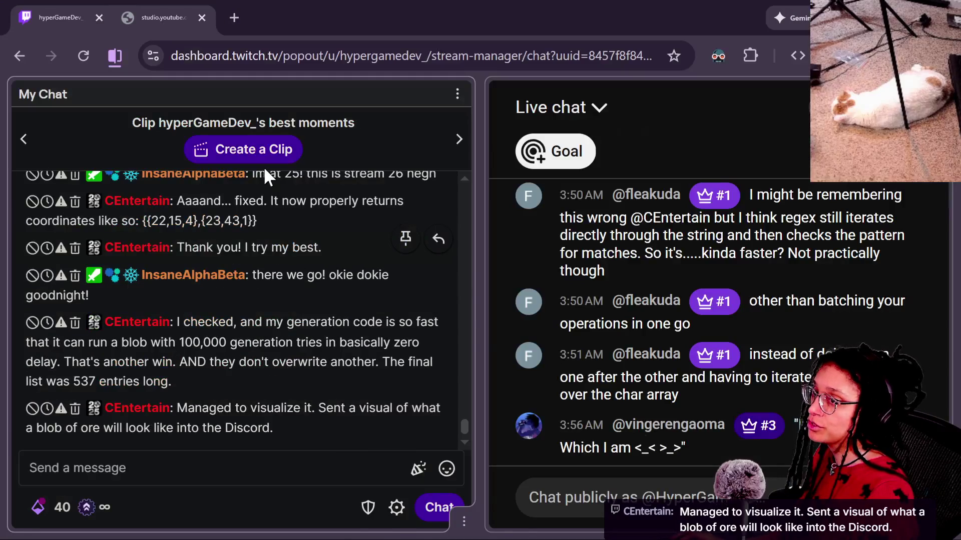
Open the game dev Discord server's #general channel in a new browser tab
{"action": "key", "text": "alt+Tab"}
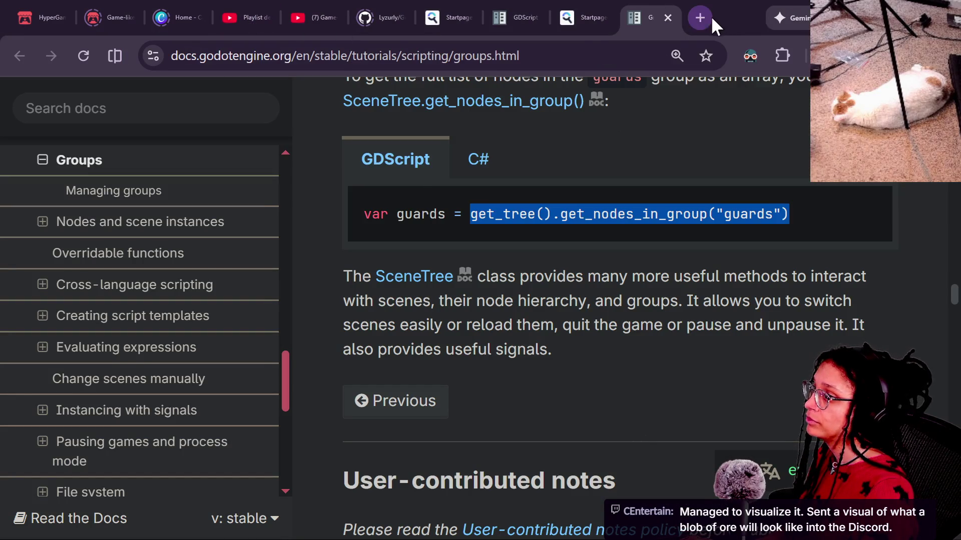
{"action": "left_click", "coordinate": [700, 18]}
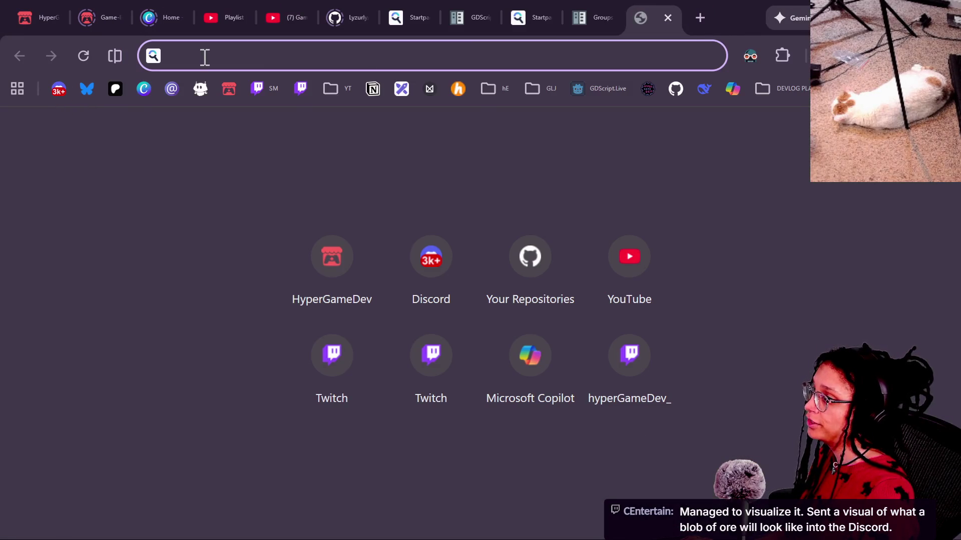
{"action": "left_click", "coordinate": [58, 89]}
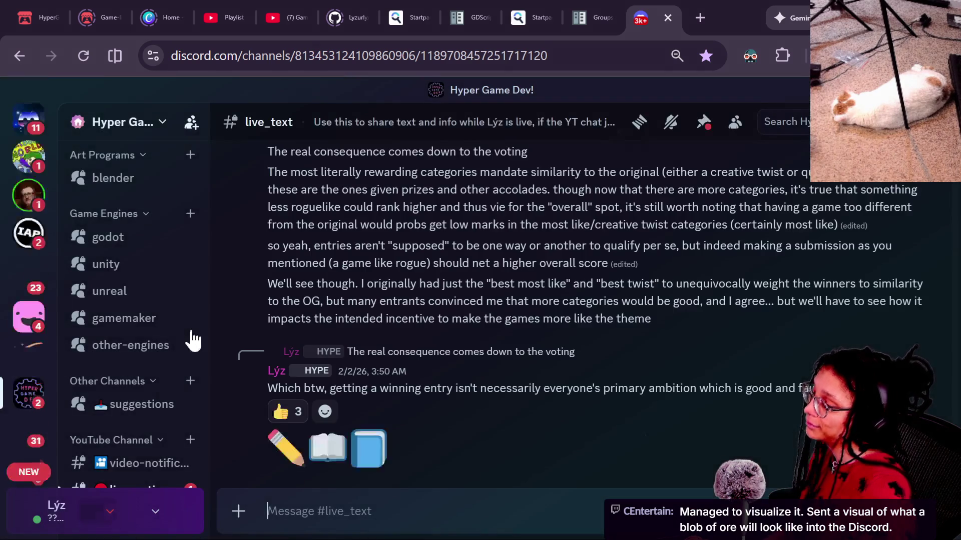
{"action": "scroll", "coordinate": [187, 344], "scroll_direction": "up", "scroll_amount": 5}
{"action": "scroll", "coordinate": [187, 343], "scroll_direction": "down", "scroll_amount": 8}
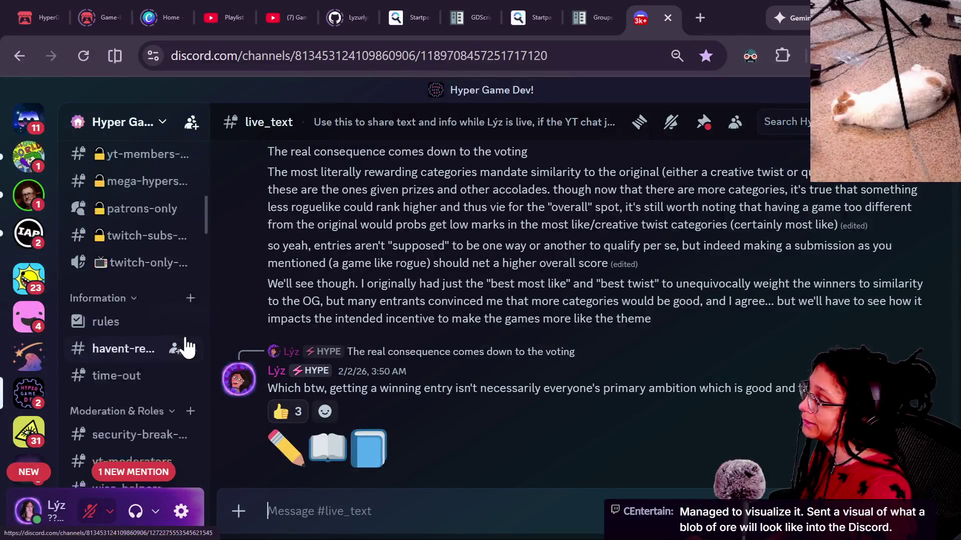
{"action": "scroll", "coordinate": [152, 332], "scroll_direction": "down", "scroll_amount": 5}
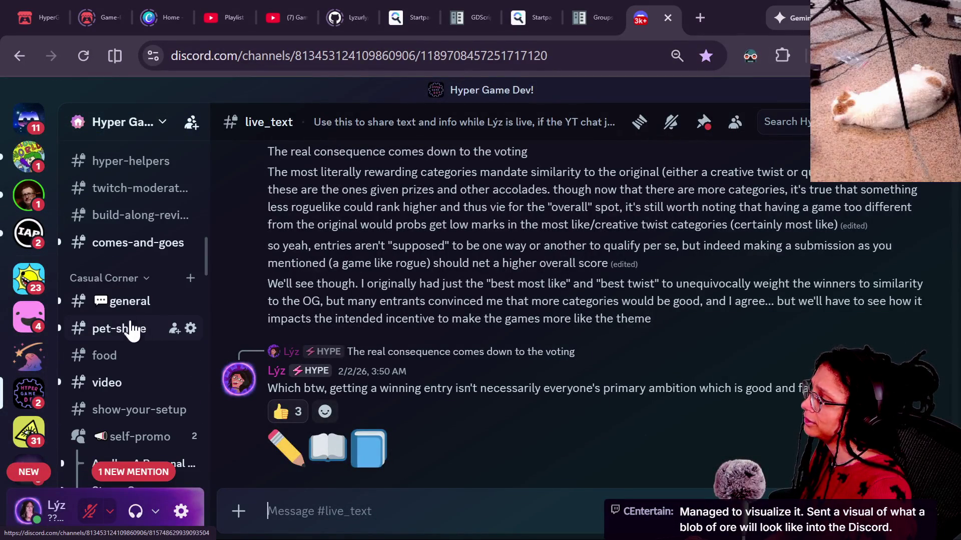
{"action": "left_click", "coordinate": [129, 303]}
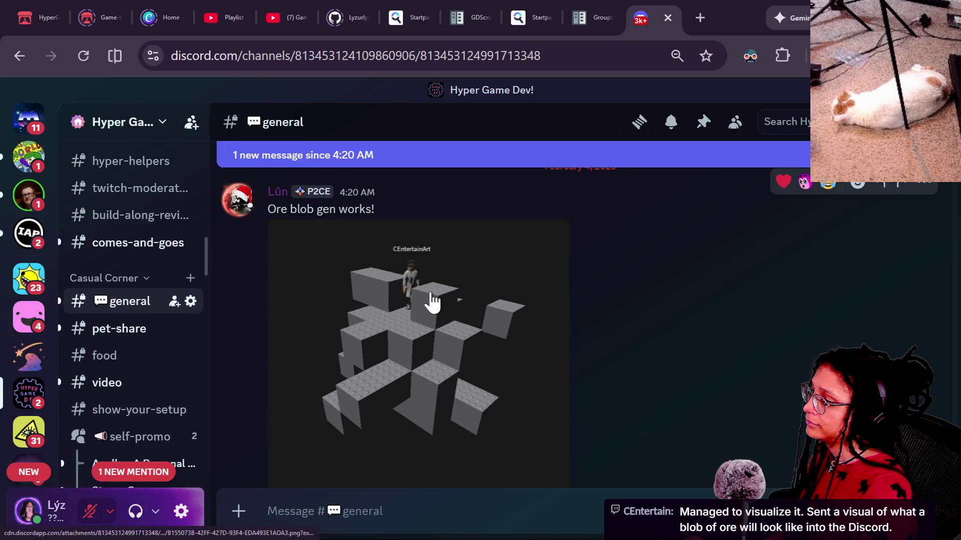
View the ore blob image enlarged, then return to manage_doors.gd in Godot
{"action": "left_click", "coordinate": [447, 303]}
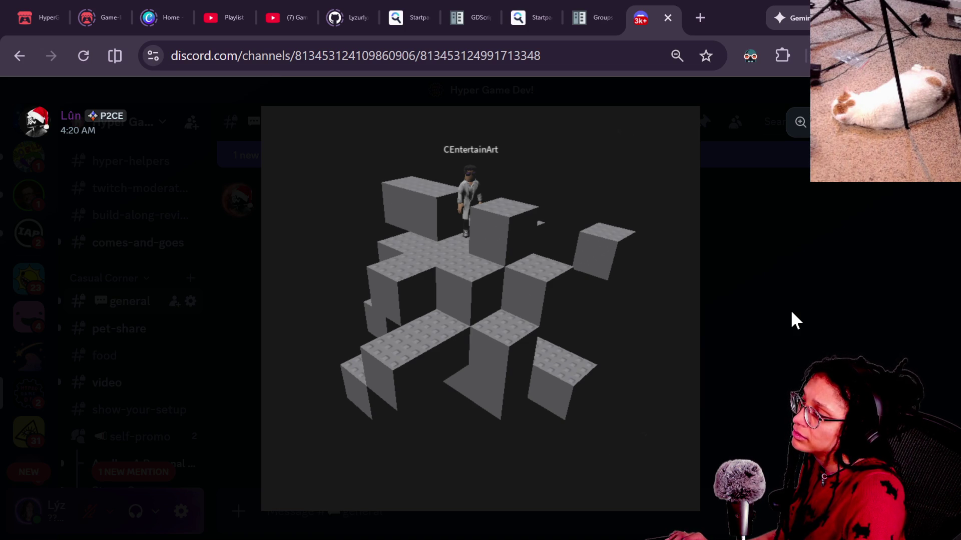
{"action": "key", "text": "alt+Tab"}
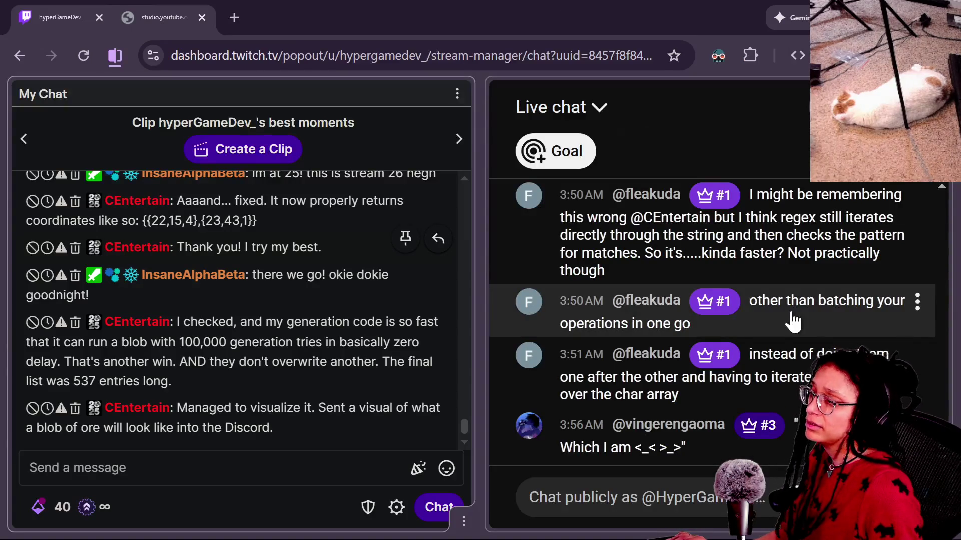
{"action": "key", "text": "alt+Tab"}
{"action": "left_click", "coordinate": [230, 328]}
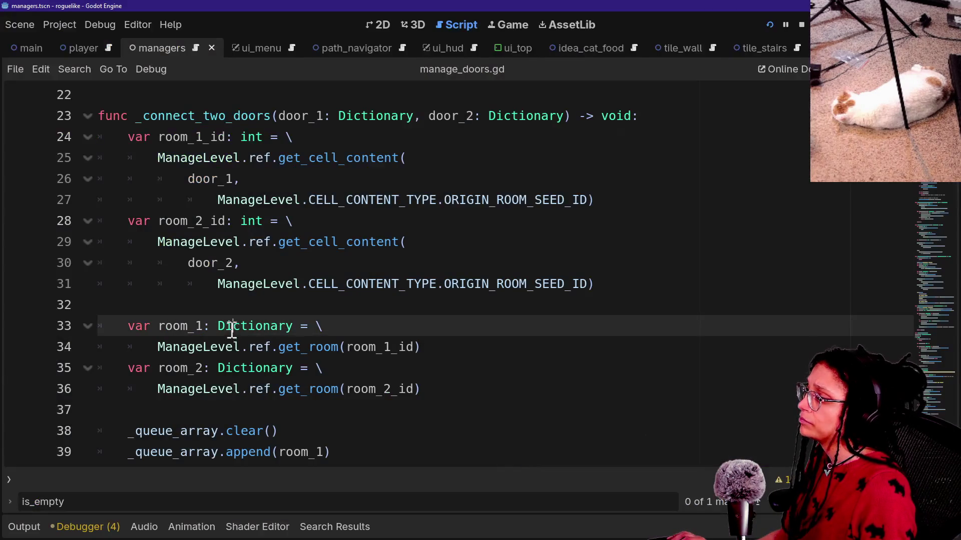
{"action": "left_click", "coordinate": [274, 265]}
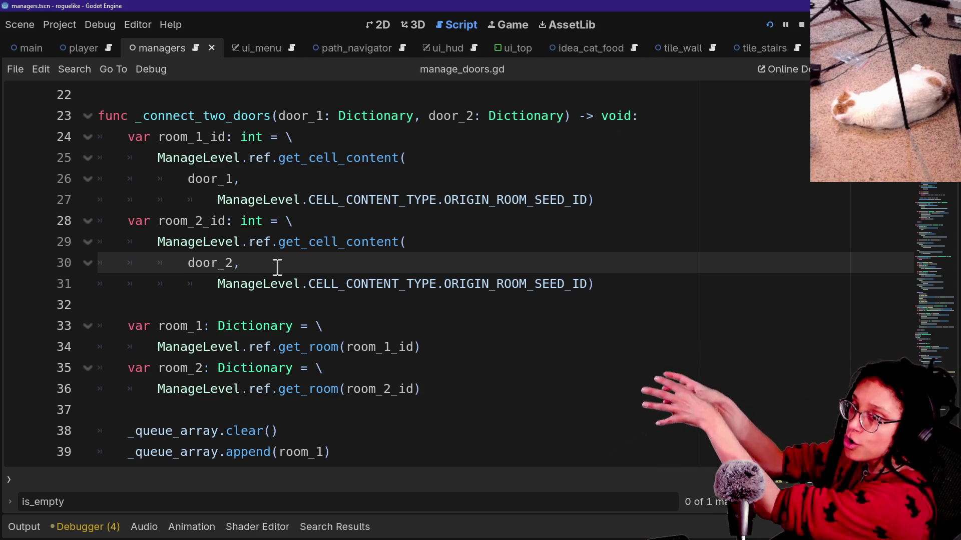
{"action": "mouse_move", "coordinate": [248, 331]}
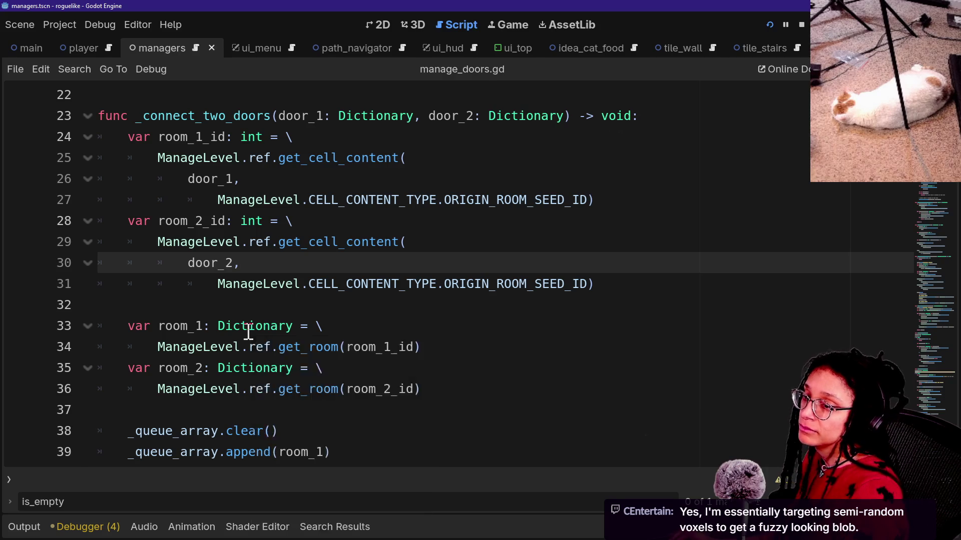
{"action": "key", "text": "alt+Tab"}
{"action": "key", "text": "alt+Tab"}
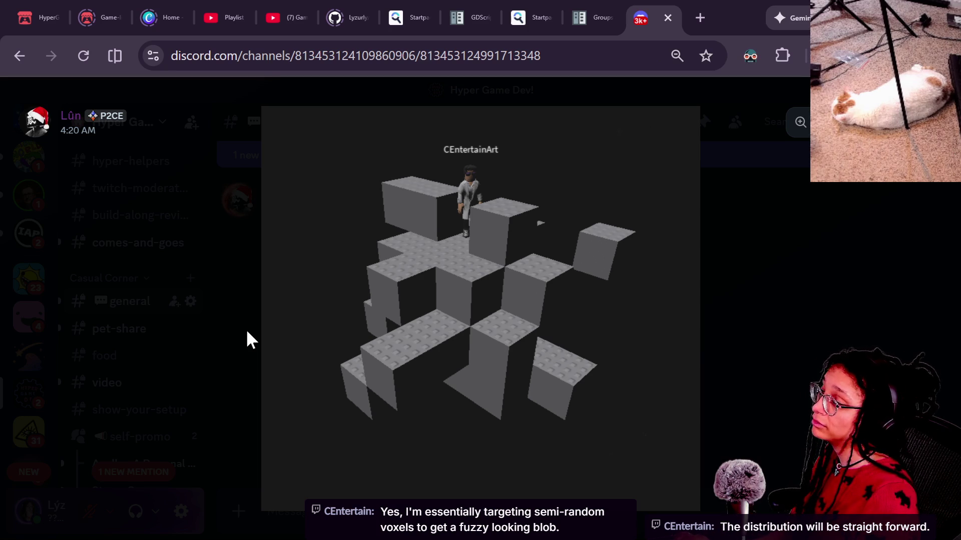
{"action": "key", "text": "alt+Tab"}
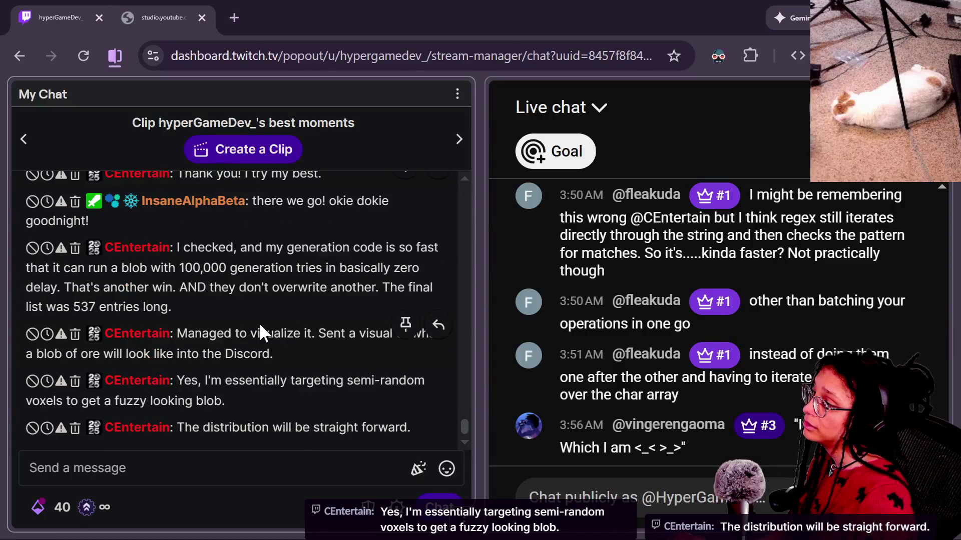
{"action": "key", "text": "alt+Tab"}
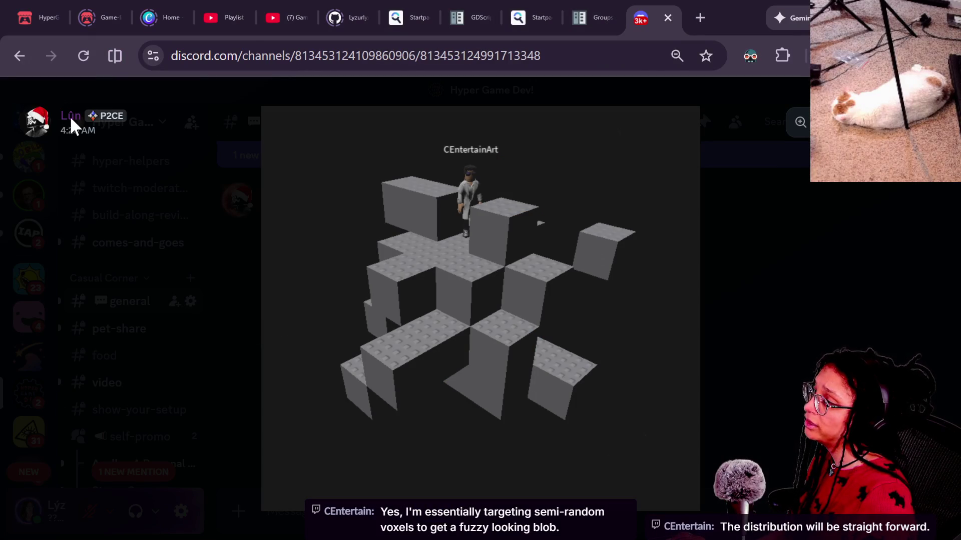
{"action": "key", "text": "alt+Tab"}
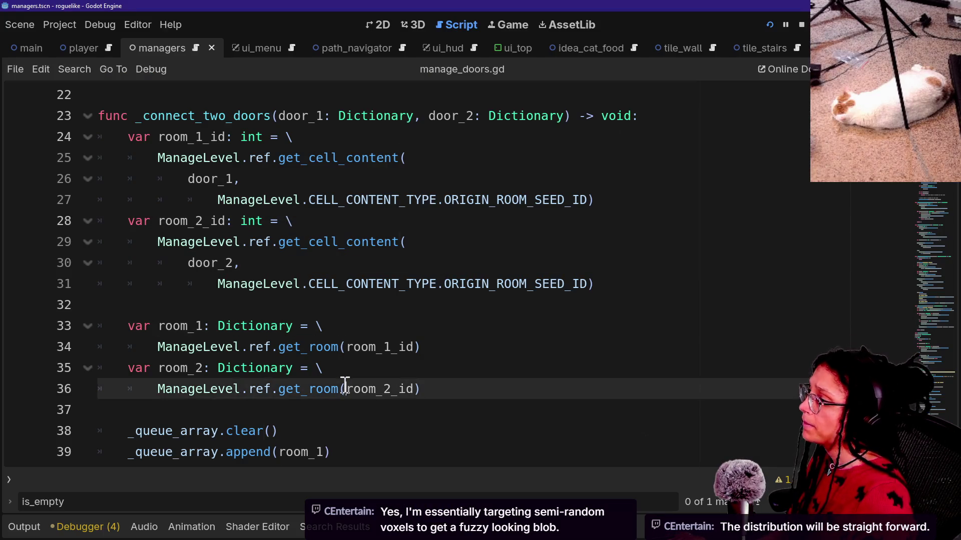
{"action": "scroll", "coordinate": [278, 216], "scroll_direction": "up", "scroll_amount": 2}
Review lines 21–29 of _connect_two_doors flagged with ManageLevel parser errors
{"action": "left_click", "coordinate": [360, 328]}
{"action": "left_click", "coordinate": [326, 240]}
{"action": "left_click_drag", "start_coordinate": [300, 200], "coordinate": [393, 350]}
{"action": "left_click", "coordinate": [246, 216]}
{"action": "left_click", "coordinate": [353, 326]}
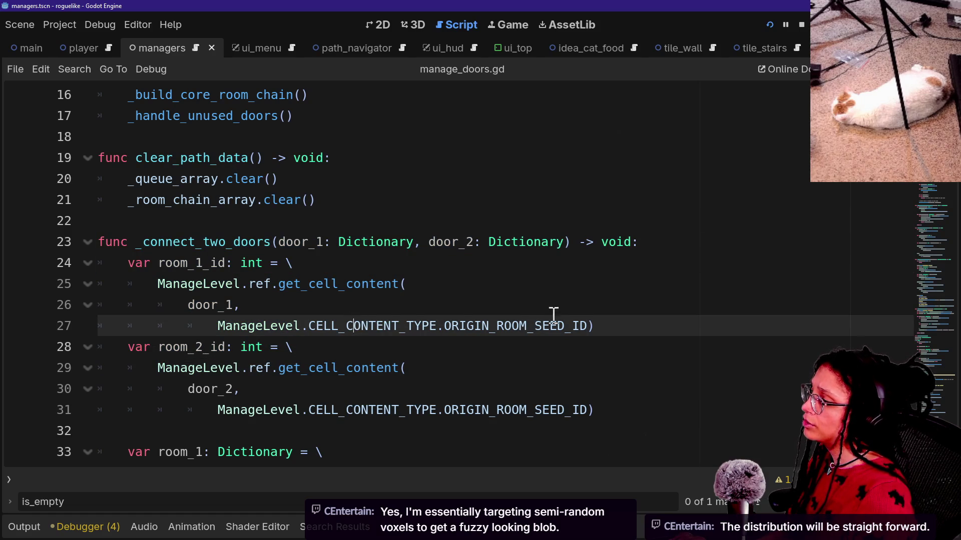
{"action": "left_click", "coordinate": [639, 375]}
{"action": "scroll", "coordinate": [639, 386], "scroll_direction": "up", "scroll_amount": 3}
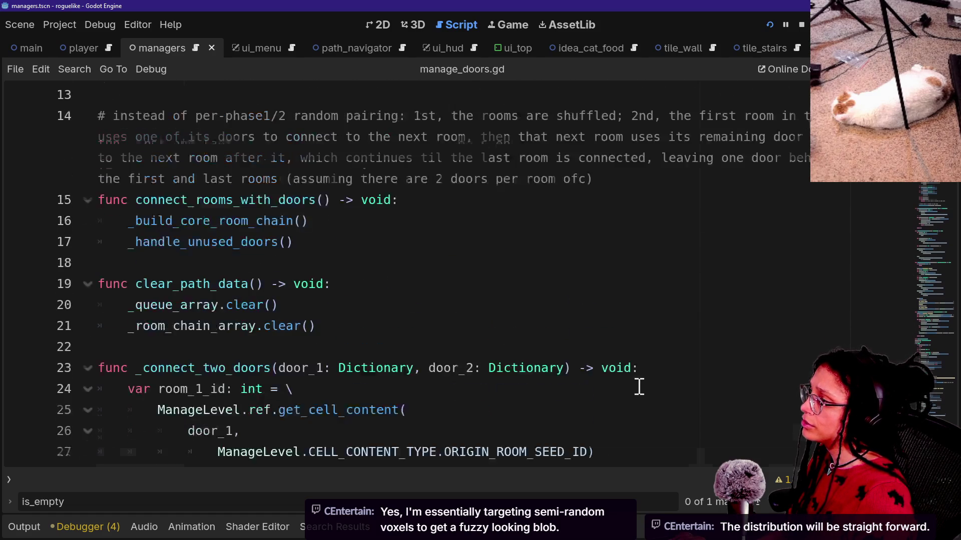
{"action": "scroll", "coordinate": [639, 387], "scroll_direction": "down", "scroll_amount": 5}
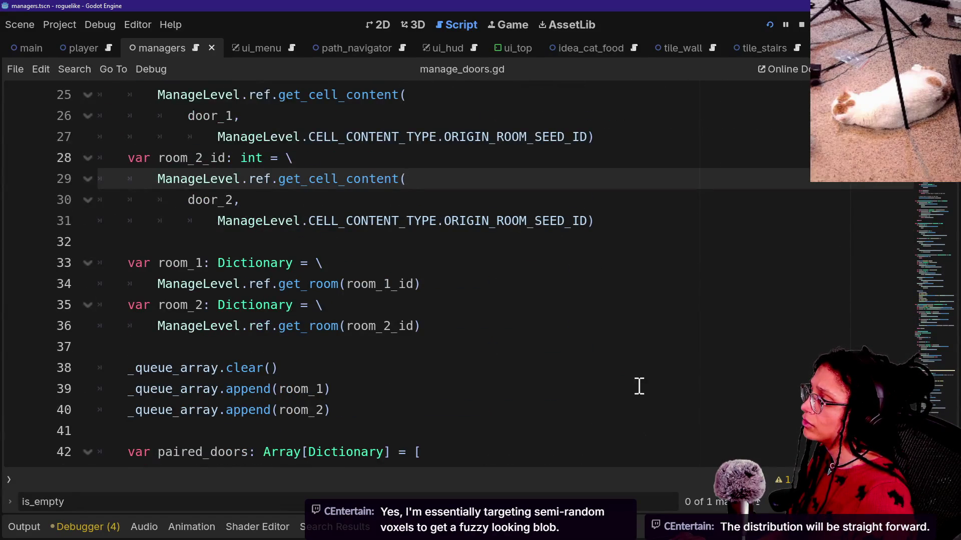
{"action": "scroll", "coordinate": [639, 387], "scroll_direction": "up", "scroll_amount": 5}
{"action": "scroll", "coordinate": [639, 387], "scroll_direction": "down", "scroll_amount": 15}
Comment out the color_id line 46, remove color_id from line 47, and save
{"action": "key", "text": "ctrl+f"}
{"action": "type", "text": "color_"}
{"action": "left_click", "coordinate": [514, 282]}
{"action": "key", "text": "ctrl+k"}
{"action": "left_click_drag", "start_coordinate": [392, 306], "coordinate": [491, 305]}
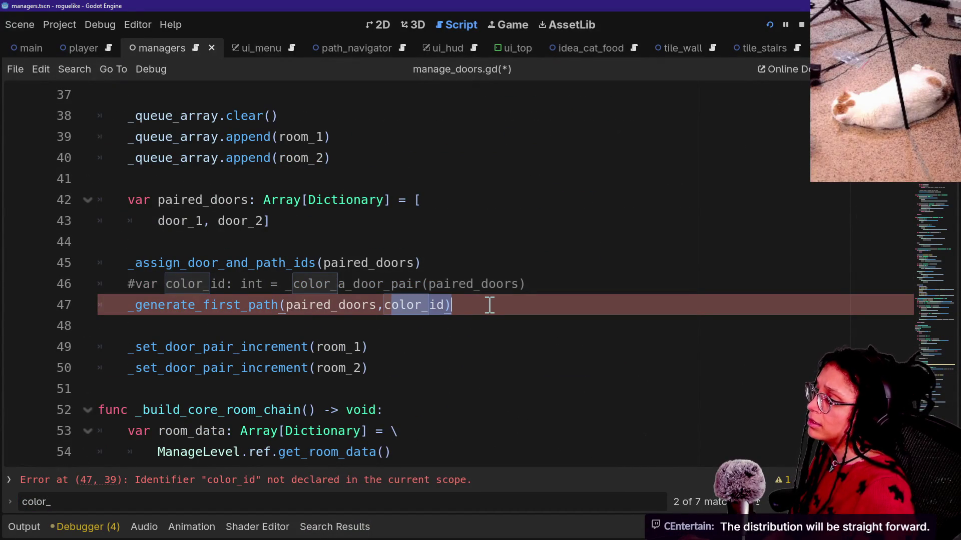
{"action": "left_click", "coordinate": [438, 306]}
{"action": "key", "text": "BackSpace"}
{"action": "key", "text": "BackSpace"}
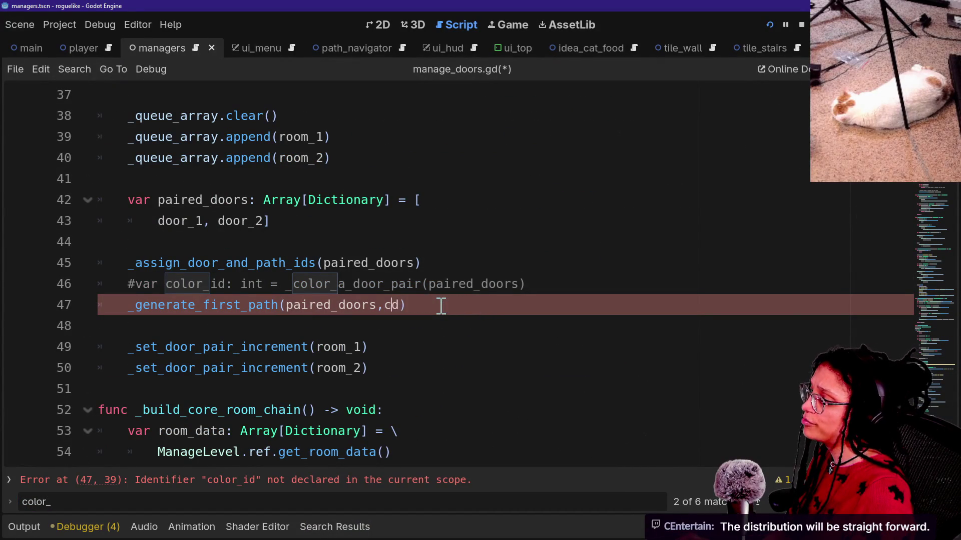
{"action": "key", "text": "ctrl+equal"}
{"action": "key", "text": "Delete"}
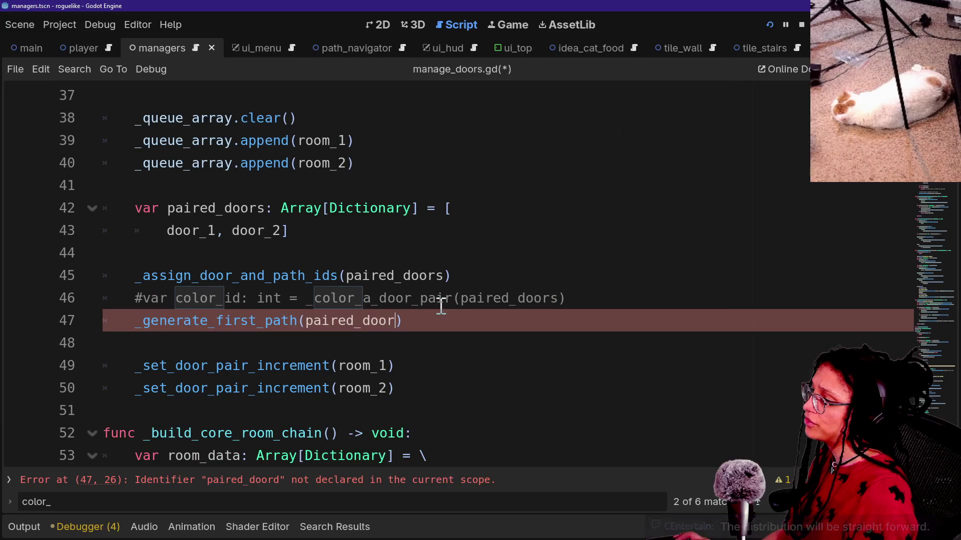
{"action": "key", "text": "ctrl+s"}
Remove the path_id parameter from the _generate_first_path definition and save
{"action": "left_click", "coordinate": [227, 325], "text": "ctrl"}
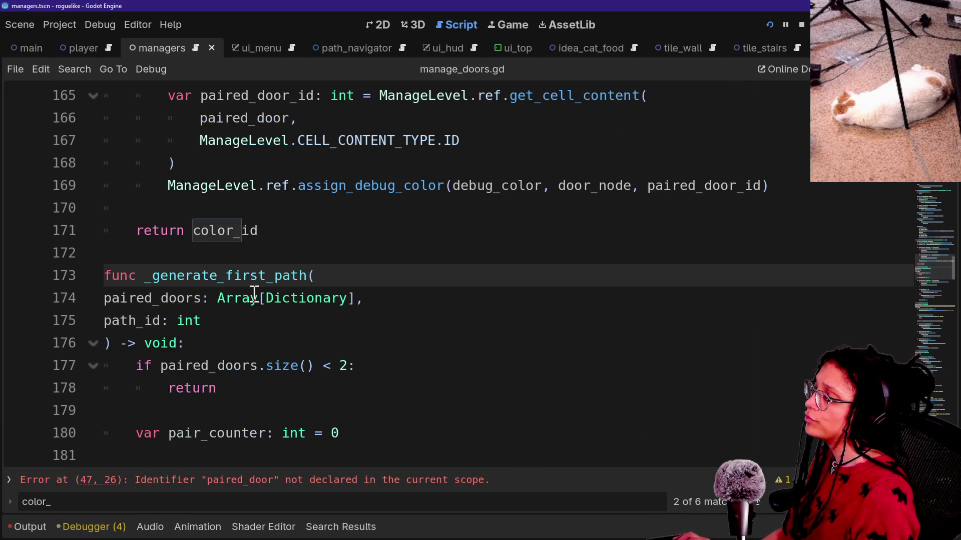
{"action": "left_click_drag", "start_coordinate": [217, 326], "coordinate": [353, 299]}
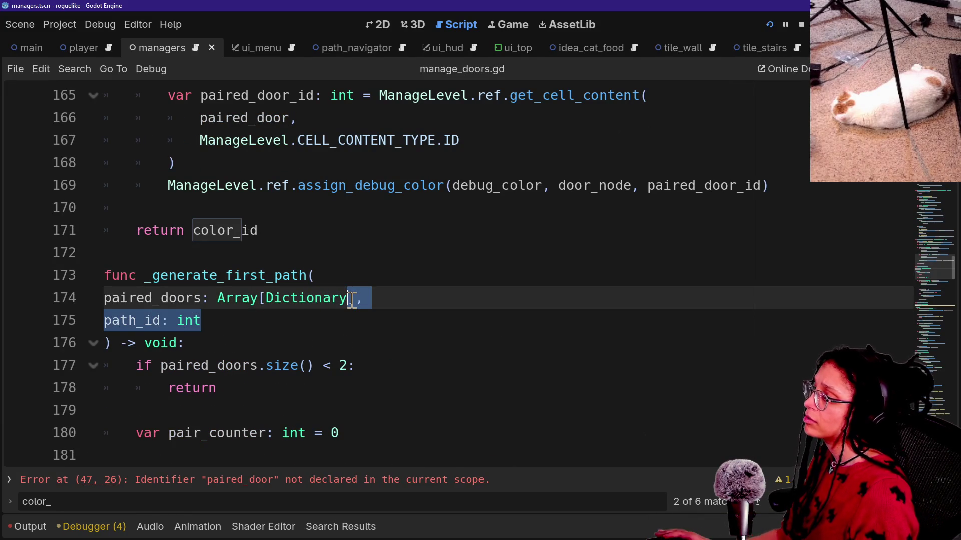
{"action": "key", "text": "BackSpace"}
{"action": "type", "text": "]"}
{"action": "key", "text": "ctrl+s"}
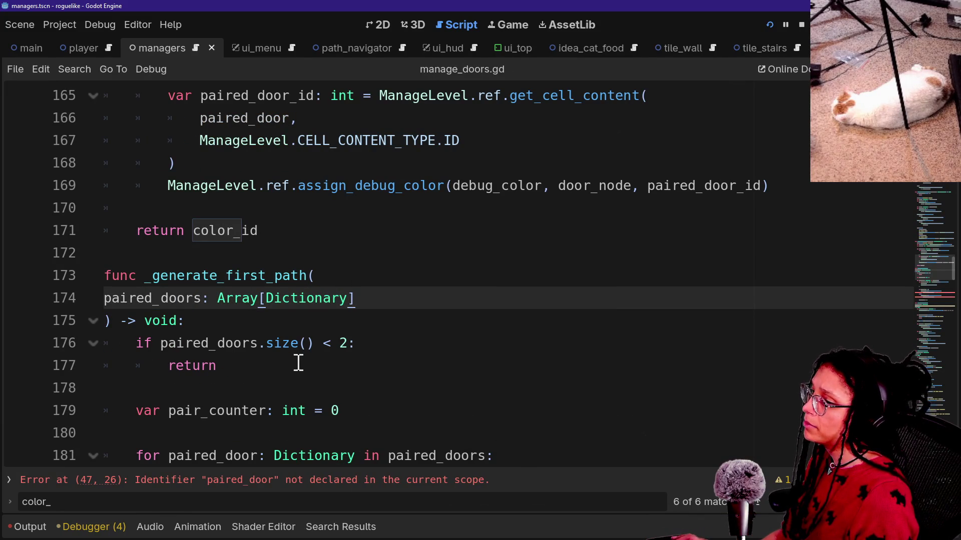
Delete path_id from both first-path tile calls
{"action": "scroll", "coordinate": [298, 363], "scroll_direction": "down", "scroll_amount": 3}
{"action": "scroll", "coordinate": [299, 363], "scroll_direction": "down", "scroll_amount": 2}
{"action": "left_click_drag", "start_coordinate": [231, 298], "coordinate": [298, 305]}
{"action": "key", "text": "ctrl+d"}
{"action": "key", "text": "BackSpace"}
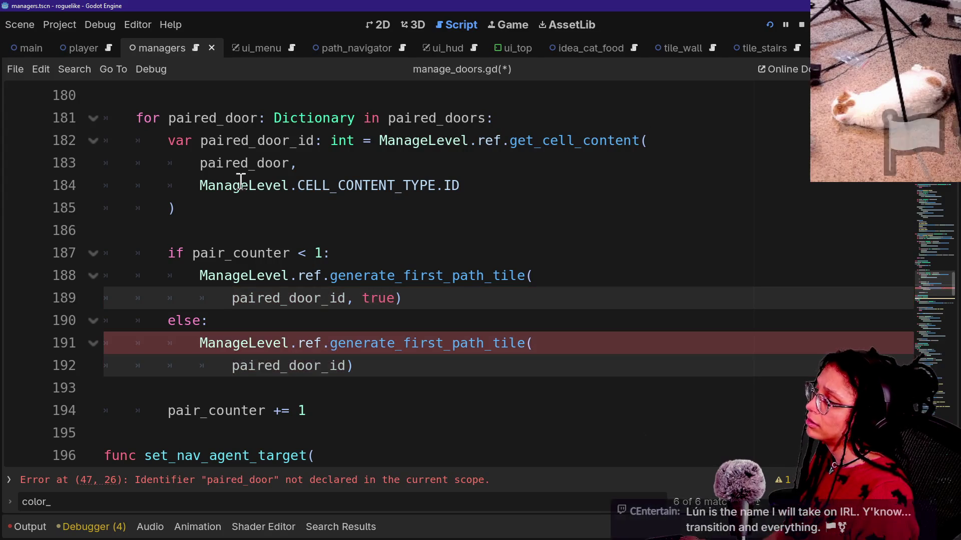
{"action": "scroll", "coordinate": [383, 251], "scroll_direction": "down", "scroll_amount": 1}
{"action": "left_click", "coordinate": [530, 343]}
Review the first-path tile calls on lines 190–195
{"action": "left_click", "coordinate": [456, 248]}
{"action": "left_click_drag", "start_coordinate": [455, 248], "coordinate": [504, 322]}
{"action": "left_click", "coordinate": [497, 300]}
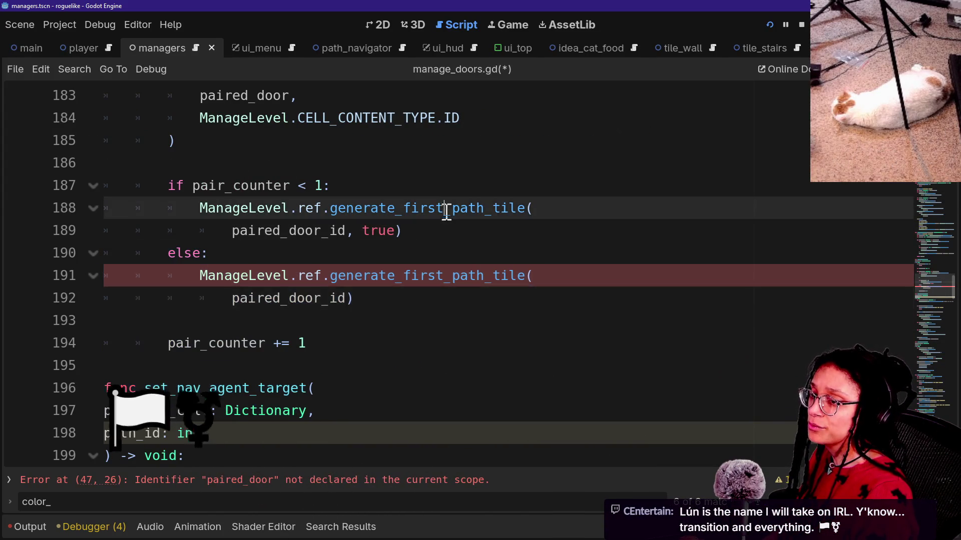
{"action": "mouse_move", "coordinate": [435, 207]}
{"action": "left_mouse_down"}
{"action": "mouse_move", "coordinate": [502, 339]}
{"action": "mouse_move", "coordinate": [440, 219]}
{"action": "mouse_move", "coordinate": [457, 283]}
{"action": "left_mouse_up"}
{"action": "left_click", "coordinate": [457, 300]}
{"action": "left_click", "coordinate": [461, 320]}
{"action": "left_click", "coordinate": [453, 275]}
{"action": "left_click", "coordinate": [485, 366]}
{"action": "left_click_drag", "start_coordinate": [486, 366], "coordinate": [463, 313]}
{"action": "left_click", "coordinate": [468, 293]}
{"action": "left_click", "coordinate": [463, 253]}
{"action": "left_click", "coordinate": [461, 345]}
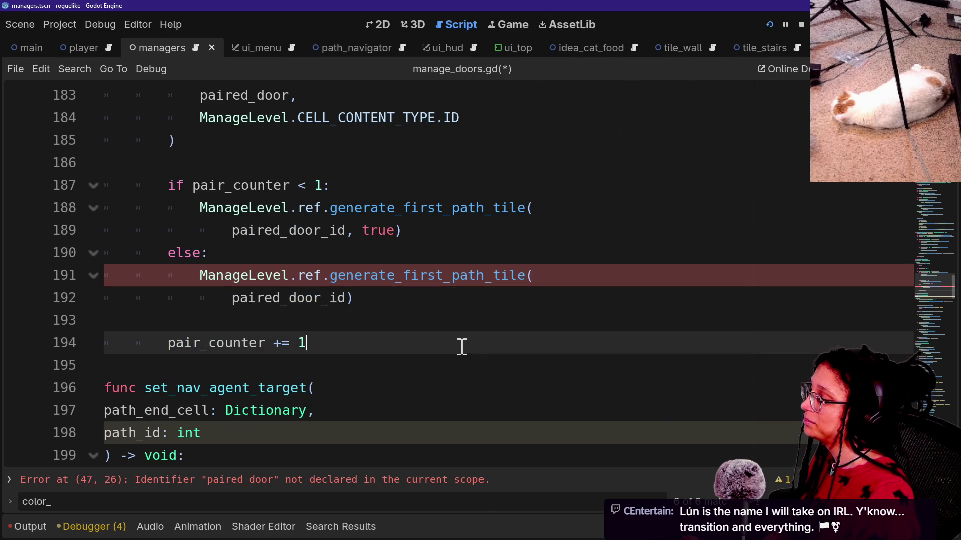
Delete the path_id parameter of set_nav_agent_target on line 198 and save
{"action": "scroll", "coordinate": [441, 399], "scroll_direction": "down", "scroll_amount": 1}
{"action": "left_click", "coordinate": [353, 372]}
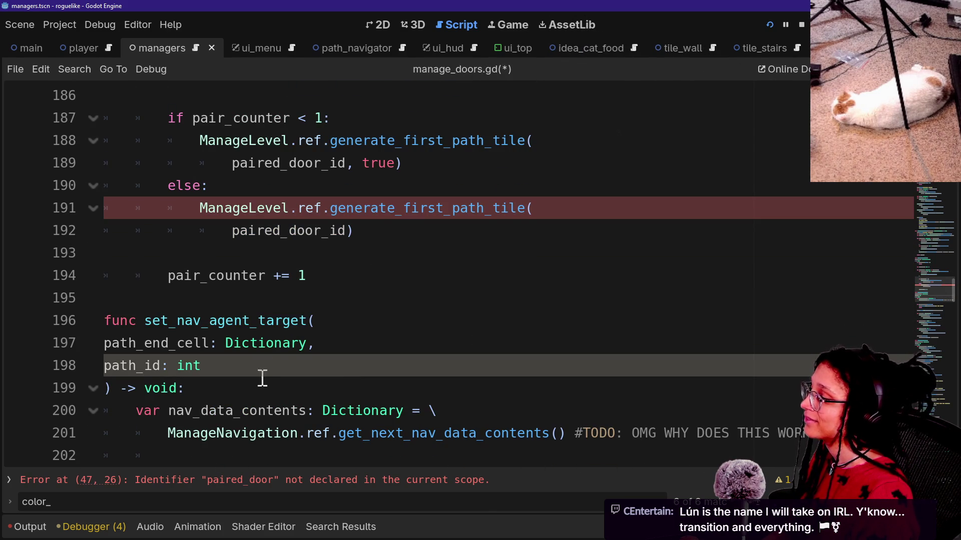
{"action": "key", "text": "ctrl+shift+k"}
{"action": "left_click", "coordinate": [327, 339]}
{"action": "key", "text": "ctrl+s"}
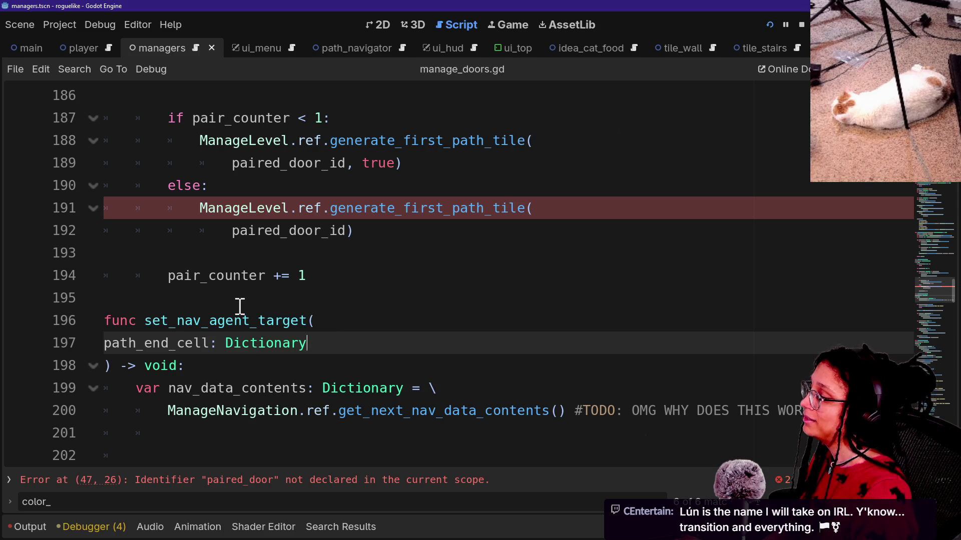
Scroll through the rest of the script and review the loop near line 197
{"action": "scroll", "coordinate": [240, 306], "scroll_direction": "down", "scroll_amount": 5}
{"action": "scroll", "coordinate": [240, 306], "scroll_direction": "down", "scroll_amount": 5}
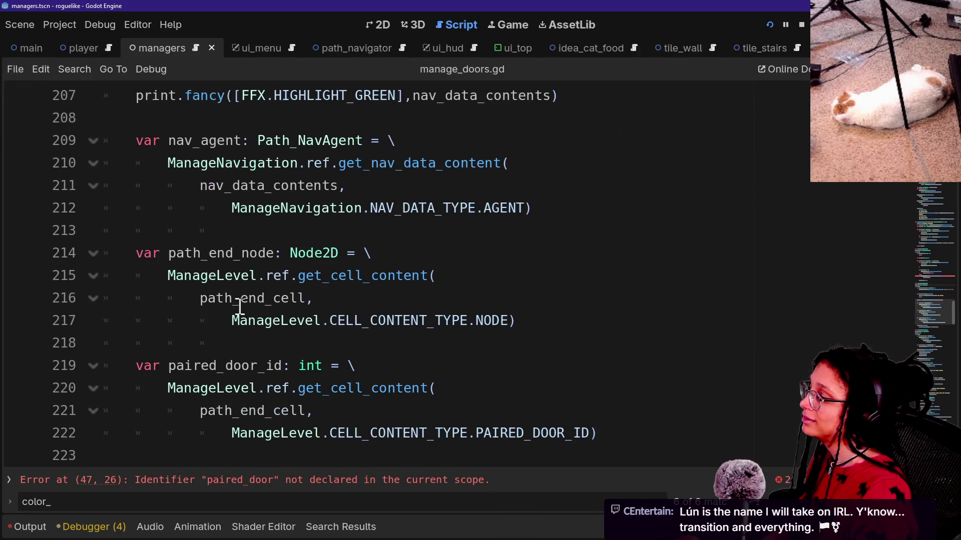
{"action": "scroll", "coordinate": [240, 306], "scroll_direction": "down", "scroll_amount": 4}
{"action": "scroll", "coordinate": [240, 306], "scroll_direction": "up", "scroll_amount": 15}
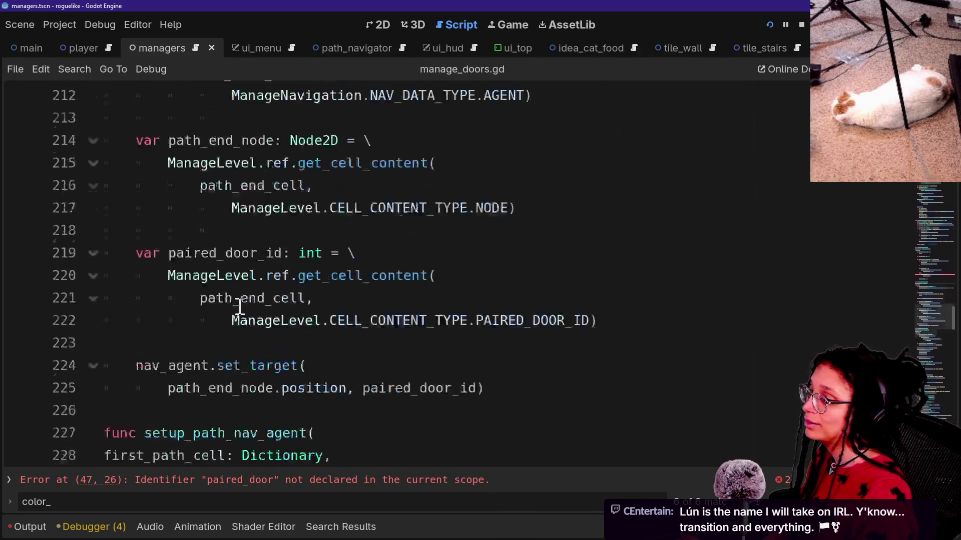
{"action": "scroll", "coordinate": [240, 307], "scroll_direction": "down", "scroll_amount": 5}
{"action": "scroll", "coordinate": [240, 307], "scroll_direction": "down", "scroll_amount": 5}
{"action": "scroll", "coordinate": [438, 232], "scroll_direction": "up", "scroll_amount": 7}
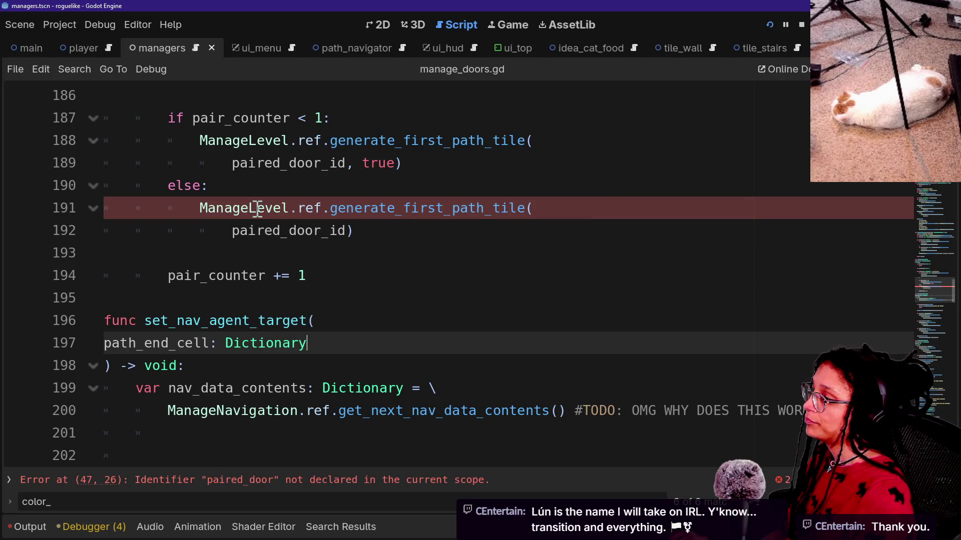
{"action": "scroll", "coordinate": [242, 207], "scroll_direction": "up", "scroll_amount": 4}
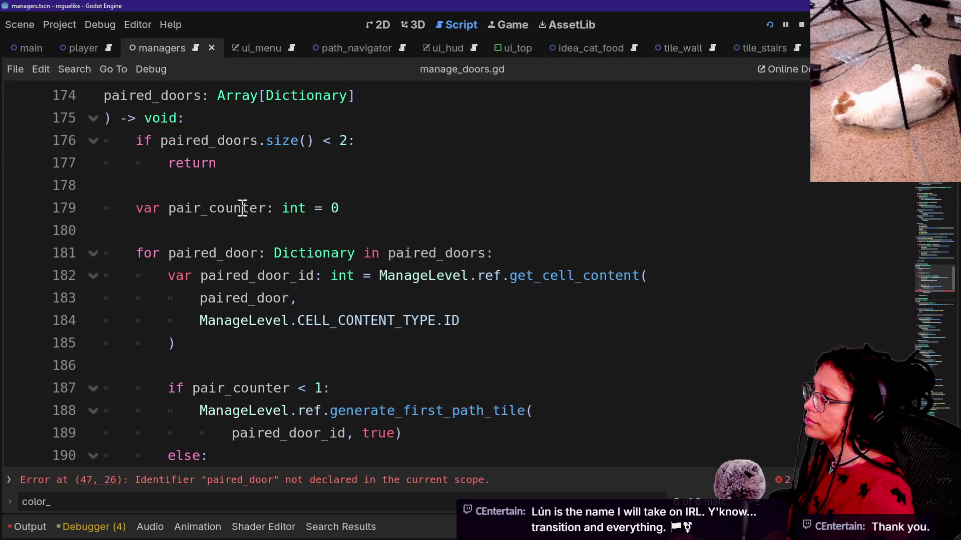
{"action": "scroll", "coordinate": [242, 208], "scroll_direction": "up", "scroll_amount": 1}
{"action": "right_click", "coordinate": [240, 206]}
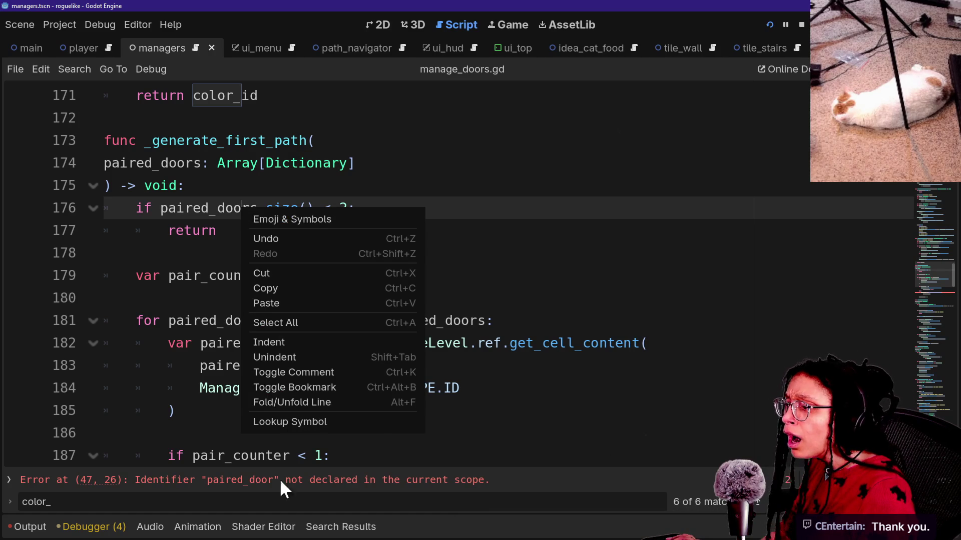
{"action": "key", "text": "Escape"}
{"action": "key", "text": "Down"}
{"action": "key", "text": "Down"}
{"action": "key", "text": "Down"}
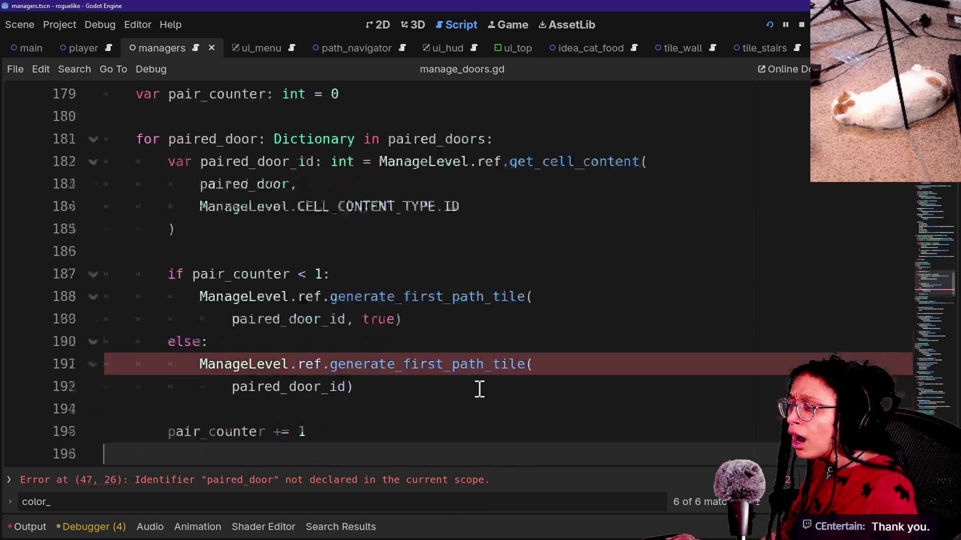
{"action": "key", "text": "Down"}
{"action": "key", "text": "Down"}
{"action": "key", "text": "Down"}
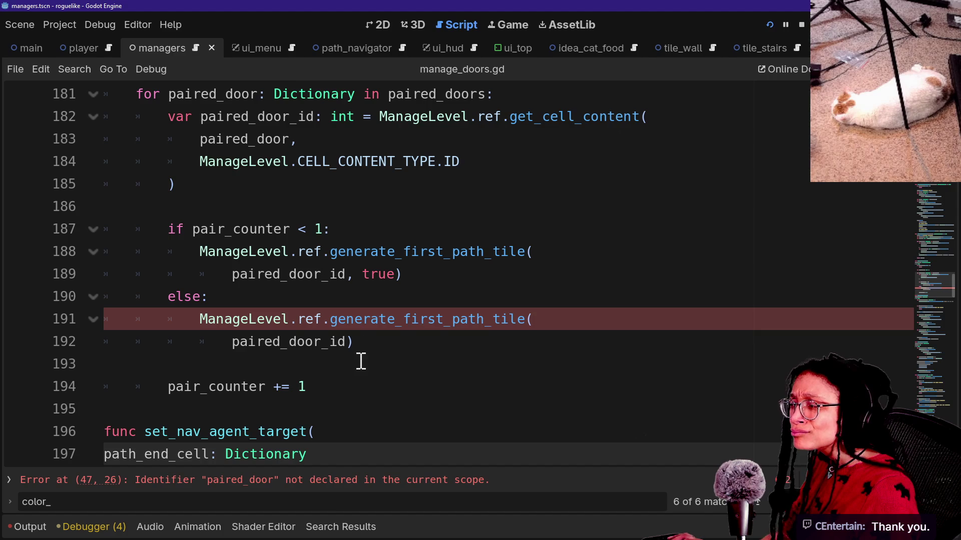
Fix line 47 to pass paired_doors to _generate_first_path, save, and go to line 27's error
{"action": "left_click", "coordinate": [348, 485]}
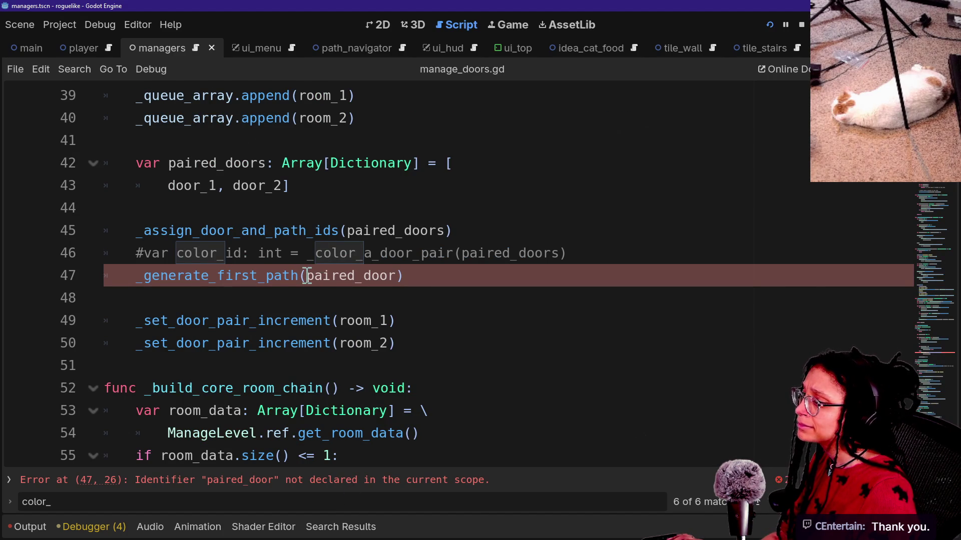
{"action": "type", "text": "s"}
{"action": "scroll", "coordinate": [354, 440], "scroll_direction": "down", "scroll_amount": 2}
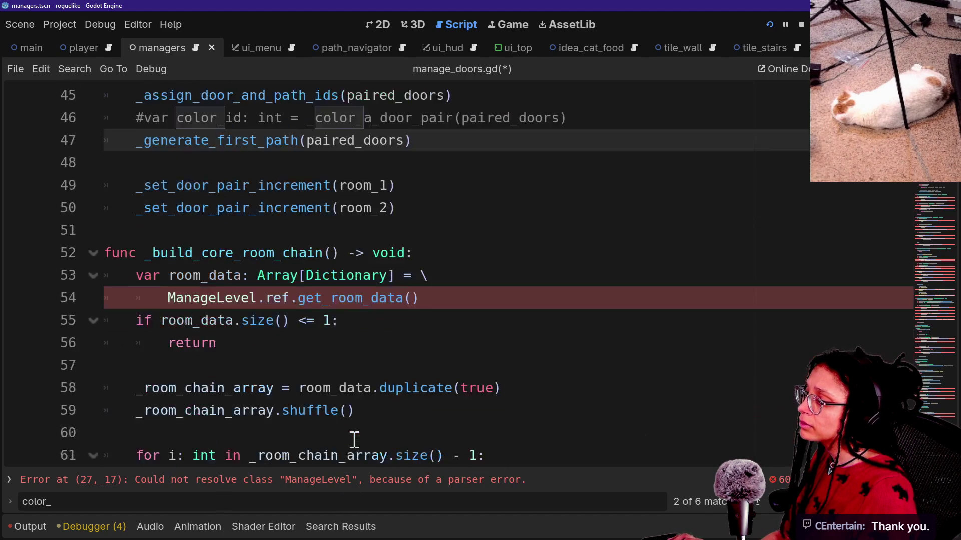
{"action": "key", "text": "ctrl+s"}
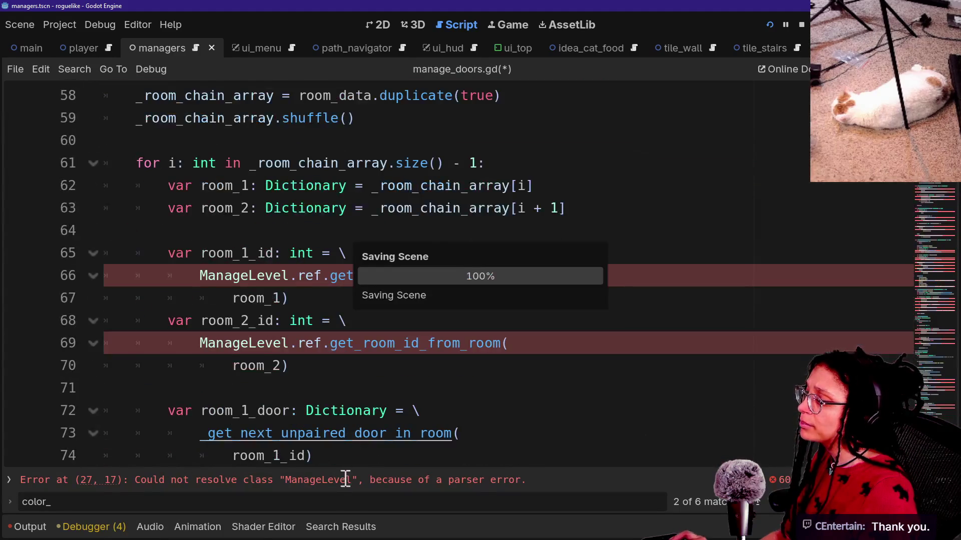
{"action": "left_click", "coordinate": [352, 483]}
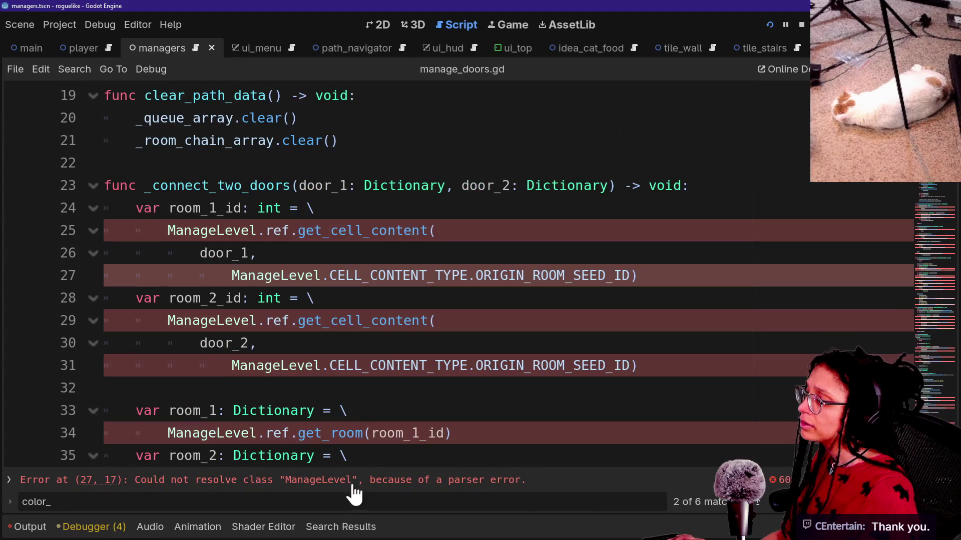
Jump to the line 700 error and delete the extra path_id argument from that call, then save
{"action": "left_click", "coordinate": [265, 276], "text": "ctrl"}
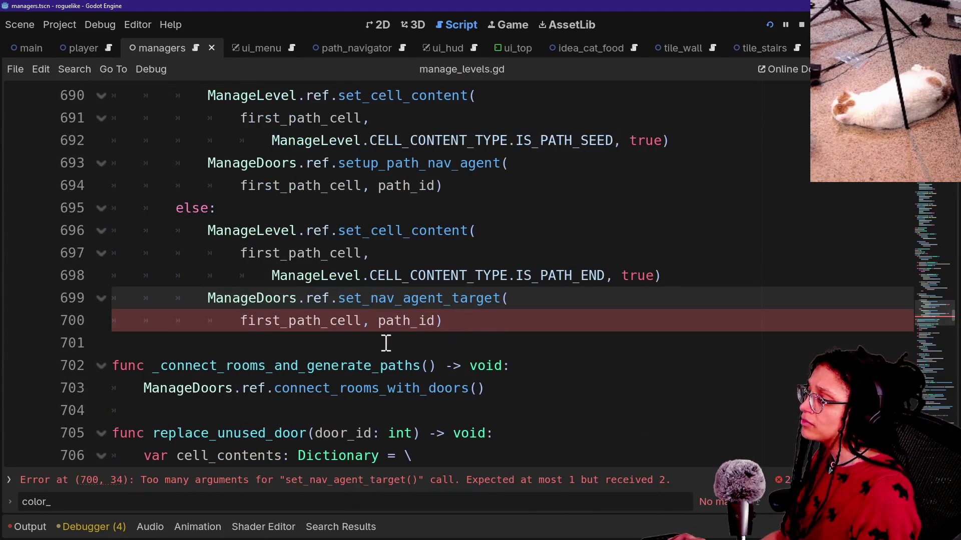
{"action": "left_click_drag", "start_coordinate": [364, 321], "coordinate": [425, 320]}
{"action": "key", "text": "BackSpace"}
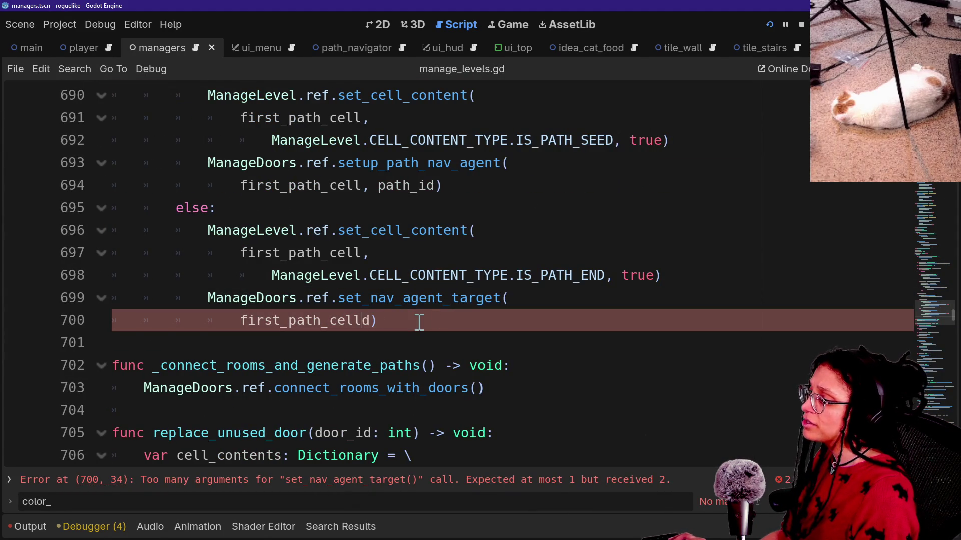
{"action": "type", "text": ")"}
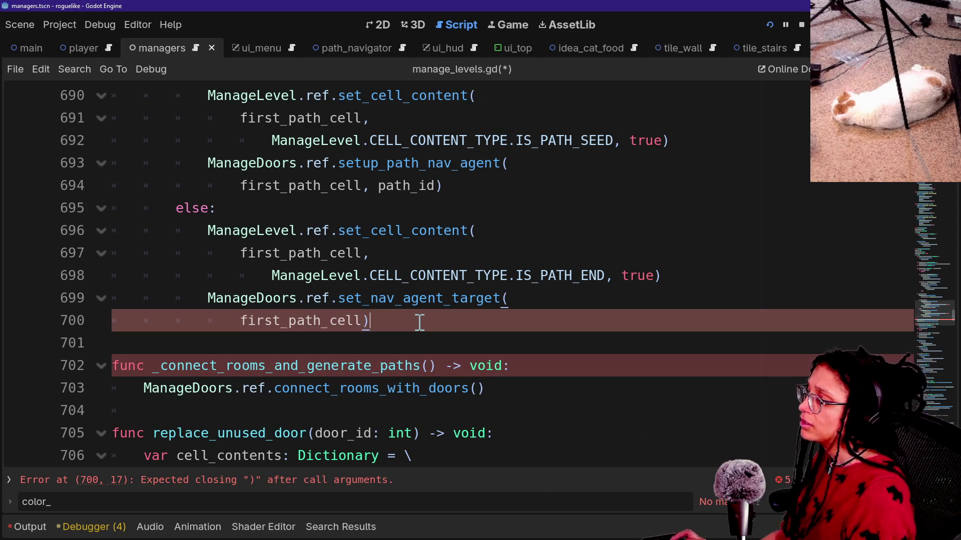
{"action": "key", "text": "ctrl+s"}
Remove the path_id argument from the call on line 694 and save
{"action": "left_click_drag", "start_coordinate": [372, 186], "coordinate": [428, 186]}
{"action": "key", "text": "BackSpace"}
{"action": "key", "text": "ctrl+s"}
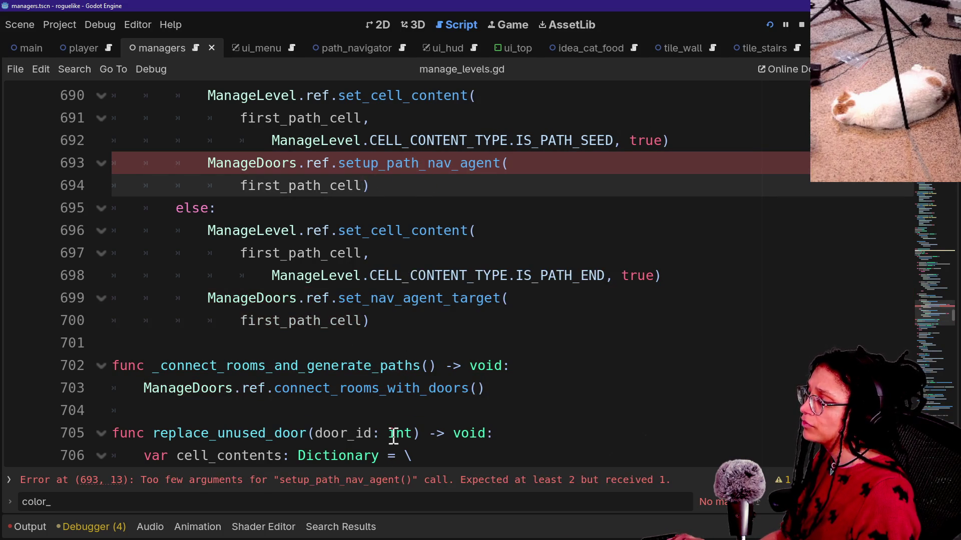
Open the setup_path_nav_agent definition in manage_doors.gd
{"action": "scroll", "coordinate": [396, 428], "scroll_direction": "up", "scroll_amount": 2}
{"action": "scroll", "coordinate": [394, 437], "scroll_direction": "down", "scroll_amount": 8}
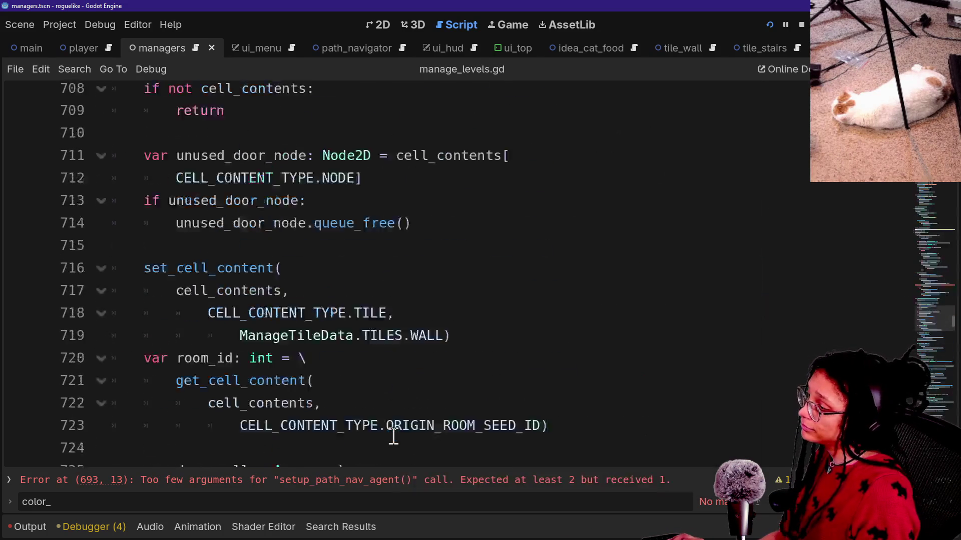
{"action": "scroll", "coordinate": [393, 437], "scroll_direction": "up", "scroll_amount": 8}
{"action": "scroll", "coordinate": [401, 492], "scroll_direction": "up", "scroll_amount": 1}
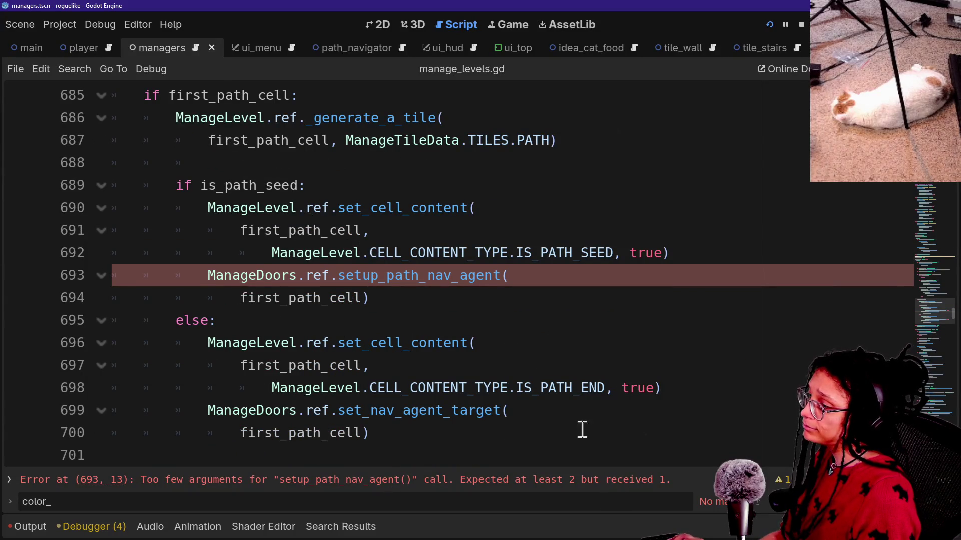
{"action": "scroll", "coordinate": [534, 358], "scroll_direction": "up", "scroll_amount": 2}
{"action": "scroll", "coordinate": [534, 358], "scroll_direction": "down", "scroll_amount": 4}
{"action": "scroll", "coordinate": [535, 358], "scroll_direction": "up", "scroll_amount": 2}
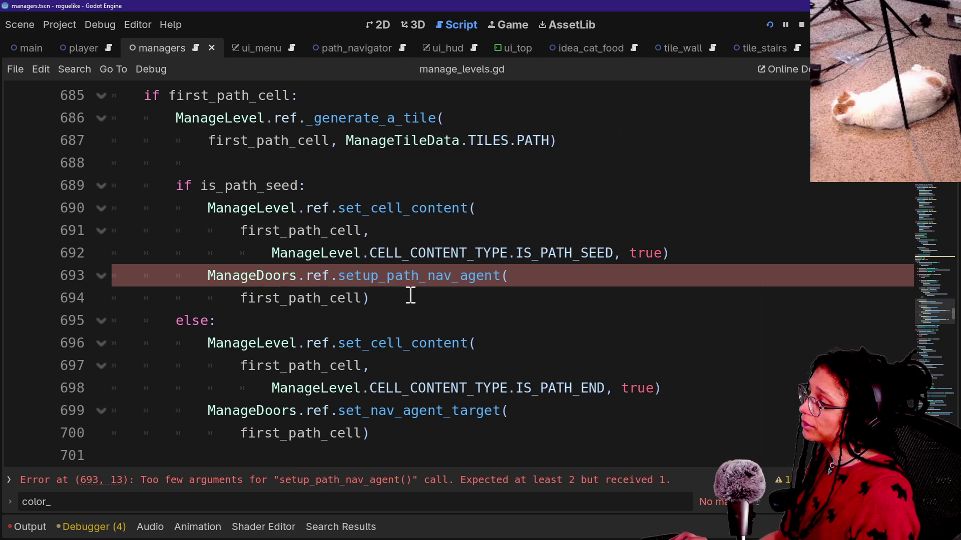
{"action": "left_click", "coordinate": [403, 279], "text": "ctrl"}
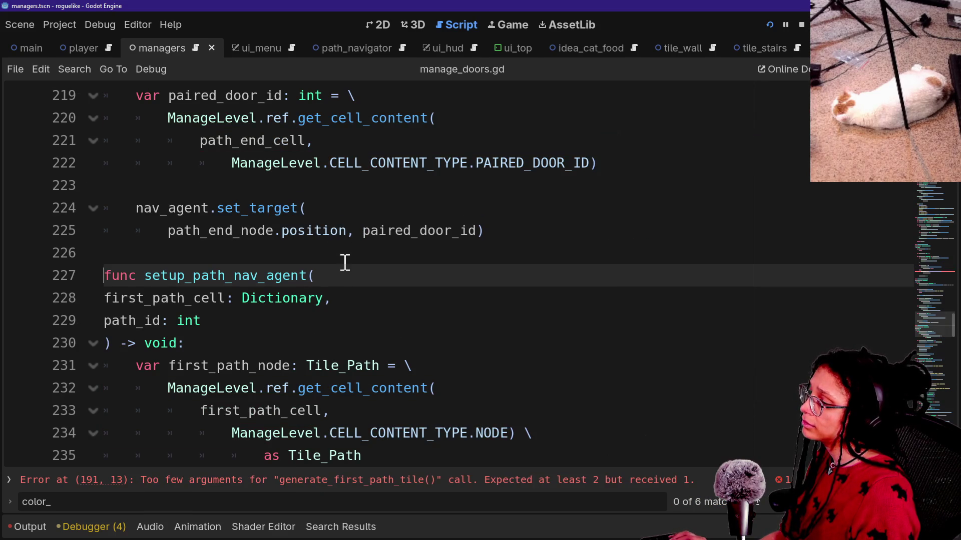
Go to the line 191 error and compare it with the generate_first_path_tile call on line 188
{"action": "left_click", "coordinate": [391, 478]}
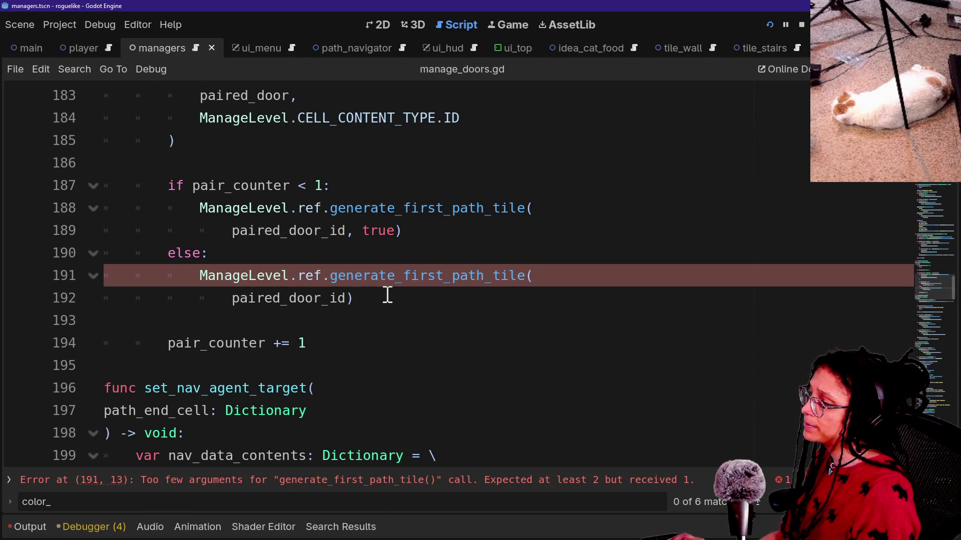
{"action": "left_click", "coordinate": [348, 296]}
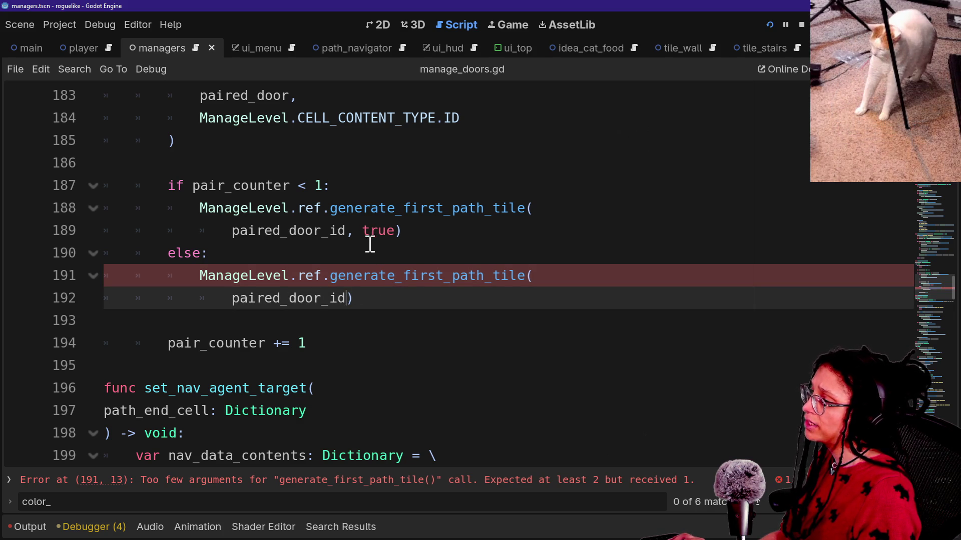
{"action": "left_click", "coordinate": [348, 278]}
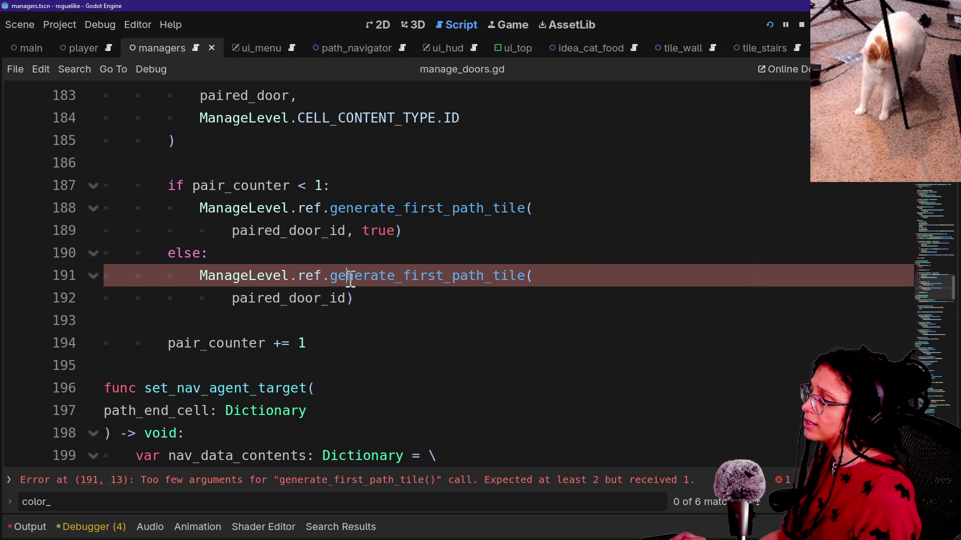
{"action": "left_click", "coordinate": [355, 209]}
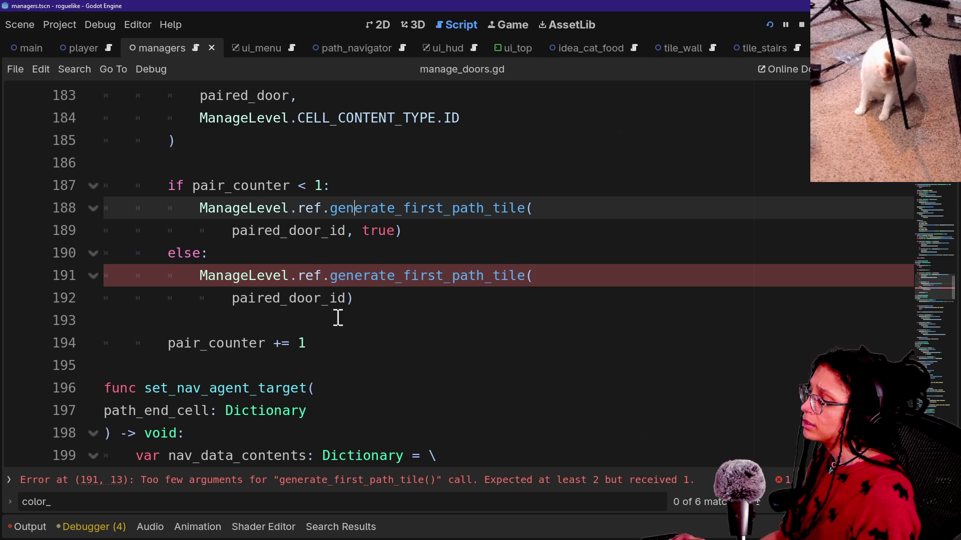
{"action": "left_click_drag", "start_coordinate": [330, 276], "coordinate": [532, 275]}
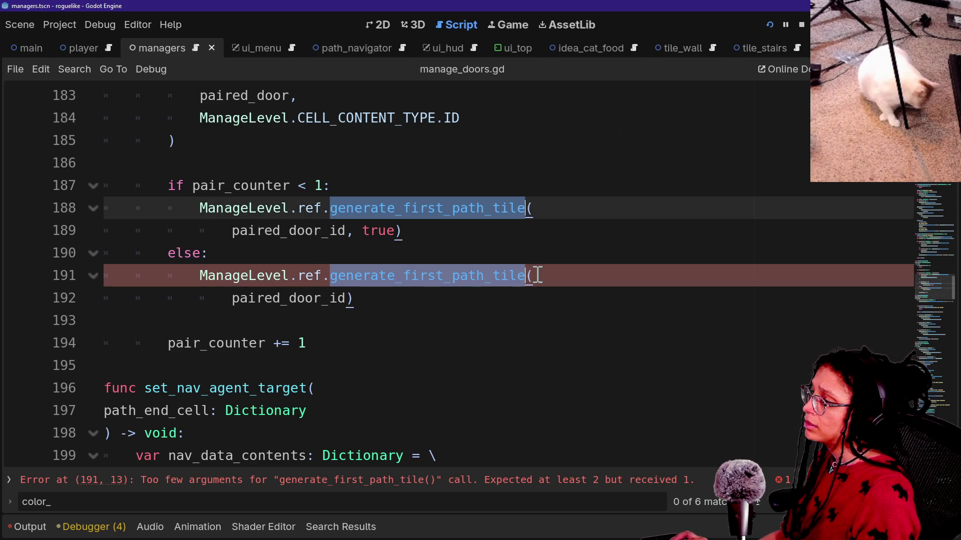
{"action": "left_click", "coordinate": [452, 283]}
{"action": "key", "text": "shift+Down"}
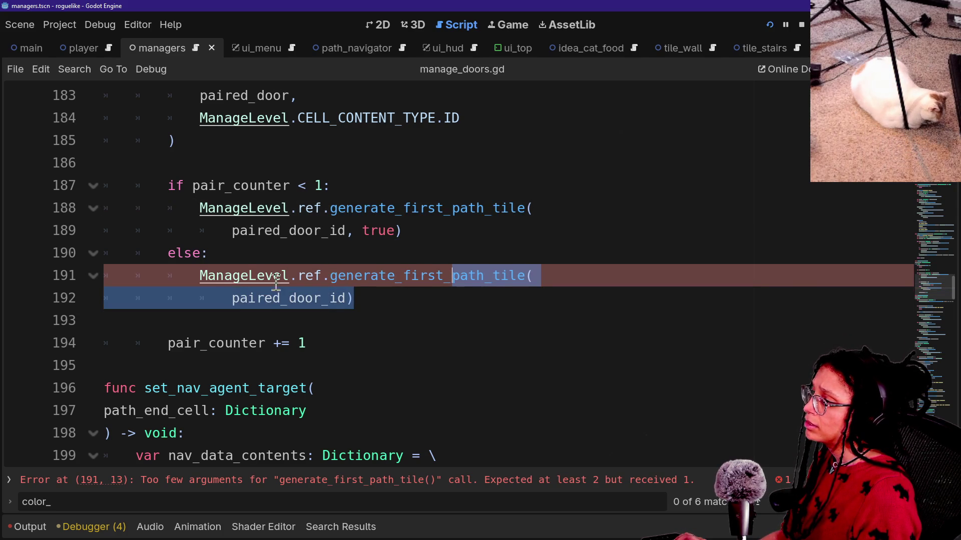
In manage_levels.gd, find generate_first_path_tile and delete its 'path_id: int' parameter, then save
{"action": "left_click", "coordinate": [284, 279], "text": "ctrl"}
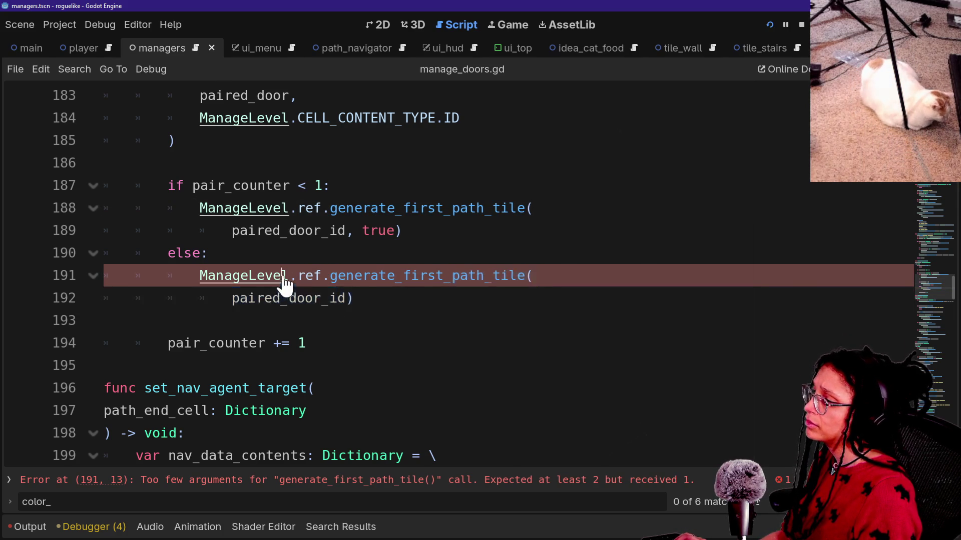
{"action": "left_click", "coordinate": [284, 280], "text": "ctrl"}
{"action": "key", "text": "ctrl+f"}
{"action": "type", "text": "ge"}
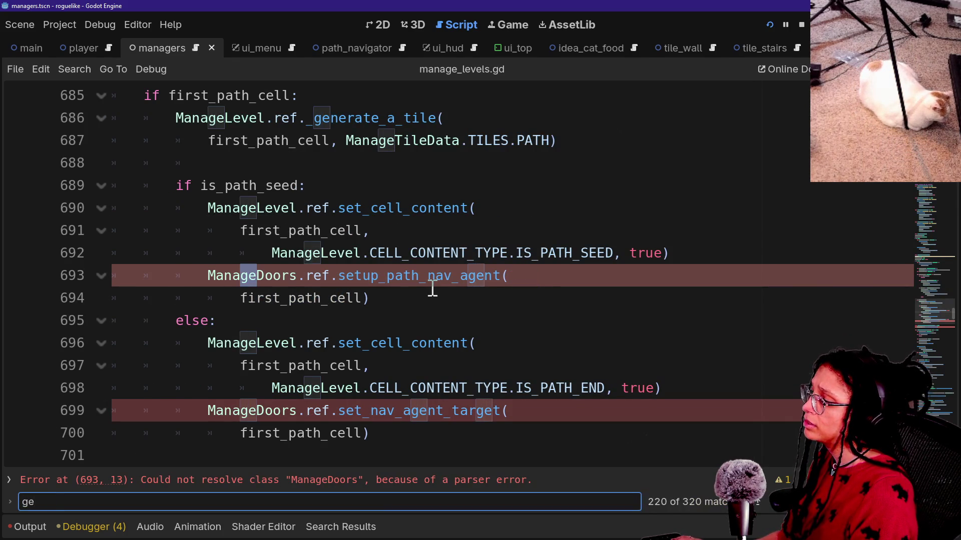
{"action": "type", "text": "nerate_first_"}
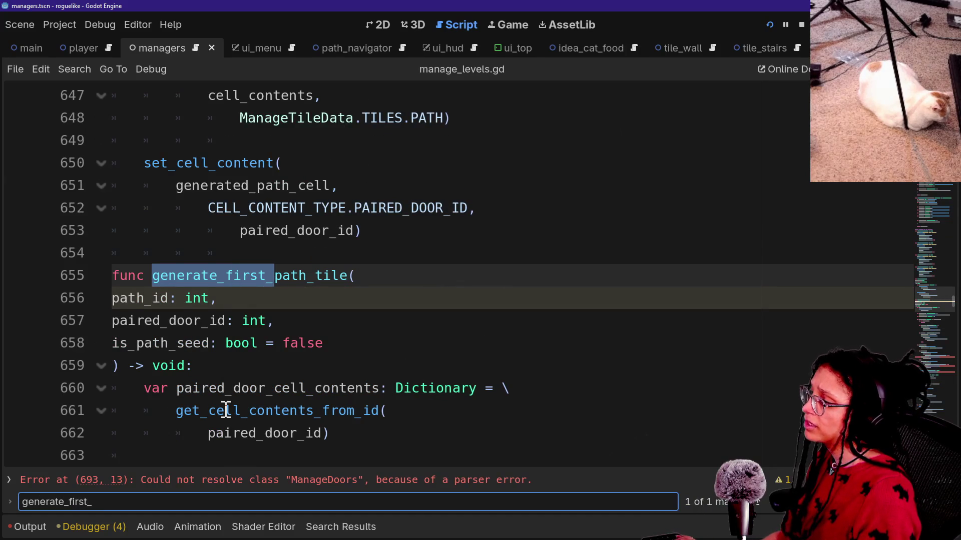
{"action": "left_click", "coordinate": [240, 296]}
{"action": "left_click_drag", "start_coordinate": [363, 287], "coordinate": [363, 279]}
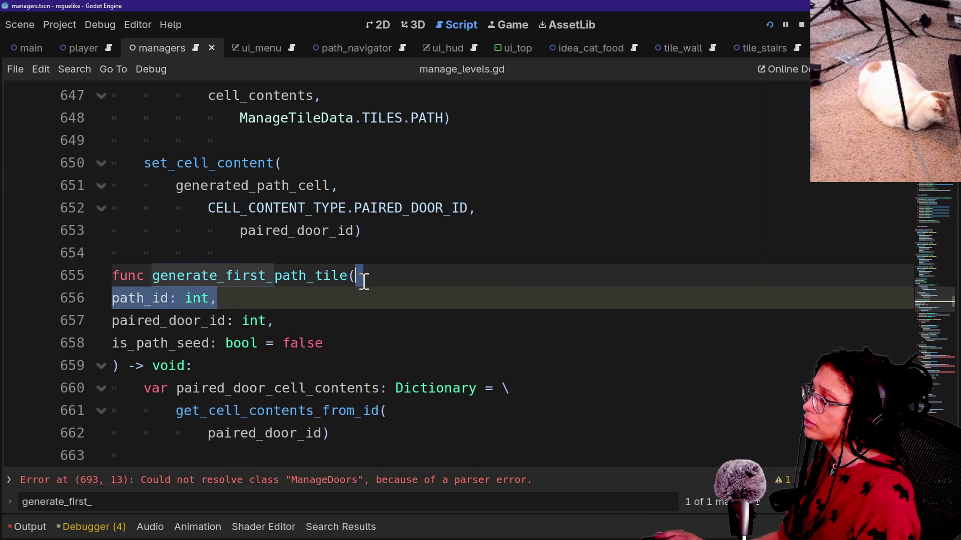
{"action": "key", "text": "BackSpace"}
{"action": "left_click", "coordinate": [347, 323]}
{"action": "scroll", "coordinate": [349, 325], "scroll_direction": "down", "scroll_amount": 12}
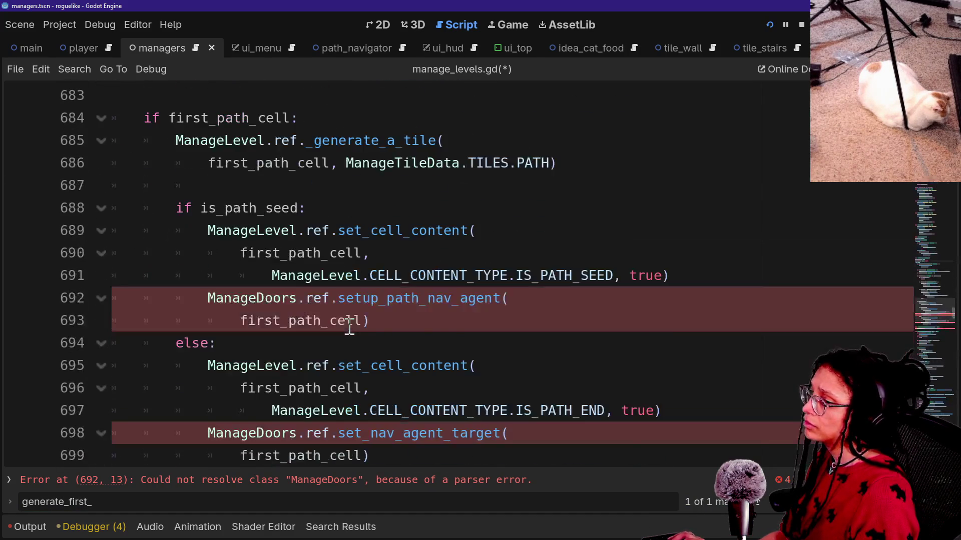
{"action": "key", "text": "ctrl+s"}
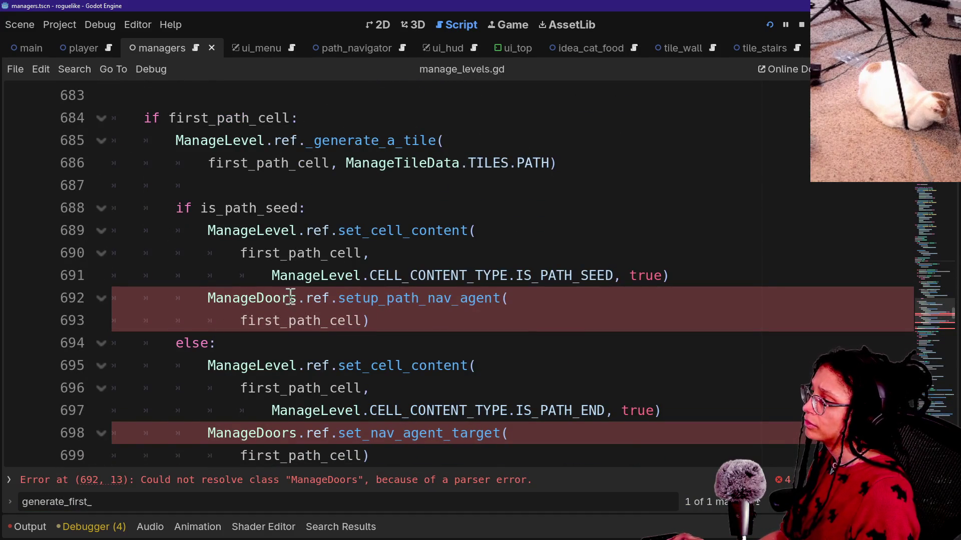
Return to manage_doors.gd and confirm the paired_door_id calls no longer show errors
{"action": "left_click", "coordinate": [251, 303], "text": "ctrl"}
{"action": "left_click", "coordinate": [379, 308]}
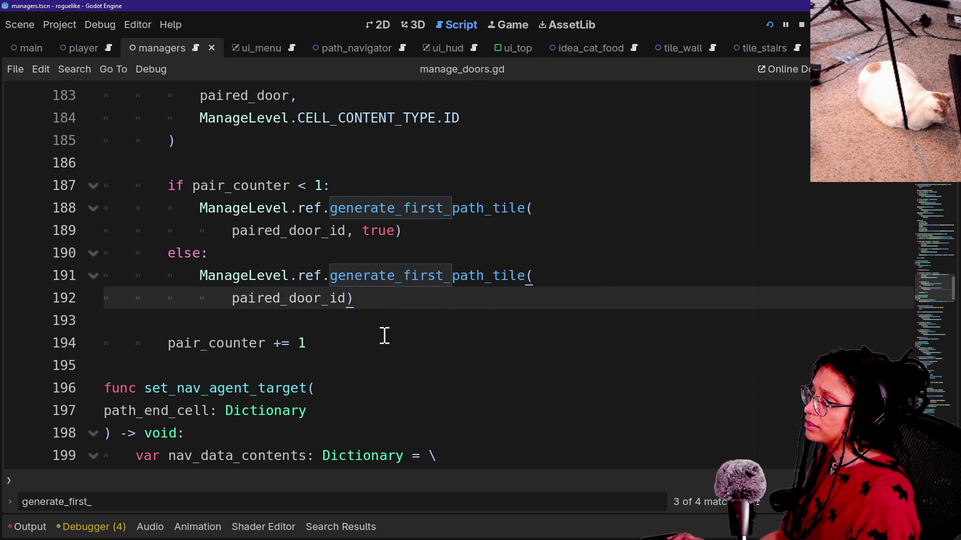
{"action": "scroll", "coordinate": [384, 335], "scroll_direction": "down", "scroll_amount": 8}
{"action": "scroll", "coordinate": [384, 336], "scroll_direction": "up", "scroll_amount": 14}
{"action": "scroll", "coordinate": [384, 336], "scroll_direction": "down", "scroll_amount": 20}
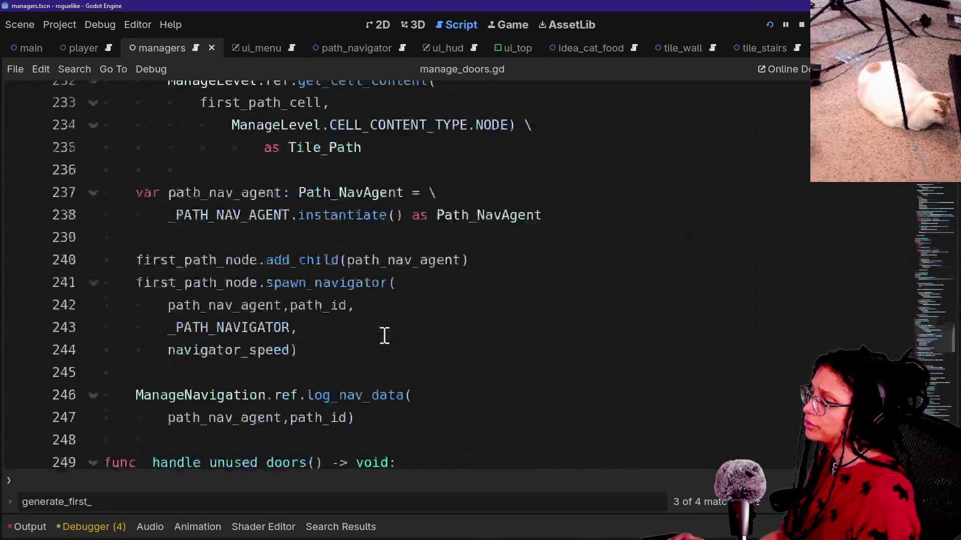
{"action": "scroll", "coordinate": [385, 336], "scroll_direction": "down", "scroll_amount": 2}
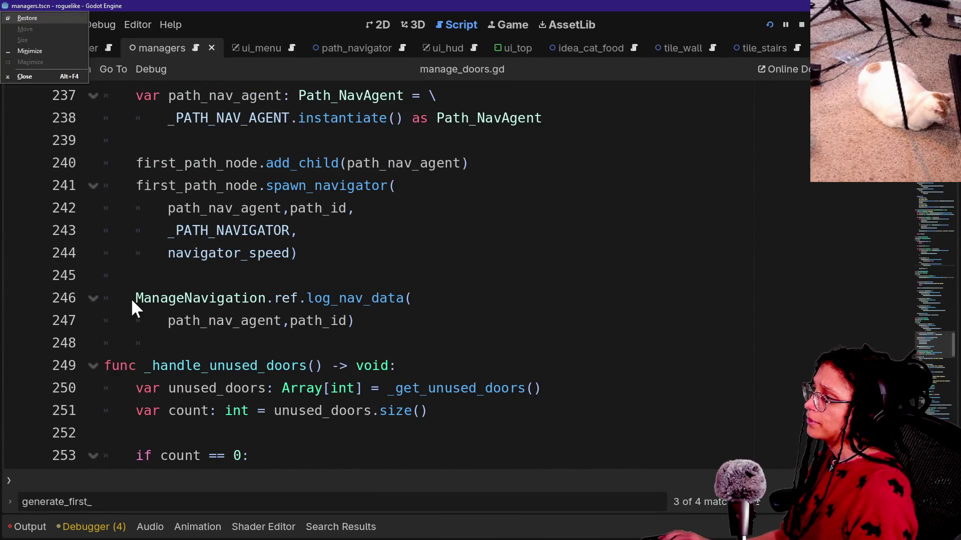
{"action": "left_click", "coordinate": [264, 275]}
Open manage_levels.gd through quick open with 'manage_l' and save it
{"action": "key", "text": "shift+alt+o"}
{"action": "type", "text": "manag"}
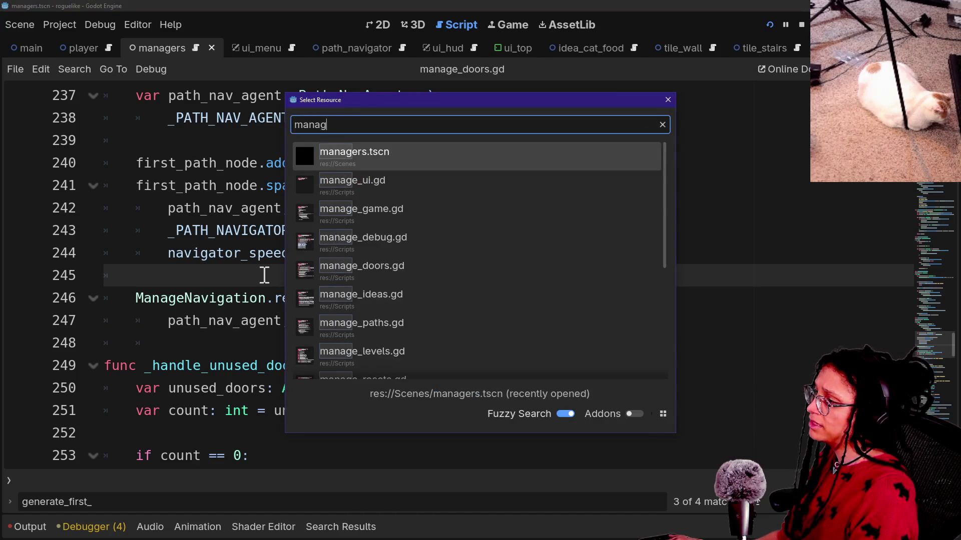
{"action": "type", "text": "e_l"}
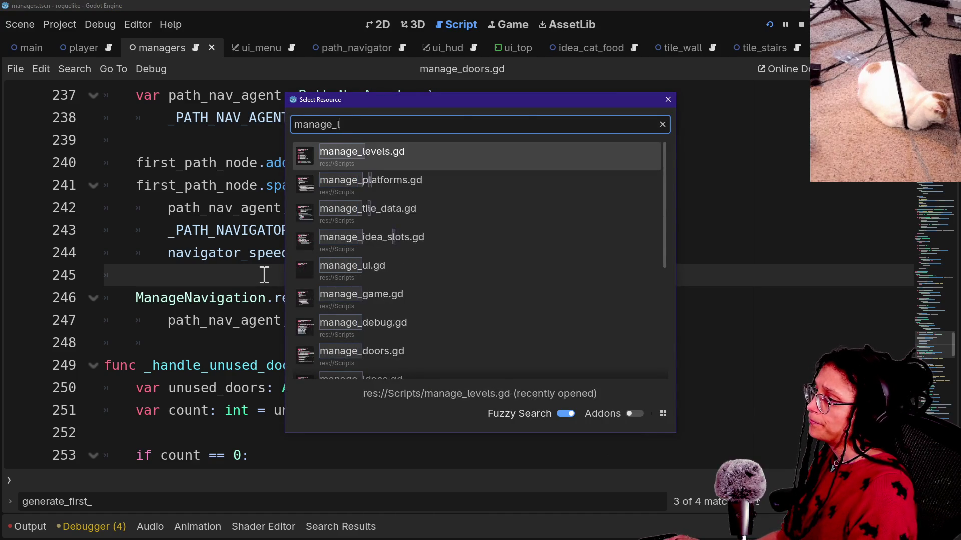
{"action": "key", "text": "Return"}
{"action": "key", "text": "ctrl+s"}
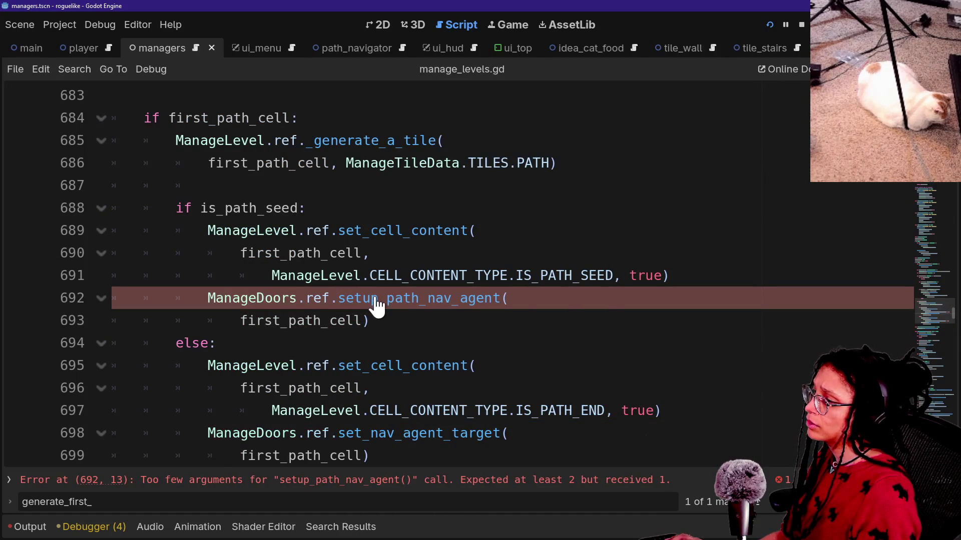
Delete the path_id parameter from the setup_path_nav_agent definition and save
{"action": "left_click", "coordinate": [375, 299], "text": "ctrl"}
{"action": "key", "text": "ctrl+s"}
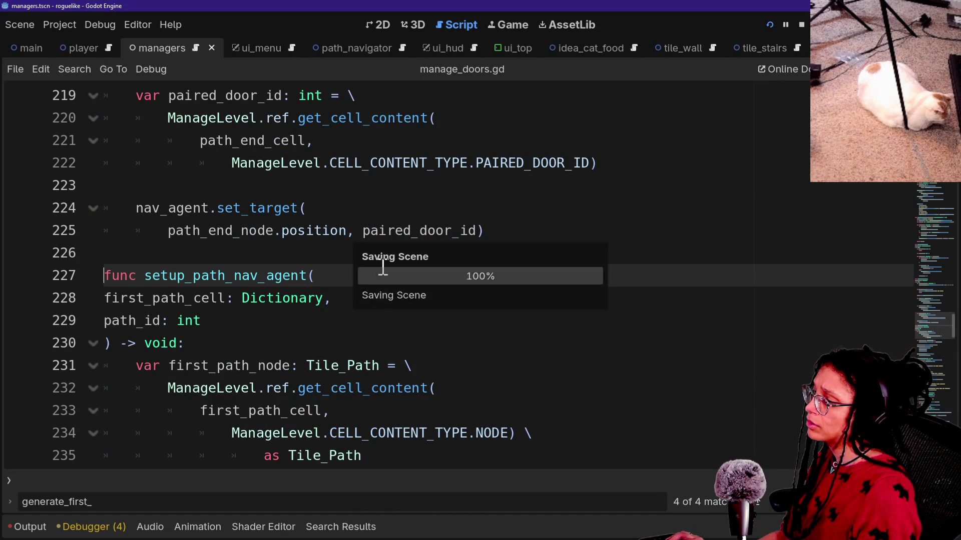
{"action": "left_click_drag", "start_coordinate": [237, 320], "coordinate": [384, 294]}
{"action": "key", "text": "BackSpace"}
{"action": "key", "text": "ctrl+s"}
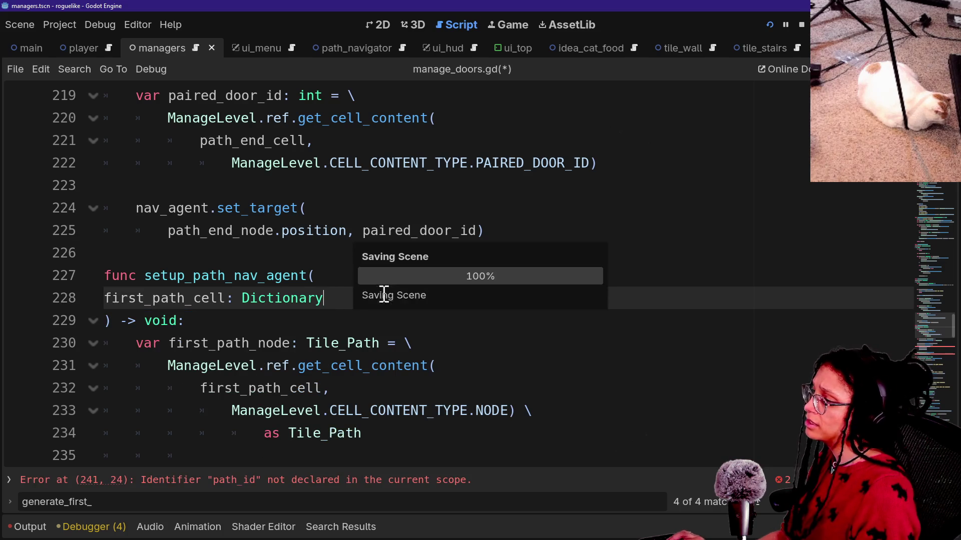
Drop path_id from the spawn_navigator call on line 241 and the log_nav_data call, then save
{"action": "scroll", "coordinate": [175, 377], "scroll_direction": "down", "scroll_amount": 4}
{"action": "left_click", "coordinate": [375, 321]}
{"action": "key", "text": "BackSpace"}
{"action": "key", "text": "BackSpace"}
{"action": "key", "text": "BackSpace"}
{"action": "type", "text": ","}
{"action": "left_click", "coordinate": [331, 414]}
{"action": "left_click", "coordinate": [344, 432]}
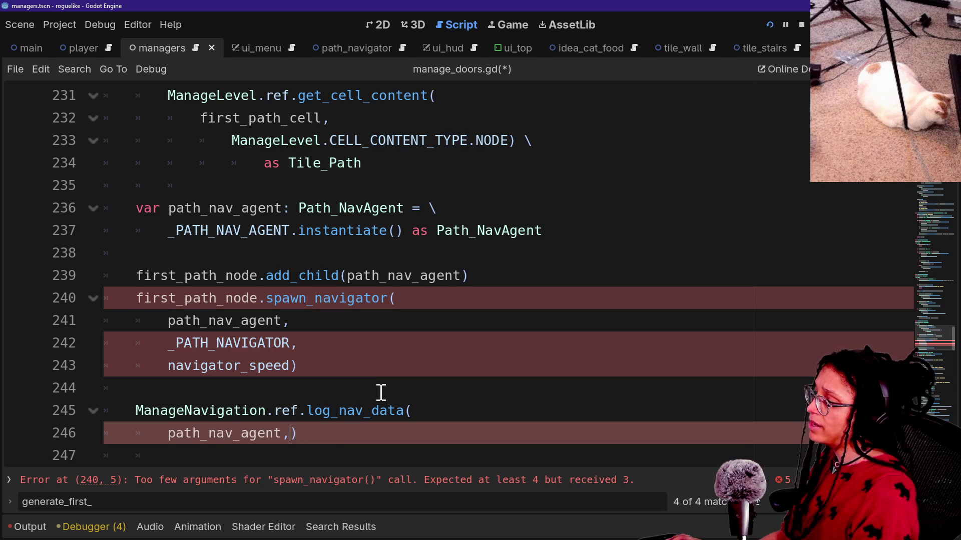
{"action": "key", "text": "ctrl+s"}
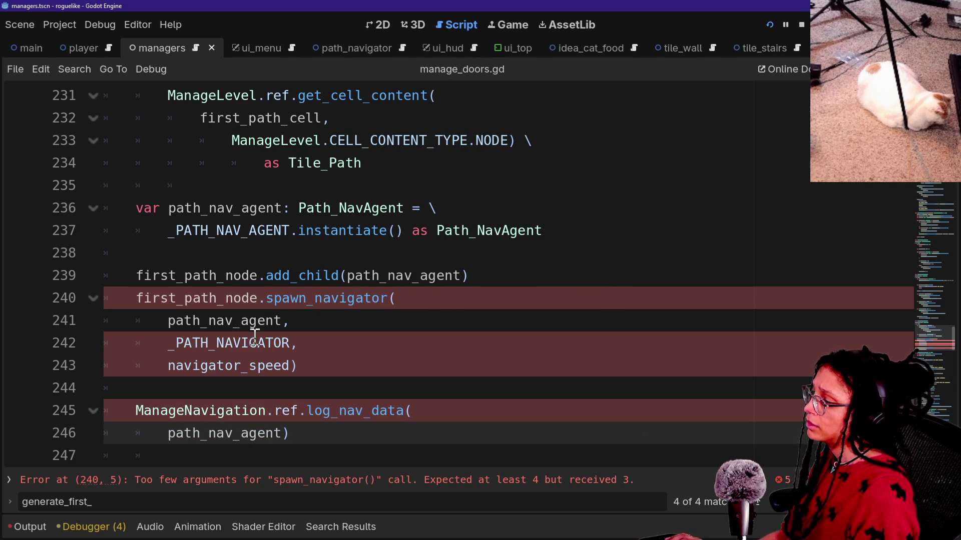
Jump to the spawn_navigator error and open its definition in tile_path.gd
{"action": "left_click", "coordinate": [304, 481]}
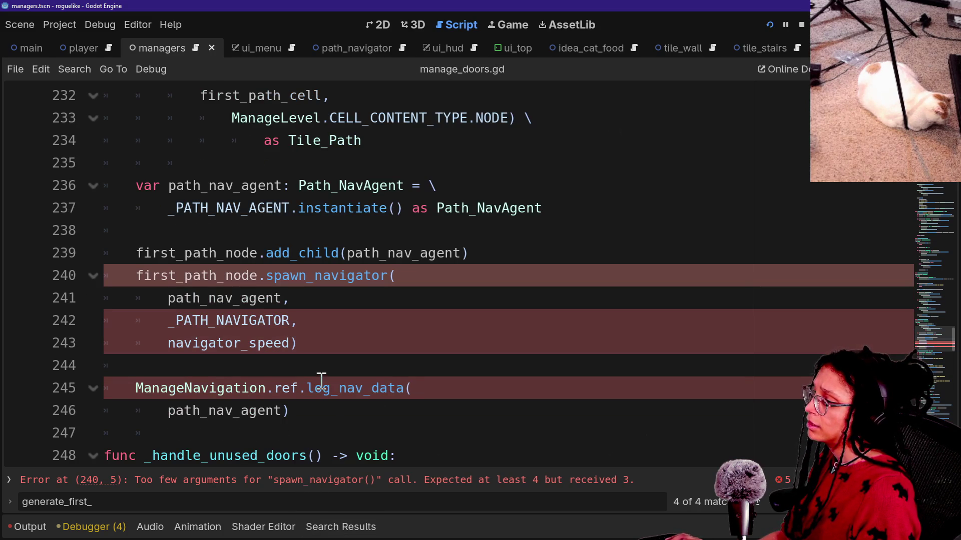
{"action": "left_click", "coordinate": [302, 408]}
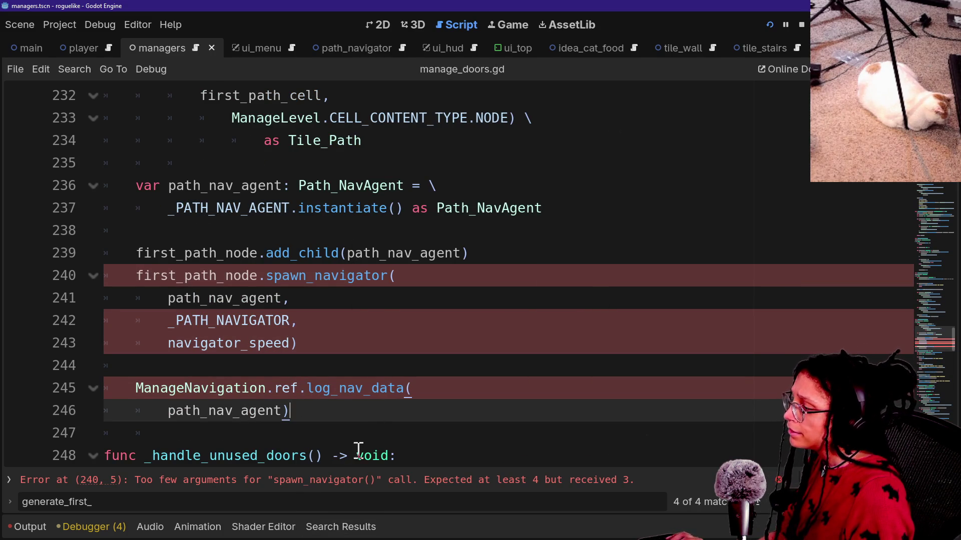
{"action": "scroll", "coordinate": [308, 433], "scroll_direction": "down", "scroll_amount": 2}
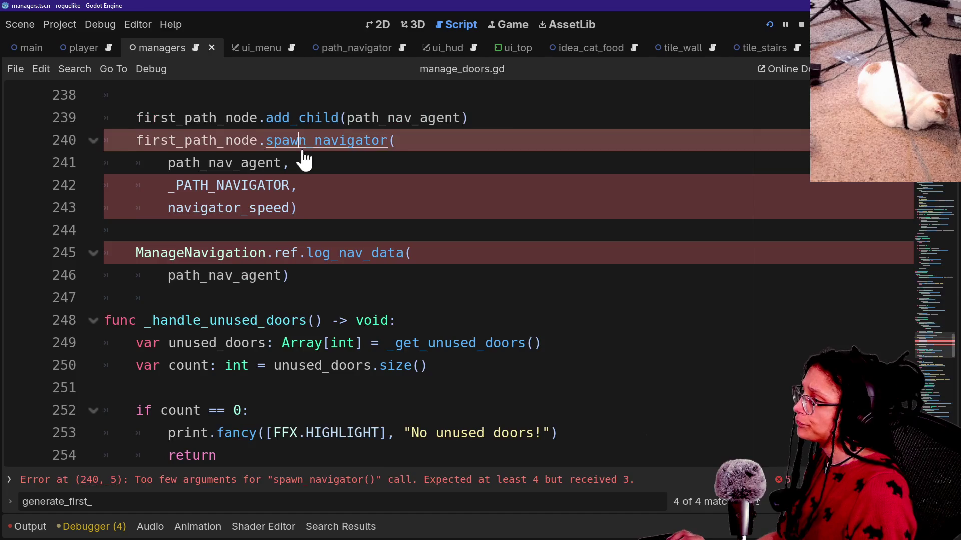
{"action": "left_click", "coordinate": [299, 147], "text": "ctrl"}
{"action": "left_click", "coordinate": [309, 142]}
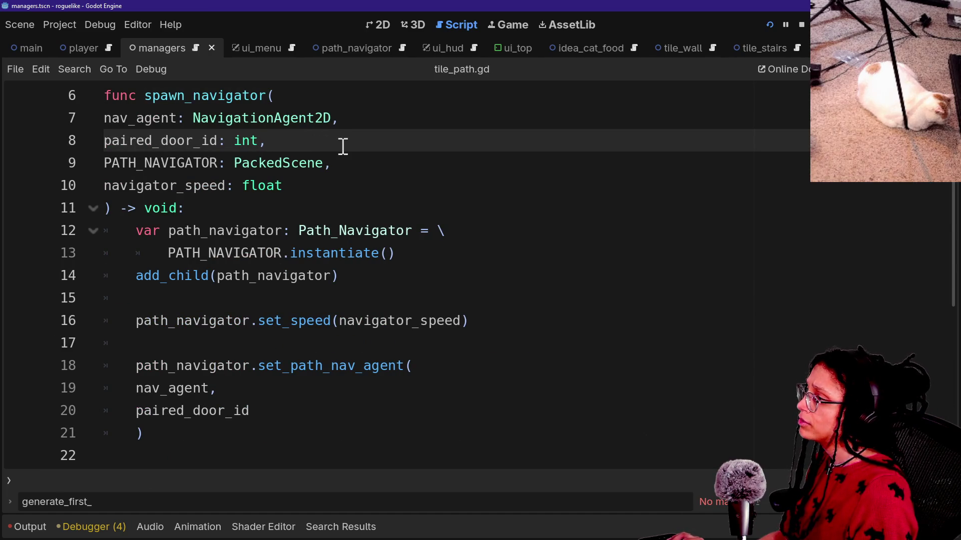
Delete the paired_door_id parameter and its leftover argument in tile_path.gd, then save
{"action": "left_click_drag", "start_coordinate": [383, 135], "coordinate": [391, 120]}
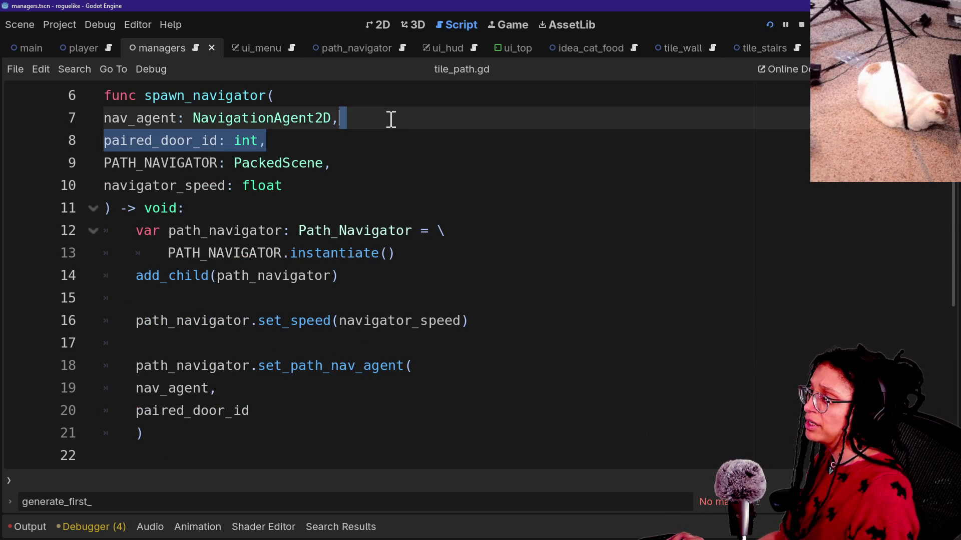
{"action": "key", "text": "BackSpace"}
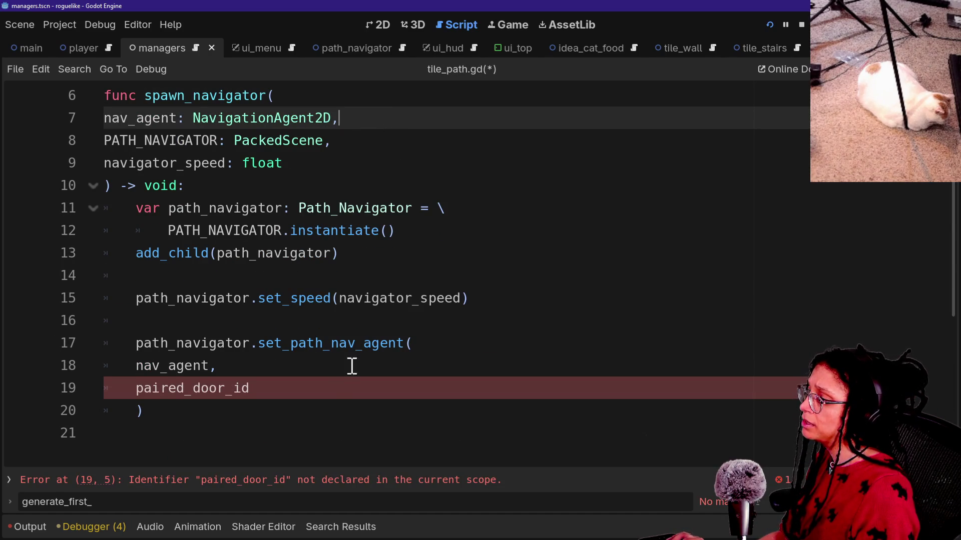
{"action": "left_click_drag", "start_coordinate": [354, 366], "coordinate": [345, 381]}
{"action": "key", "text": "BackSpace"}
{"action": "key", "text": "ctrl+s"}
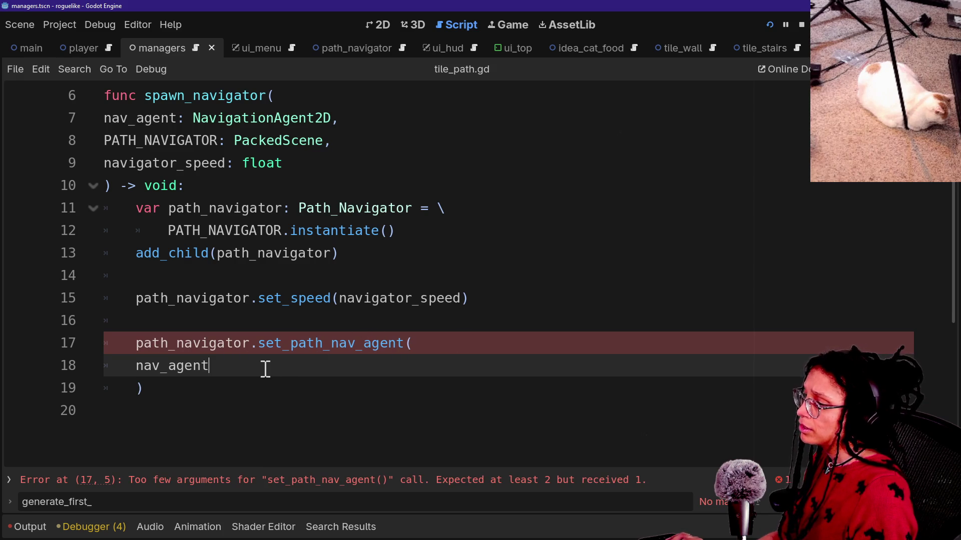
Remove paired_door_id and the _paired_door_id assignment from set_path_nav_agent, save, and rerun the game
{"action": "left_click", "coordinate": [300, 345], "text": "ctrl"}
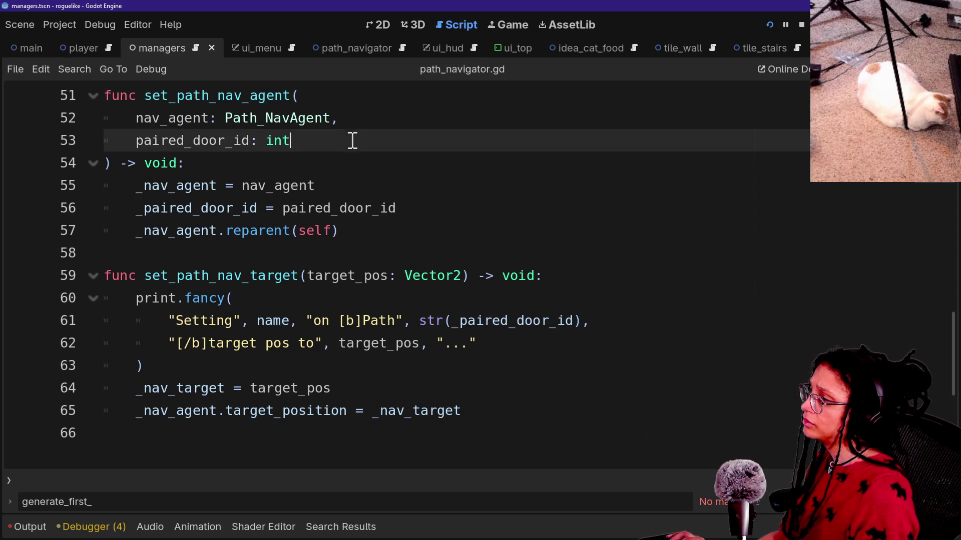
{"action": "left_click_drag", "start_coordinate": [349, 139], "coordinate": [356, 120]}
{"action": "key", "text": "BackSpace"}
{"action": "key", "text": "BackSpace"}
{"action": "left_click", "coordinate": [451, 181]}
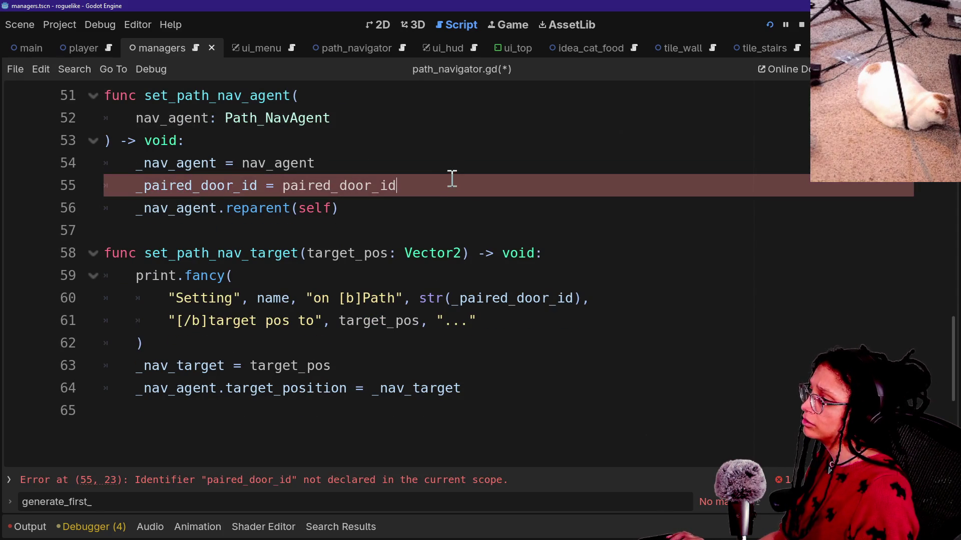
{"action": "key", "text": "shift+Up"}
{"action": "key", "text": "BackSpace"}
{"action": "key", "text": "ctrl+s"}
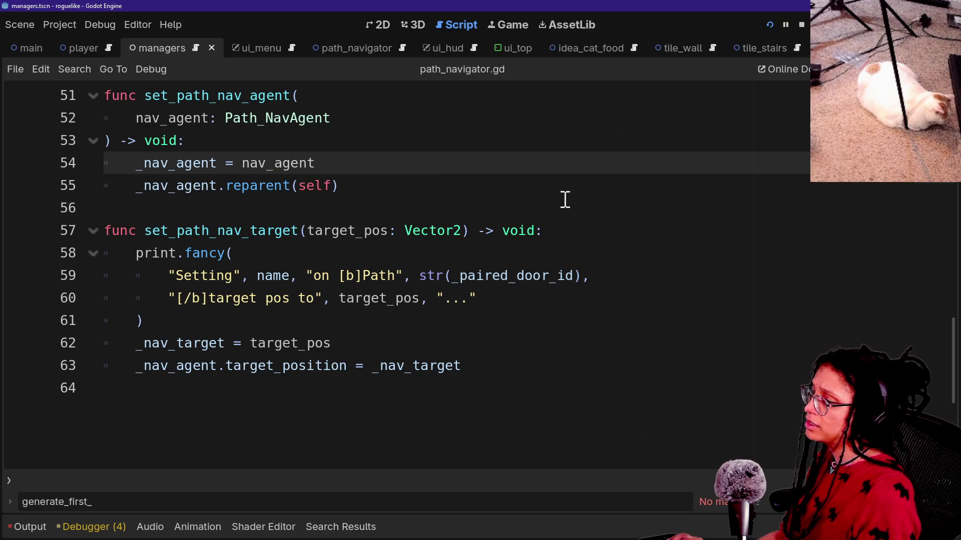
{"action": "left_click", "coordinate": [769, 25]}
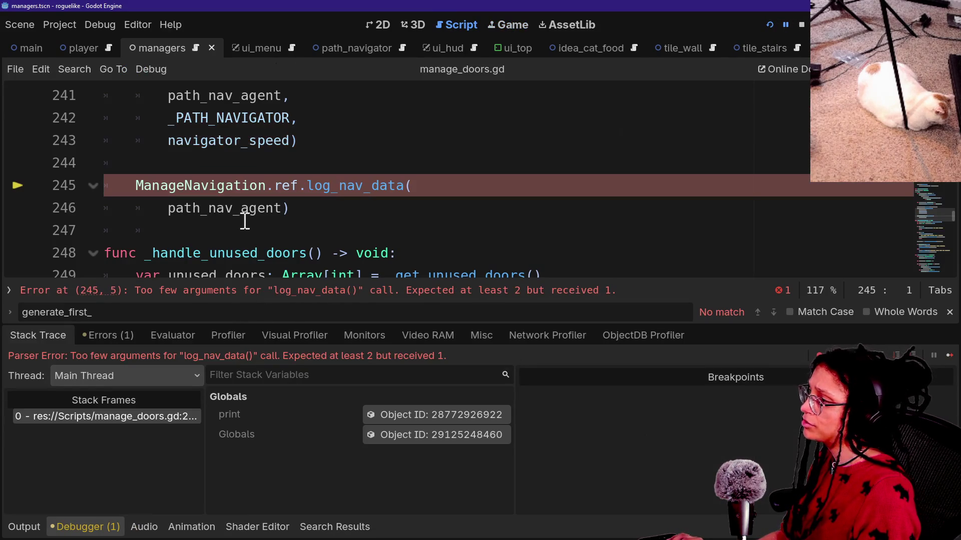
Open log_nav_data in manage_navigation.gd and delete its path_id parameter
{"action": "left_click", "coordinate": [322, 192], "text": "ctrl"}
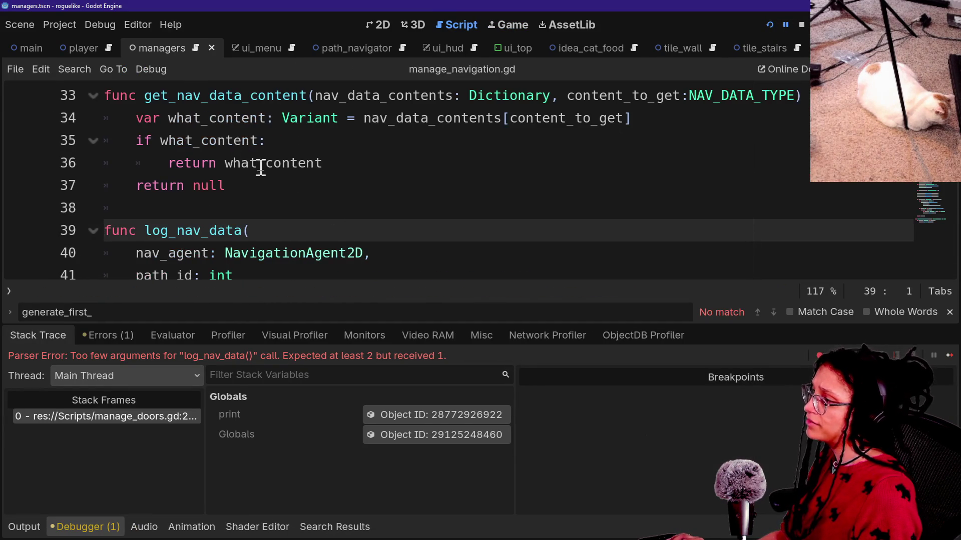
{"action": "scroll", "coordinate": [315, 240], "scroll_direction": "down", "scroll_amount": 7}
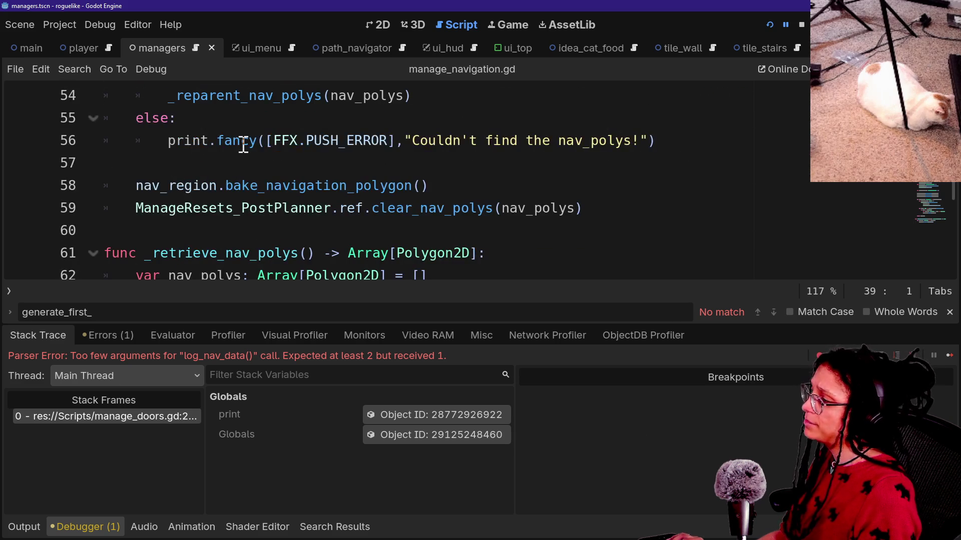
{"action": "key", "text": "alt+o"}
{"action": "key", "text": "alt+o"}
{"action": "scroll", "coordinate": [243, 146], "scroll_direction": "up", "scroll_amount": 3}
{"action": "scroll", "coordinate": [243, 145], "scroll_direction": "up", "scroll_amount": 1}
{"action": "scroll", "coordinate": [259, 258], "scroll_direction": "up", "scroll_amount": 1}
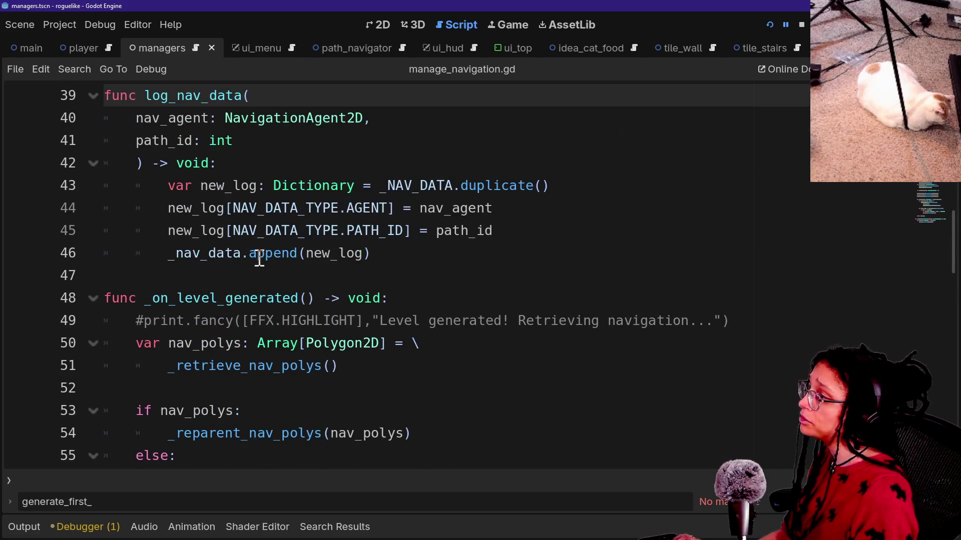
{"action": "left_click_drag", "start_coordinate": [270, 144], "coordinate": [373, 118]}
{"action": "key", "text": "BackSpace"}
{"action": "key", "text": "BackSpace"}
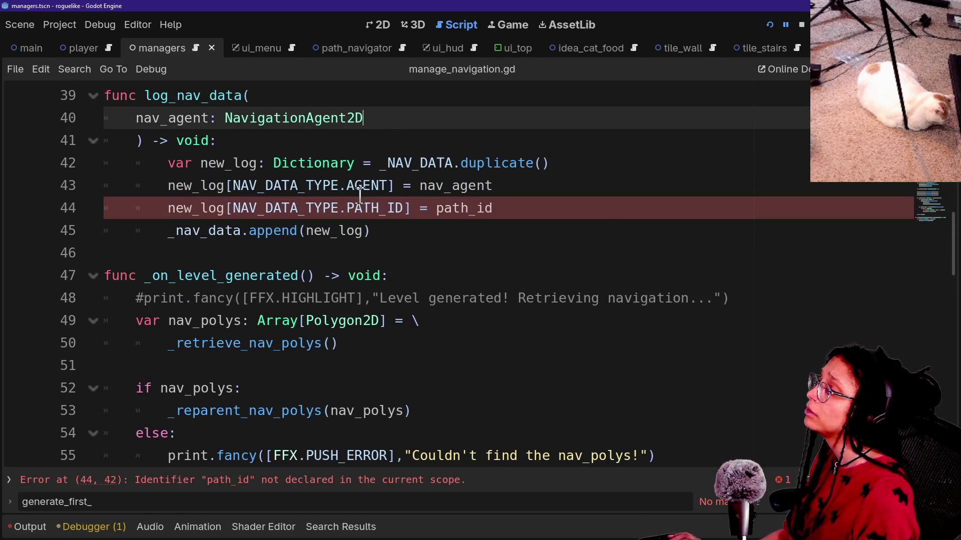
Delete the PATH_ID assignment line, save manage_navigation.gd, and restart the game
{"action": "left_click_drag", "start_coordinate": [517, 222], "coordinate": [517, 187]}
{"action": "key", "text": "BackSpace"}
{"action": "key", "text": "ctrl+s"}
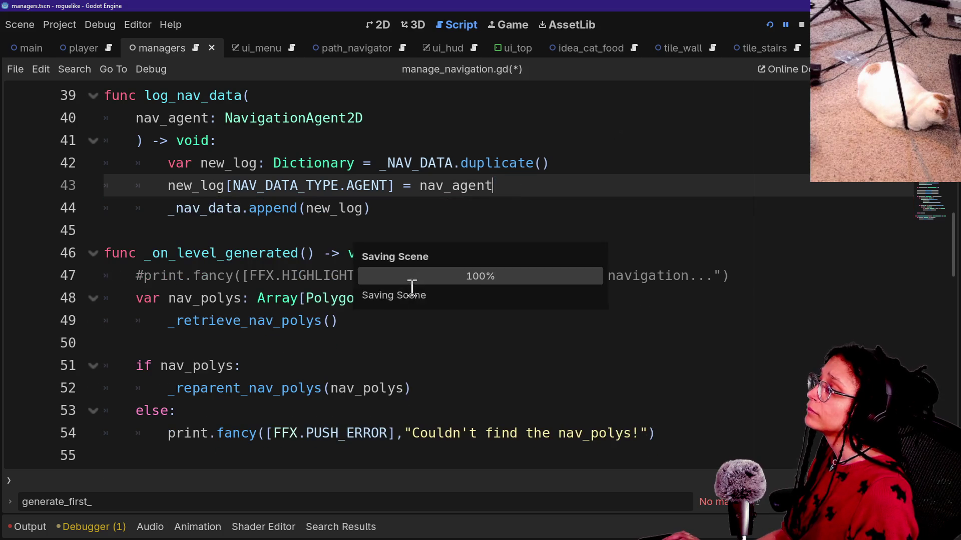
{"action": "left_click", "coordinate": [365, 367]}
{"action": "left_click", "coordinate": [323, 320]}
{"action": "left_click_drag", "start_coordinate": [380, 220], "coordinate": [429, 306]}
{"action": "left_click", "coordinate": [465, 374]}
{"action": "scroll", "coordinate": [558, 259], "scroll_direction": "down", "scroll_amount": 2}
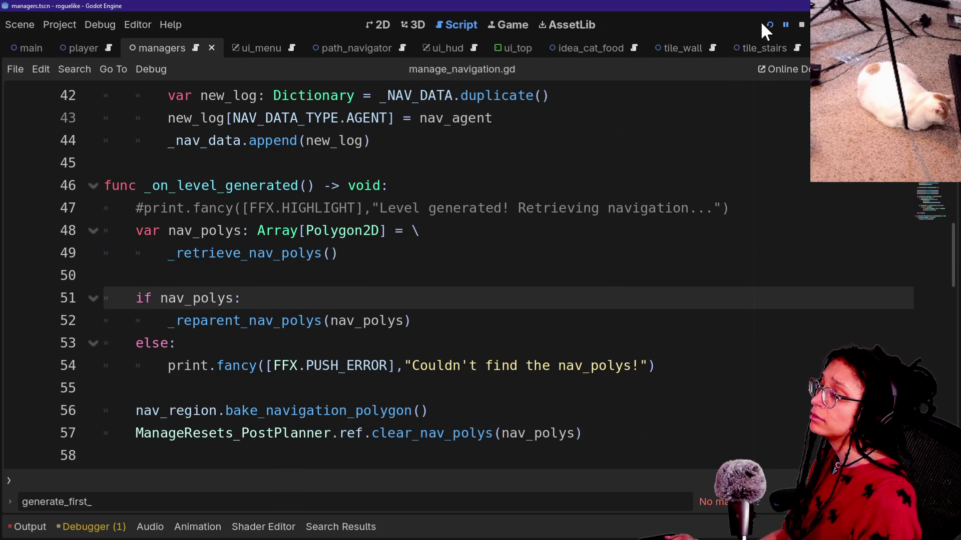
{"action": "left_click", "coordinate": [770, 25]}
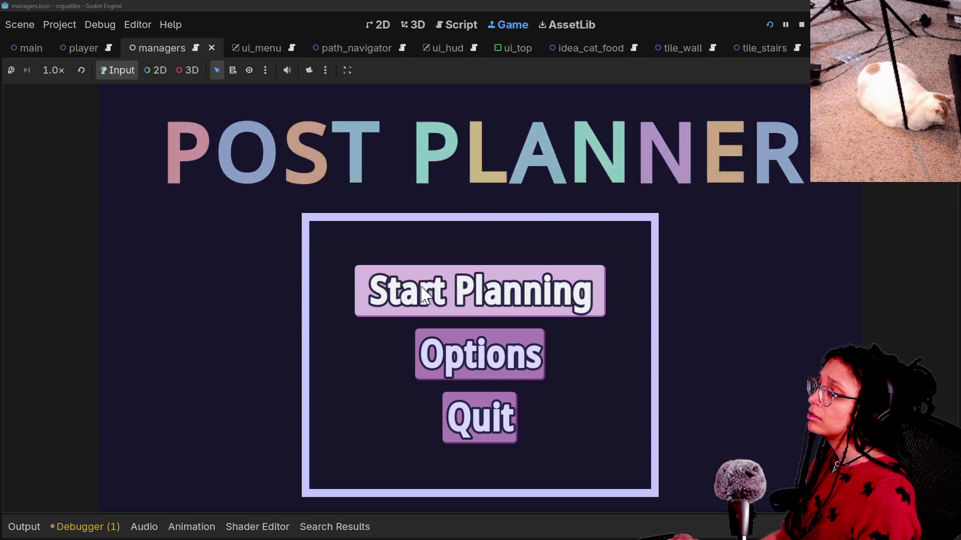
Start planning a level on the Mewsky platform and zoom out to the whole map
{"action": "left_click", "coordinate": [473, 305]}
{"action": "left_click", "coordinate": [338, 315]}
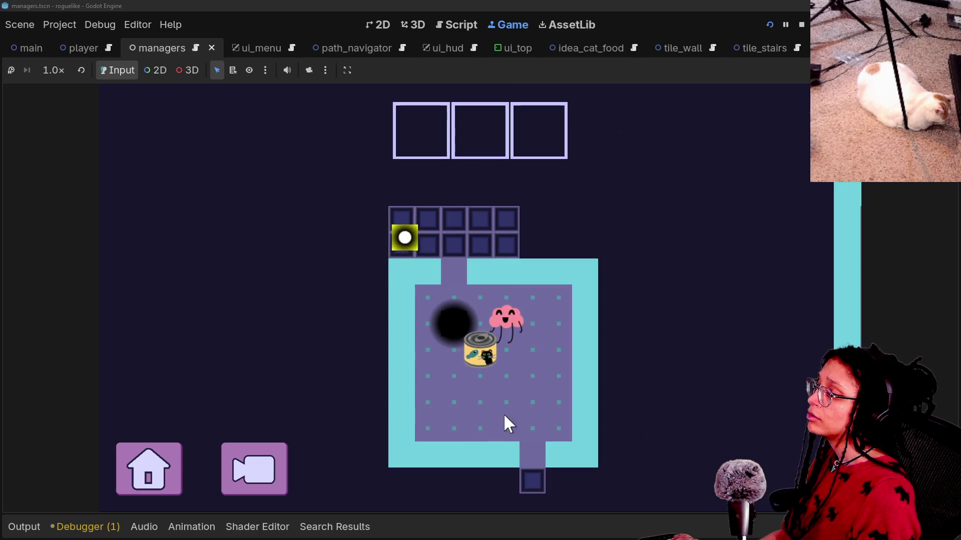
{"action": "left_click", "coordinate": [265, 475]}
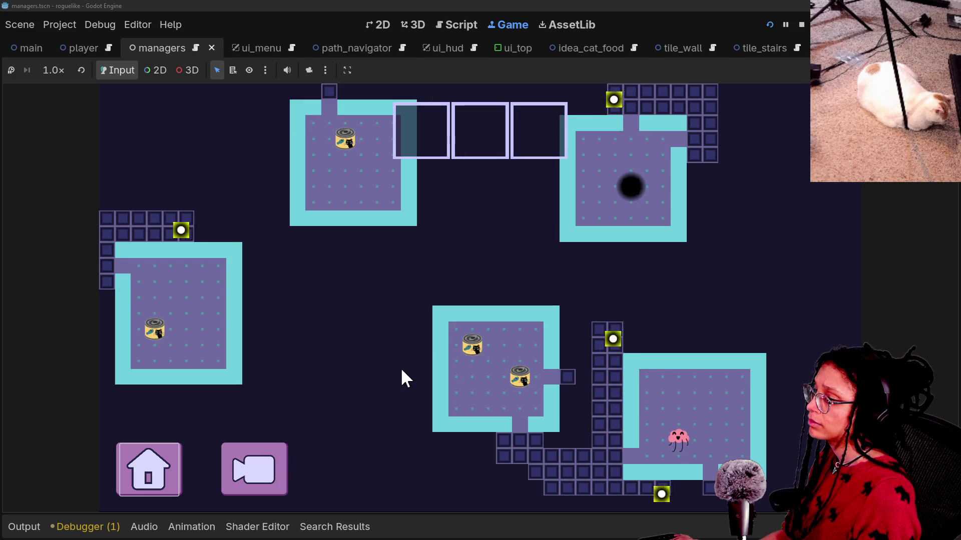
Review the Output log and Debugger Errors, then stop the game and return to _NAV_DATA
{"action": "left_click", "coordinate": [24, 527]}
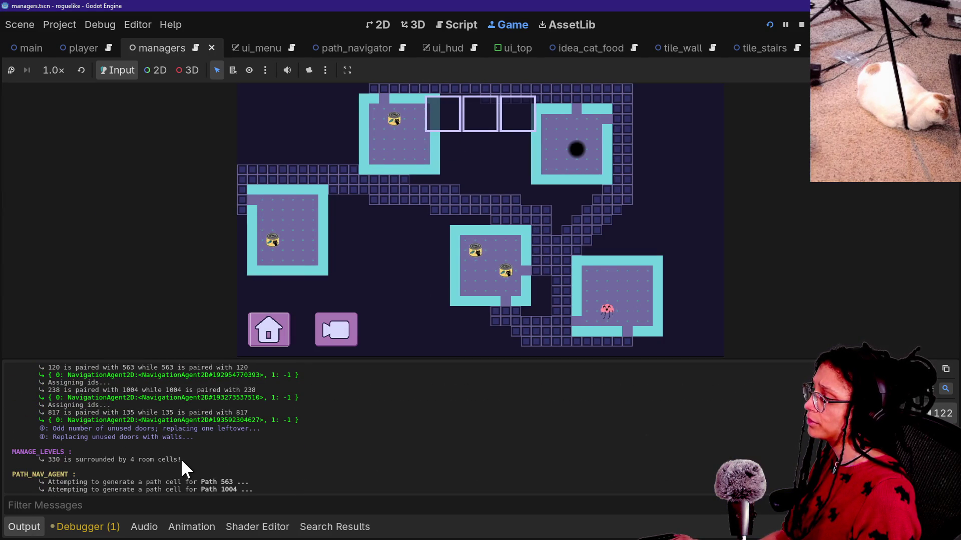
{"action": "left_click", "coordinate": [85, 527]}
{"action": "left_click", "coordinate": [113, 335]}
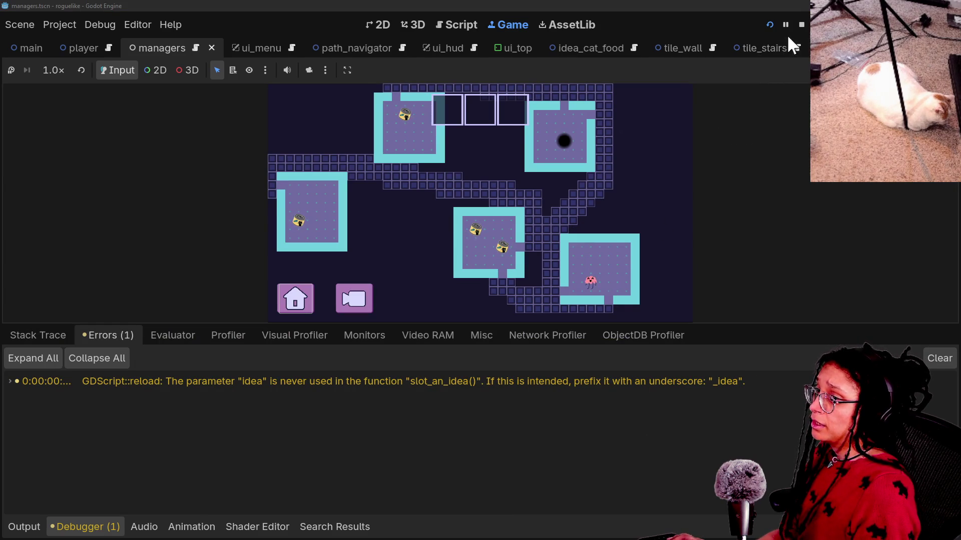
{"action": "left_click", "coordinate": [797, 25]}
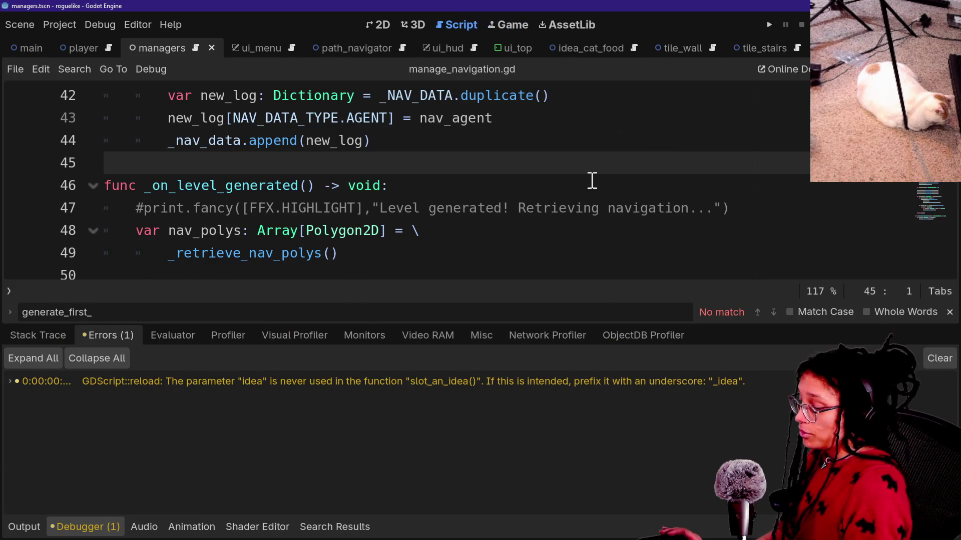
{"action": "scroll", "coordinate": [572, 198], "scroll_direction": "up", "scroll_amount": 14}
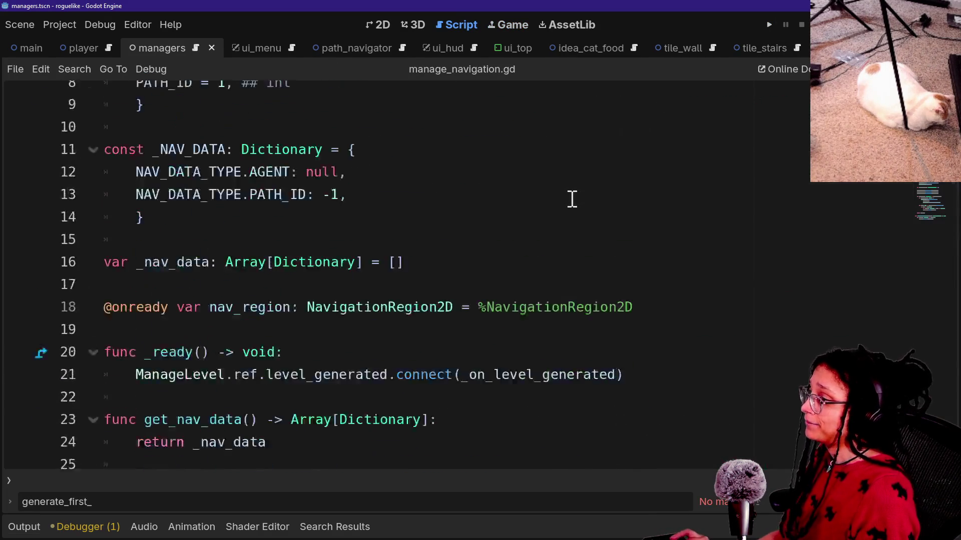
{"action": "scroll", "coordinate": [572, 198], "scroll_direction": "down", "scroll_amount": 1}
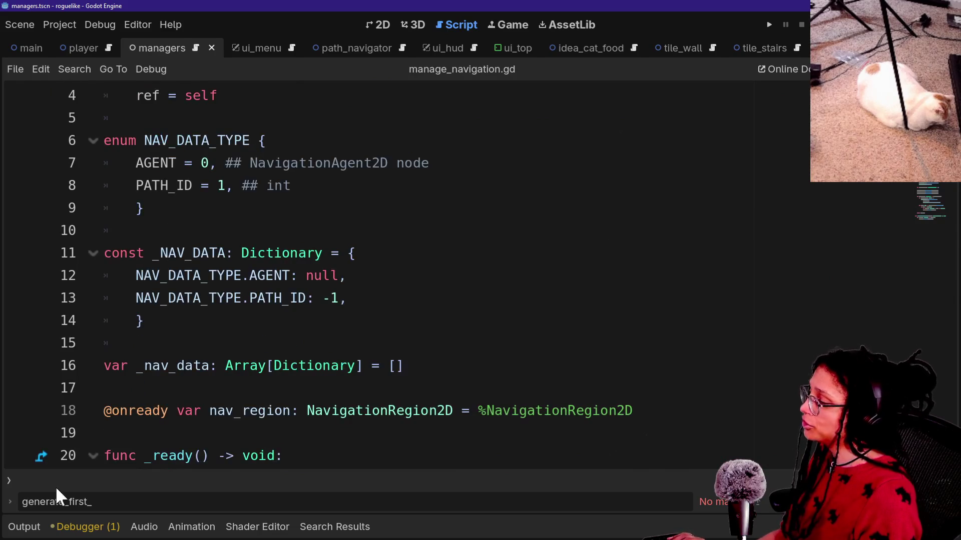
{"action": "left_click", "coordinate": [20, 527]}
{"action": "left_click", "coordinate": [300, 253]}
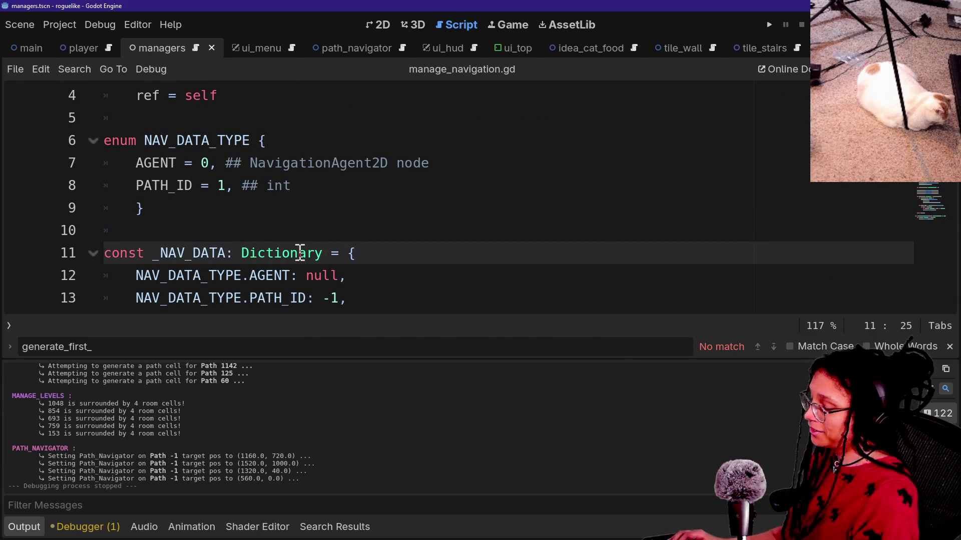
Commit the six changed files to main as 'useless path_id/color_id purged' and push to origin
{"action": "key", "text": "alt+Tab"}
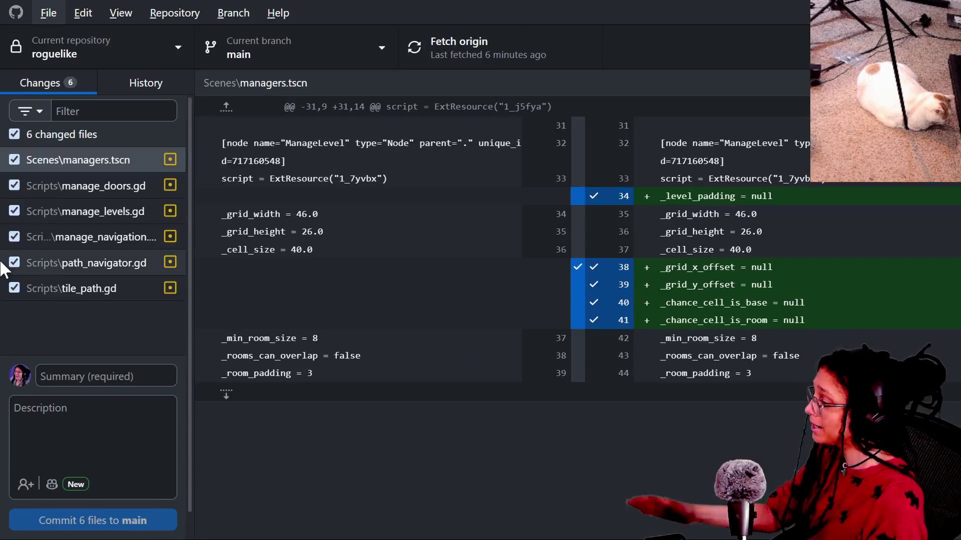
{"action": "left_click", "coordinate": [56, 378]}
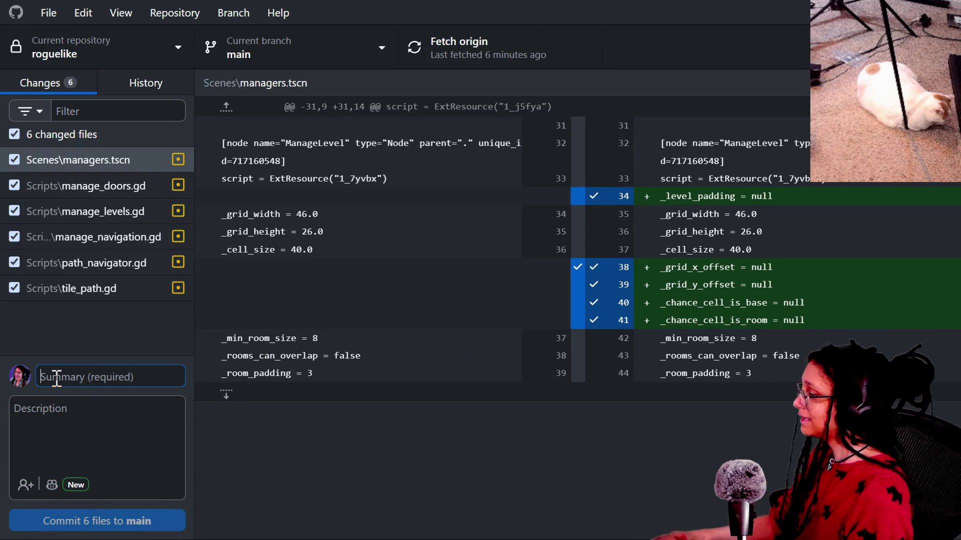
{"action": "type", "text": "us"}
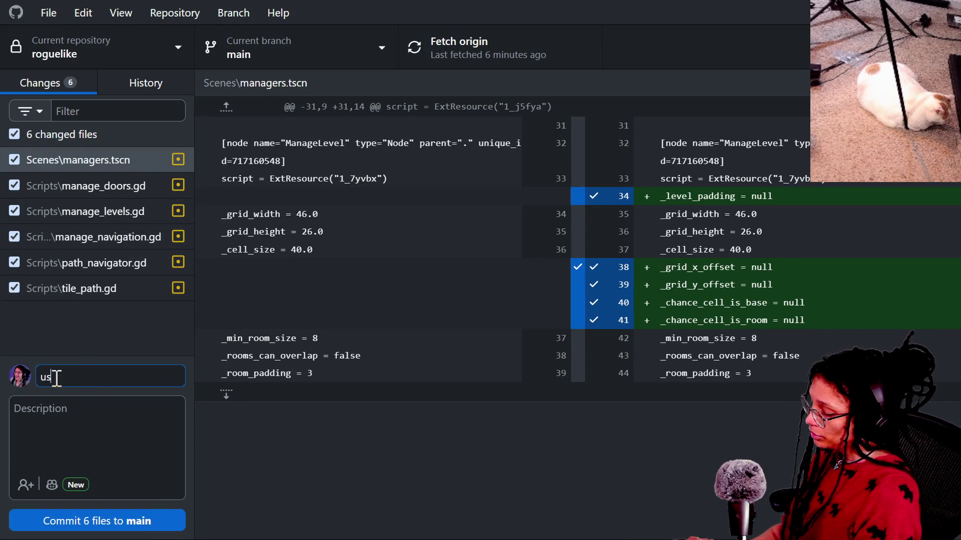
{"action": "type", "text": "eless path_id"}
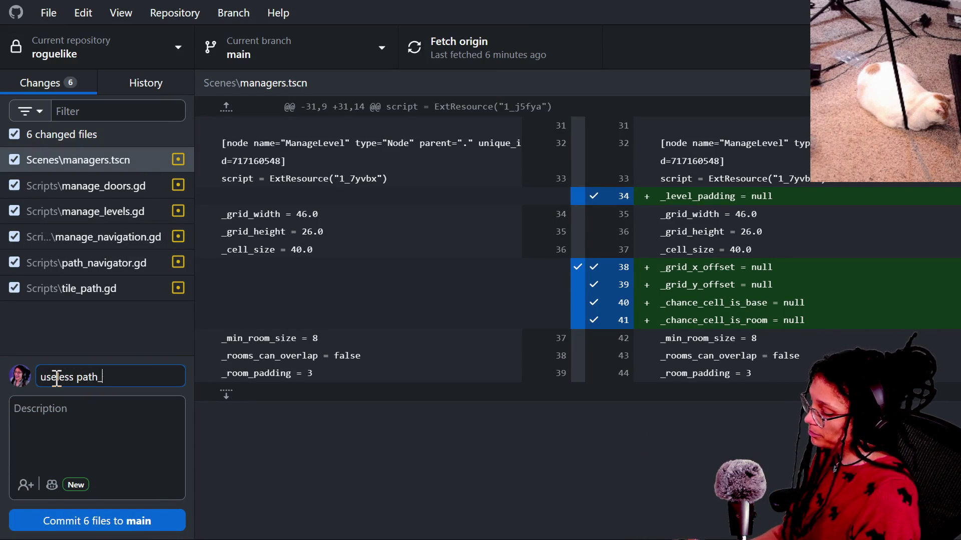
{"action": "type", "text": "/color_id"}
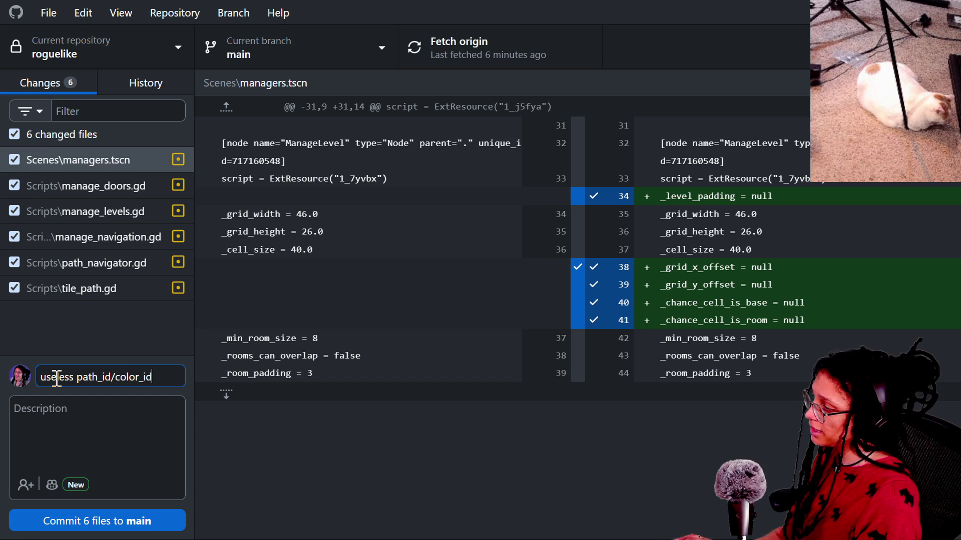
{"action": "type", "text": " purged"}
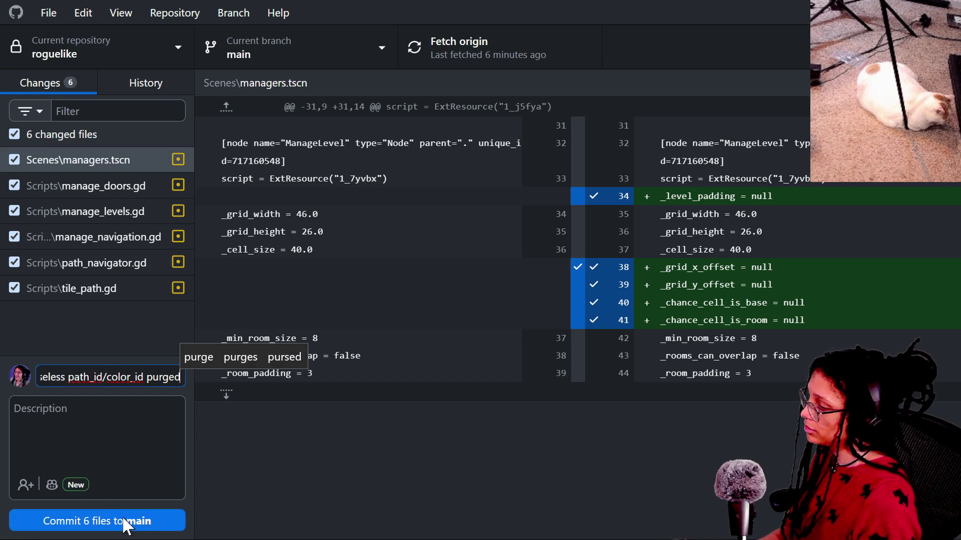
{"action": "left_click", "coordinate": [123, 521]}
{"action": "left_click", "coordinate": [785, 251]}
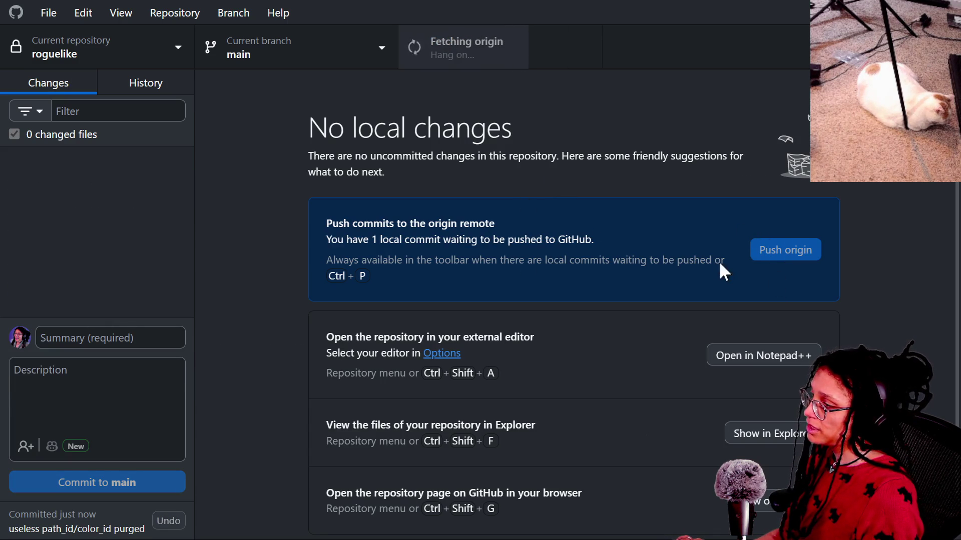
{"action": "key", "text": "alt+Tab"}
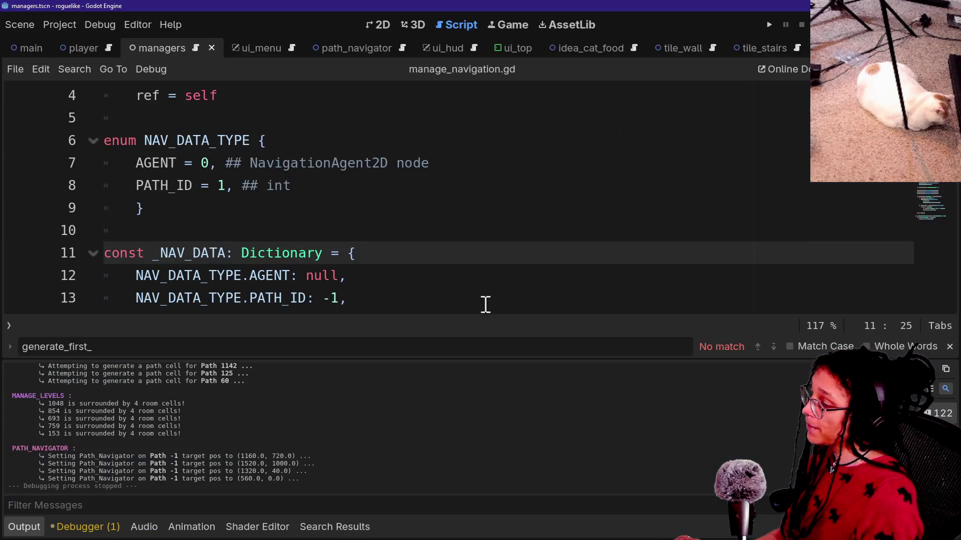
Hide the Output panel in manage_navigation.gd and open Find in Files with Ctrl+Shift+F
{"action": "left_click", "coordinate": [457, 281]}
{"action": "key", "text": "ctrl+j"}
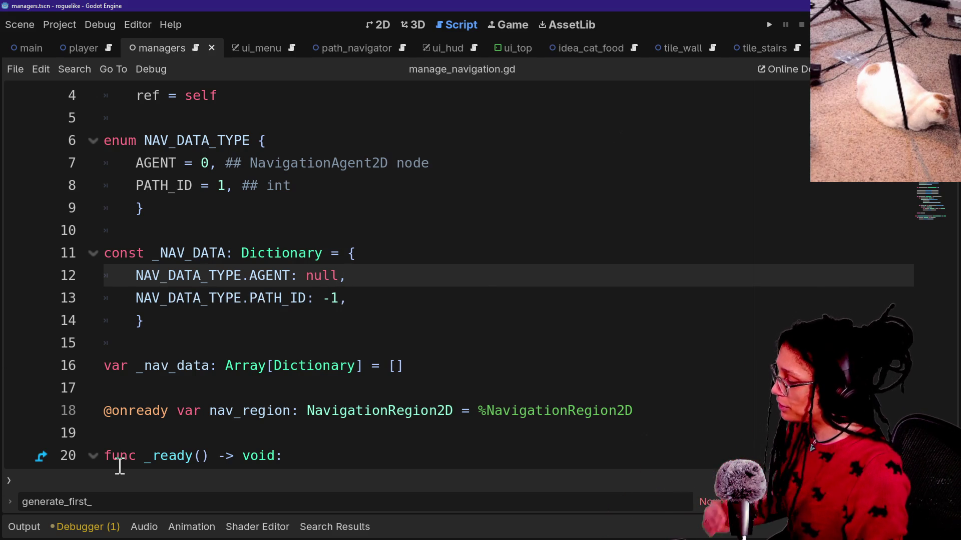
{"action": "left_click", "coordinate": [122, 433]}
{"action": "left_click", "coordinate": [258, 279]}
{"action": "key", "text": "ctrl+shift+f"}
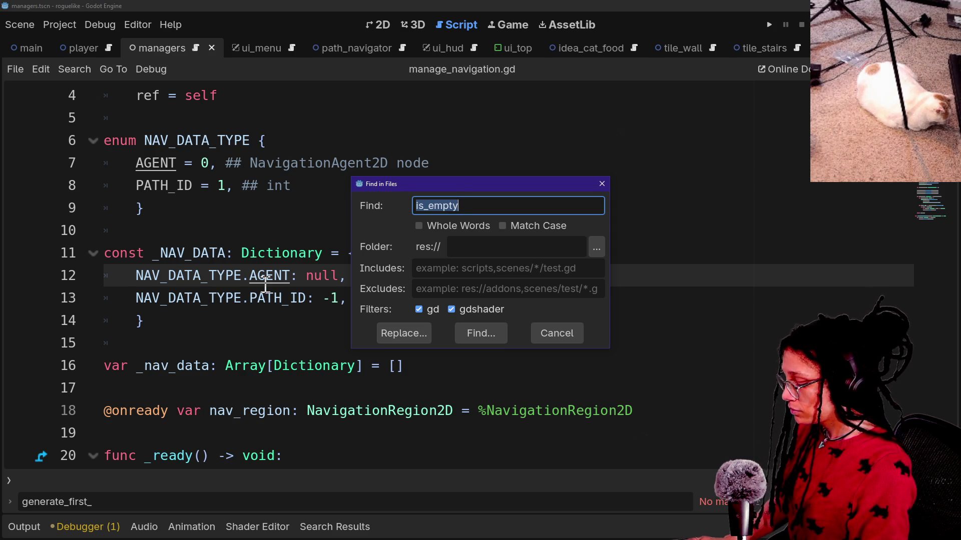
Search the project for 'ManageDebug_' and open the tile.gd line 40 match
{"action": "type", "text": "ManageDebug_"}
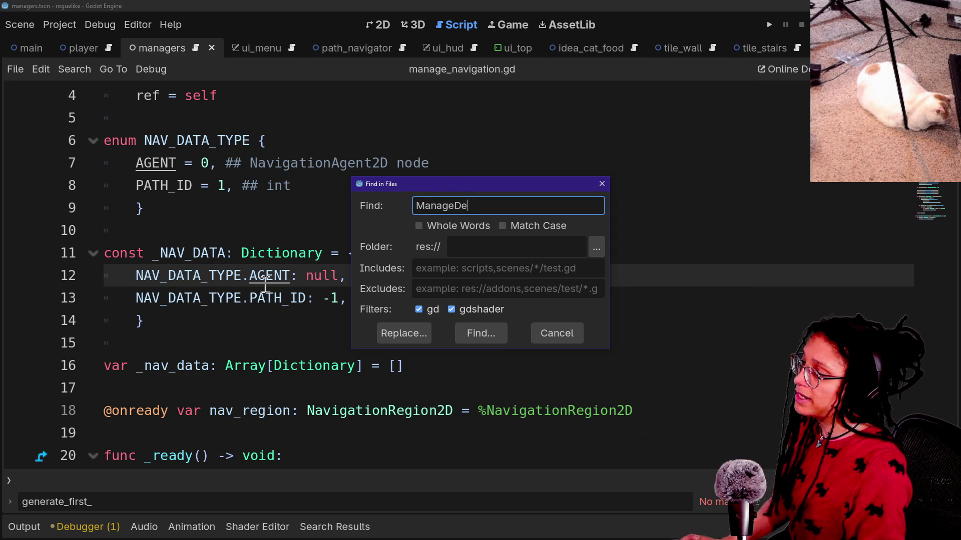
{"action": "key", "text": "Return"}
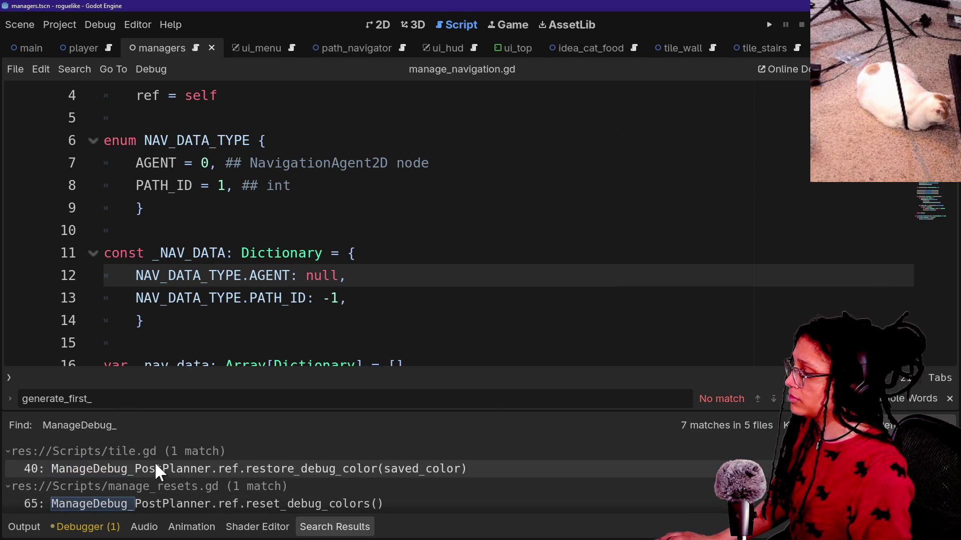
{"action": "left_click", "coordinate": [157, 468]}
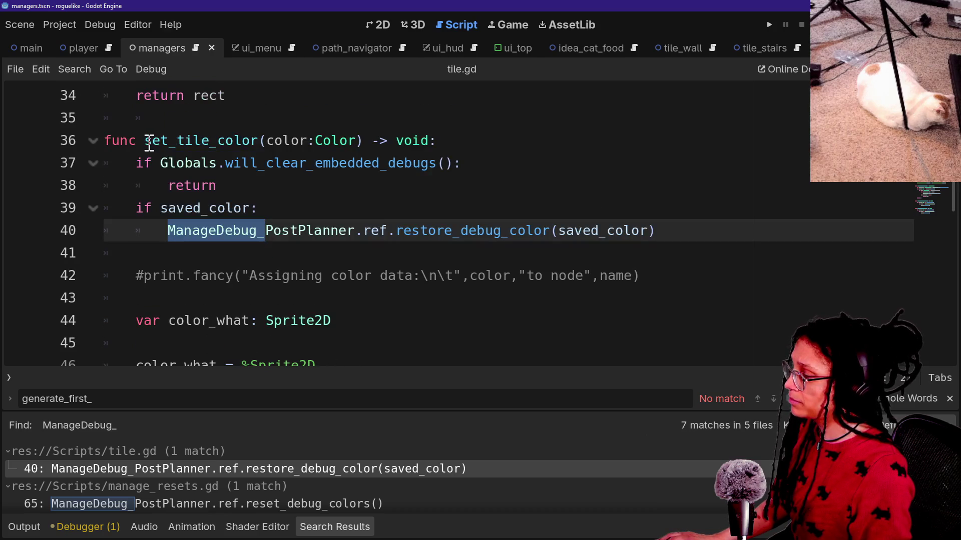
Inspect the will_clear_embedded_debugs early-return guard on lines 37–38 of set_tile_color
{"action": "left_click", "coordinate": [137, 161]}
{"action": "key", "text": "shift+Down"}
{"action": "key", "text": "shift+End"}
{"action": "key", "text": "Right"}
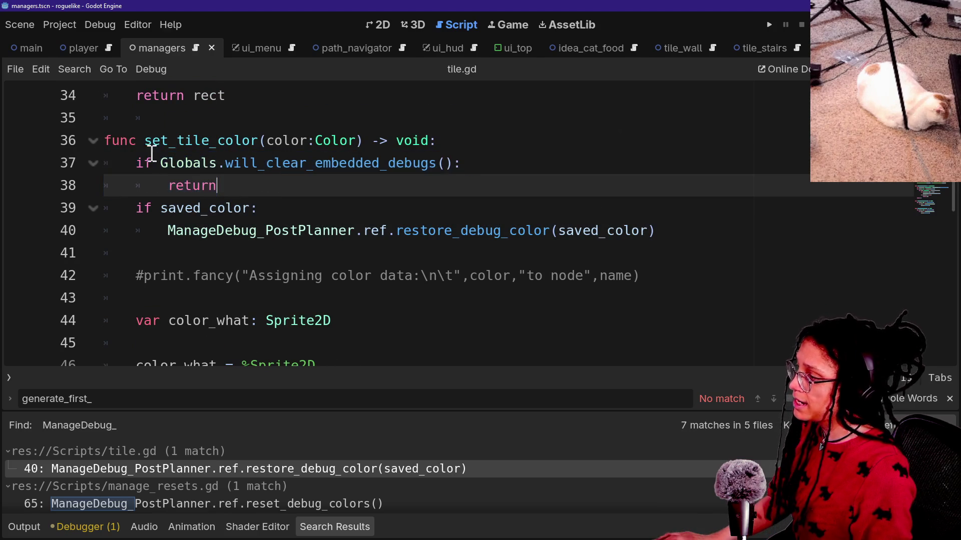
{"action": "left_click_drag", "start_coordinate": [152, 155], "coordinate": [446, 204]}
{"action": "left_click", "coordinate": [326, 186]}
{"action": "left_click_drag", "start_coordinate": [217, 140], "coordinate": [446, 188]}
{"action": "left_click", "coordinate": [155, 167]}
{"action": "left_click_drag", "start_coordinate": [154, 167], "coordinate": [332, 178]}
{"action": "left_click", "coordinate": [332, 178]}
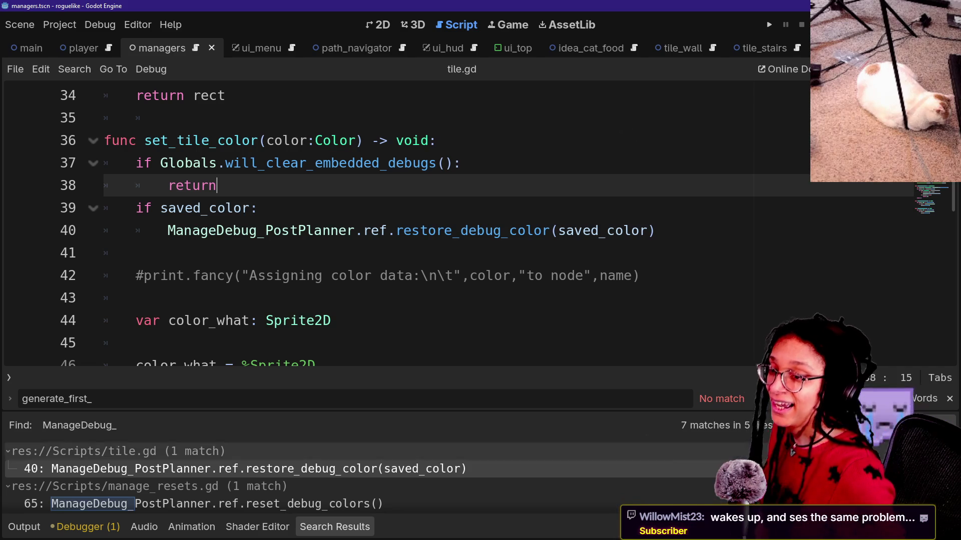
{"action": "left_click", "coordinate": [507, 292]}
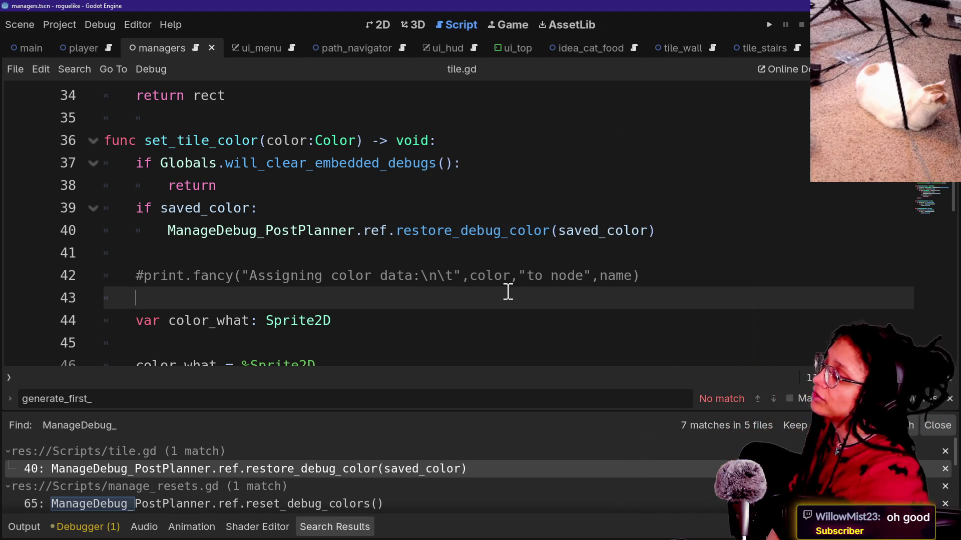
{"action": "left_click", "coordinate": [459, 258]}
{"action": "key", "text": "Down"}
{"action": "key", "text": "Down"}
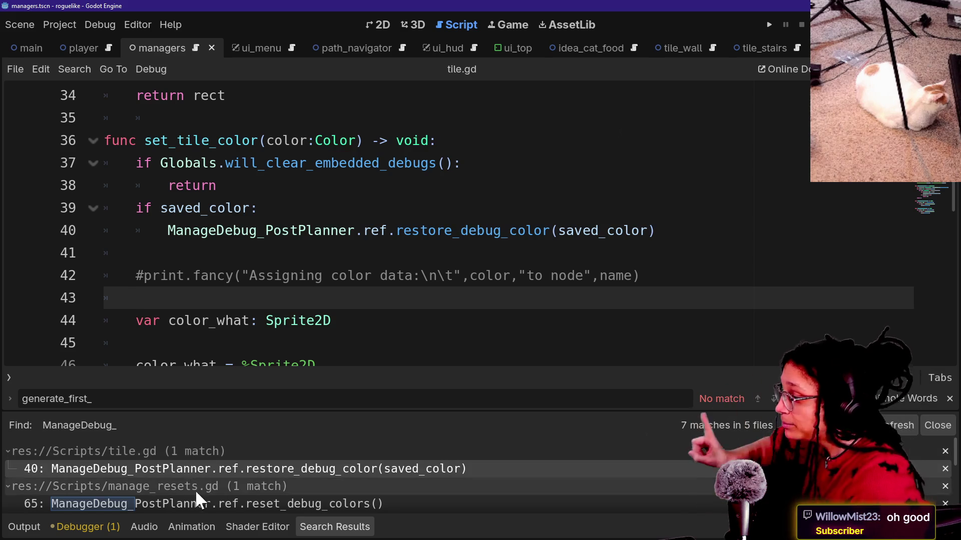
Open the manage_resets.gd line 65 ManageDebug_ match and look over the surrounding code
{"action": "left_click", "coordinate": [200, 504]}
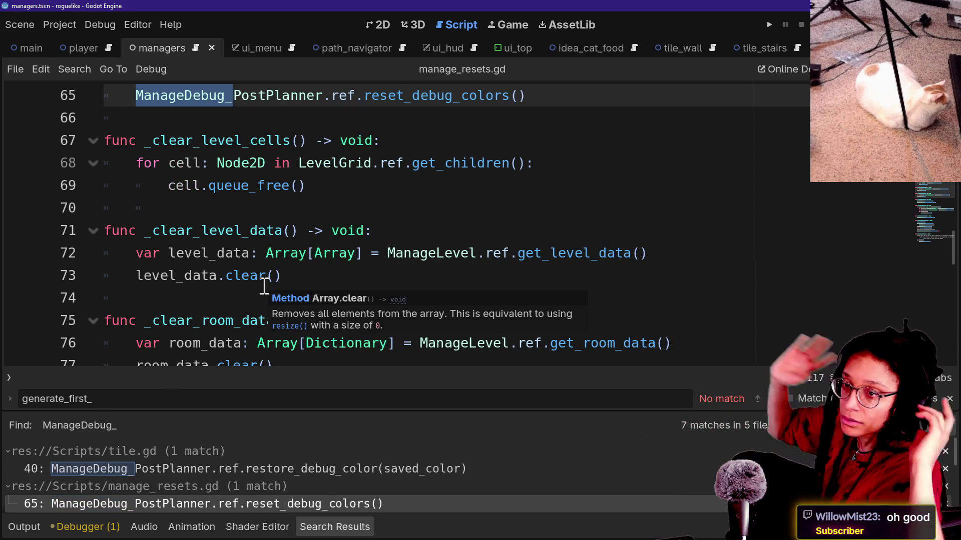
{"action": "scroll", "coordinate": [192, 246], "scroll_direction": "up", "scroll_amount": 1}
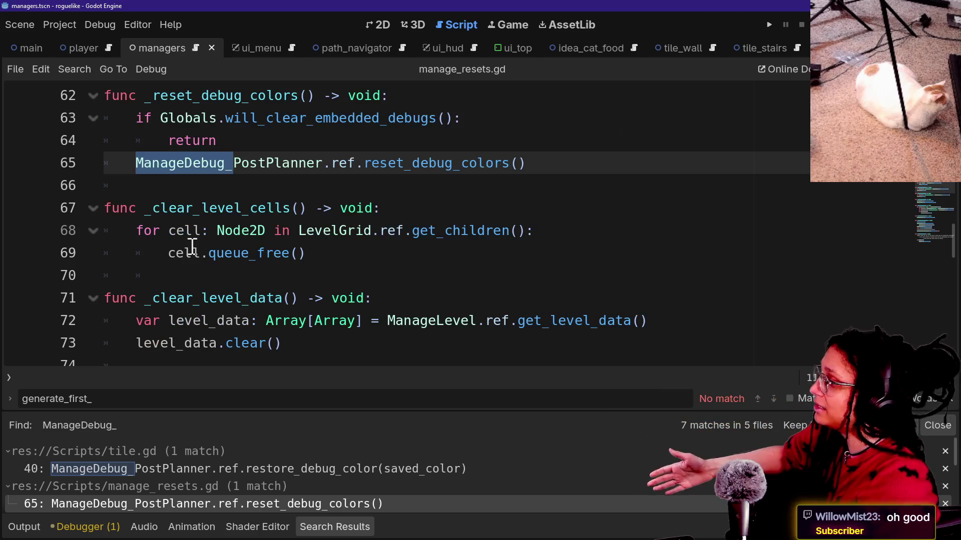
{"action": "scroll", "coordinate": [235, 450], "scroll_direction": "down", "scroll_amount": 1}
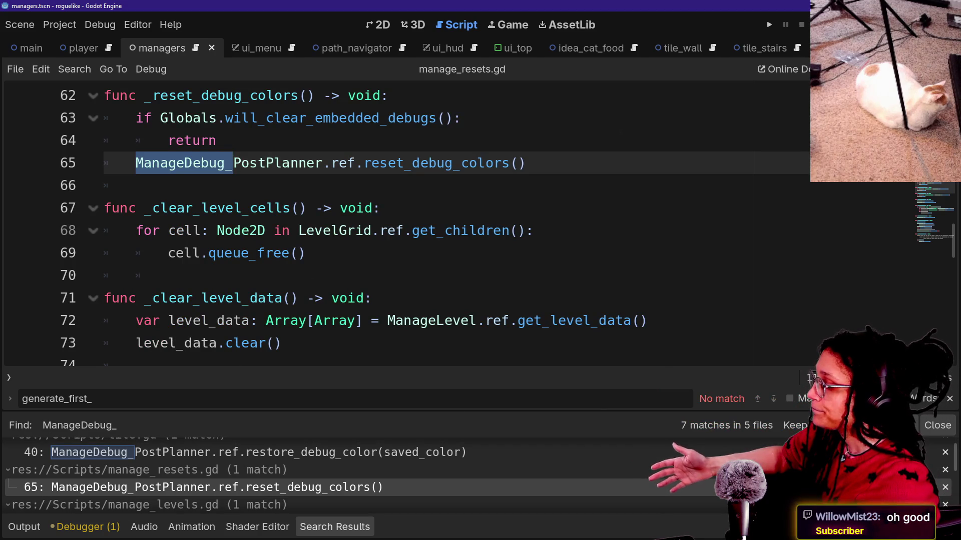
{"action": "scroll", "coordinate": [210, 497], "scroll_direction": "down", "scroll_amount": 2}
Jump to manage_levels.gd line 508, selecting assign_debug_color on line 504 plus its line 508 call
{"action": "left_click", "coordinate": [212, 488]}
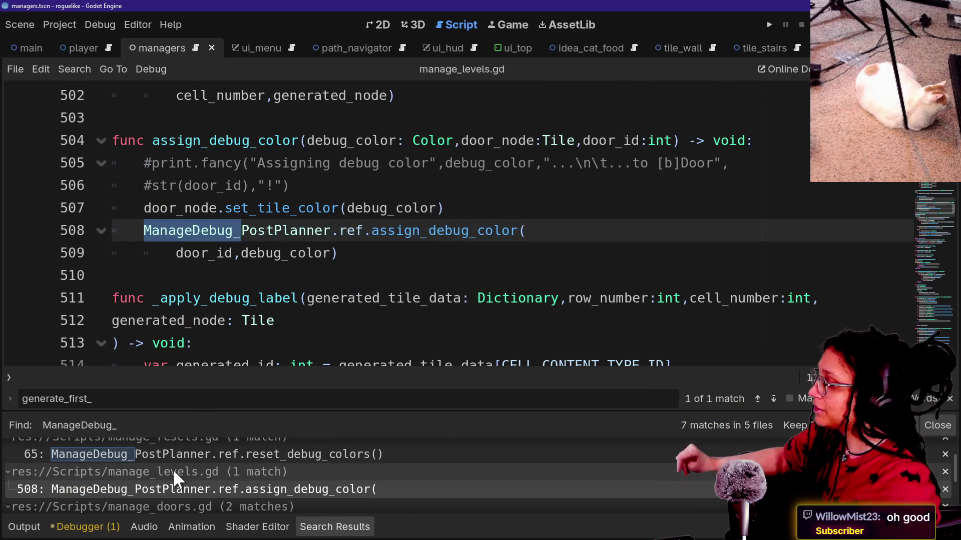
{"action": "scroll", "coordinate": [173, 469], "scroll_direction": "down", "scroll_amount": 1}
{"action": "scroll", "coordinate": [323, 280], "scroll_direction": "down", "scroll_amount": 1}
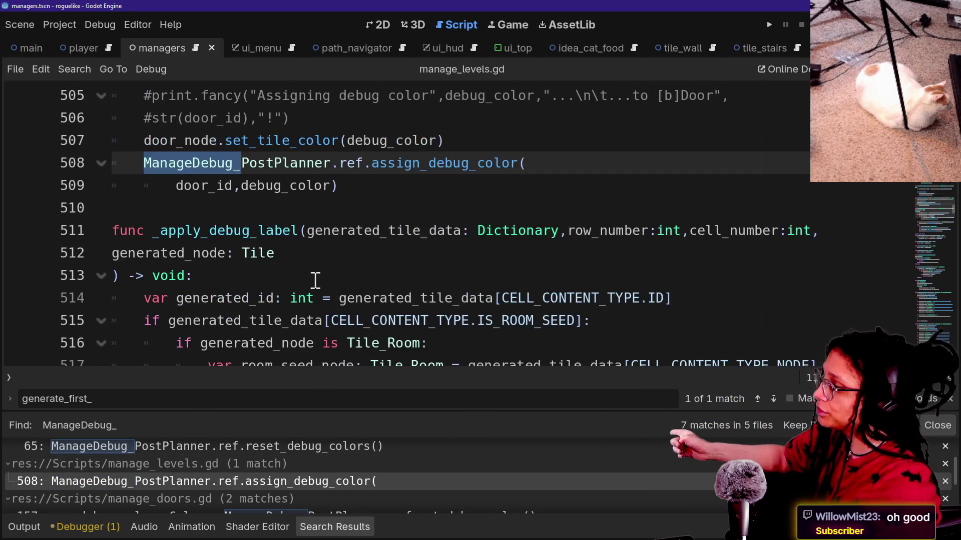
{"action": "scroll", "coordinate": [286, 270], "scroll_direction": "up", "scroll_amount": 2}
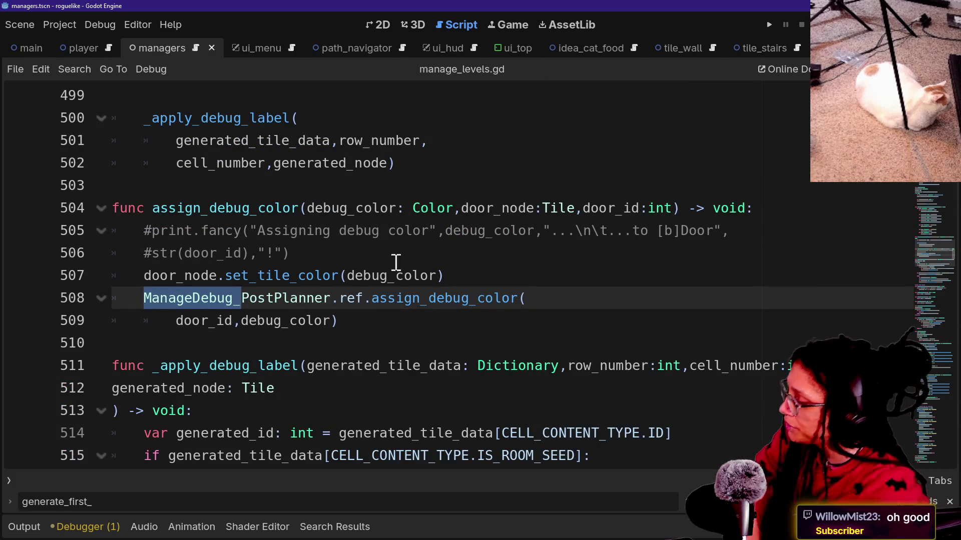
{"action": "left_click_drag", "start_coordinate": [153, 209], "coordinate": [307, 207]}
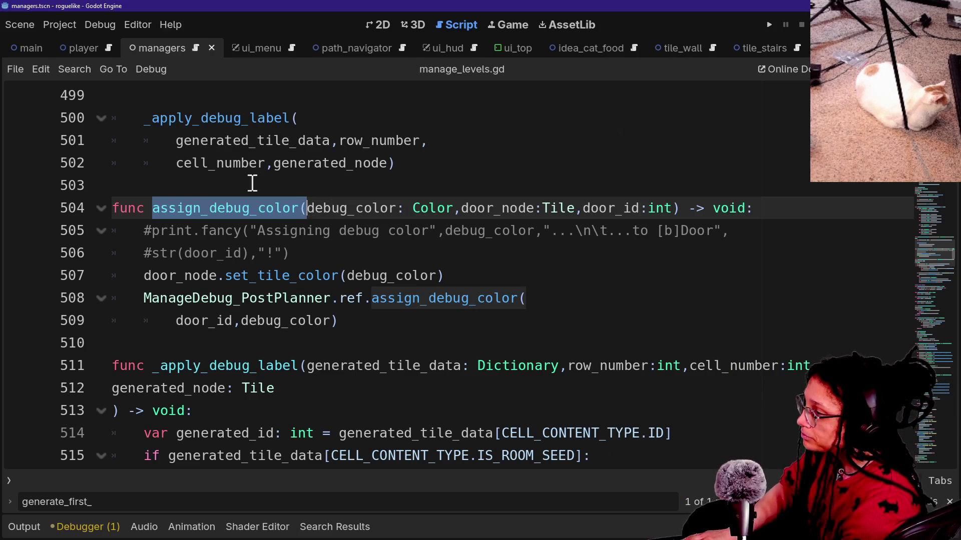
{"action": "left_click", "coordinate": [182, 164]}
{"action": "left_click_drag", "start_coordinate": [146, 209], "coordinate": [301, 215]}
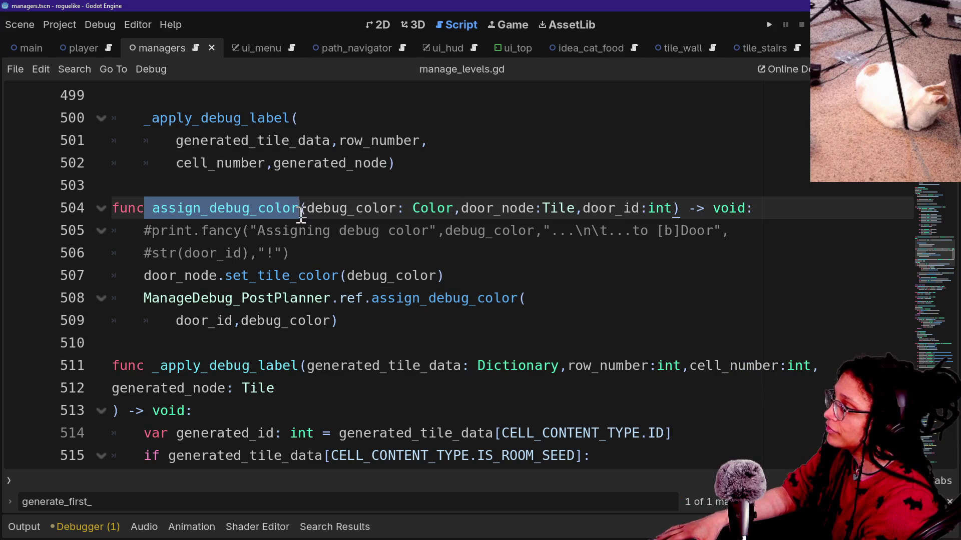
{"action": "left_click", "coordinate": [376, 247]}
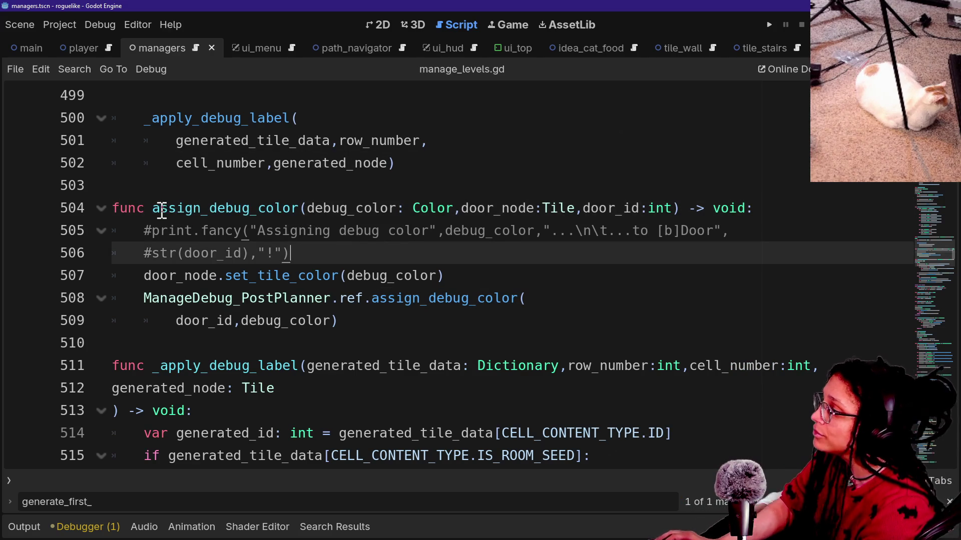
{"action": "mouse_move", "coordinate": [152, 210]}
{"action": "left_mouse_down"}
{"action": "mouse_move", "coordinate": [313, 215]}
{"action": "mouse_move", "coordinate": [301, 216]}
{"action": "left_mouse_up"}
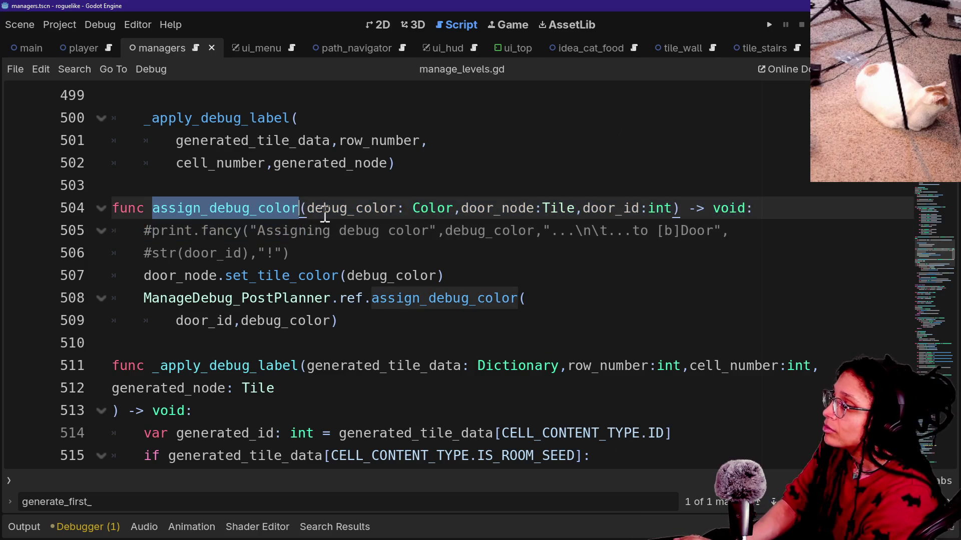
{"action": "key", "text": "ctrl+d"}
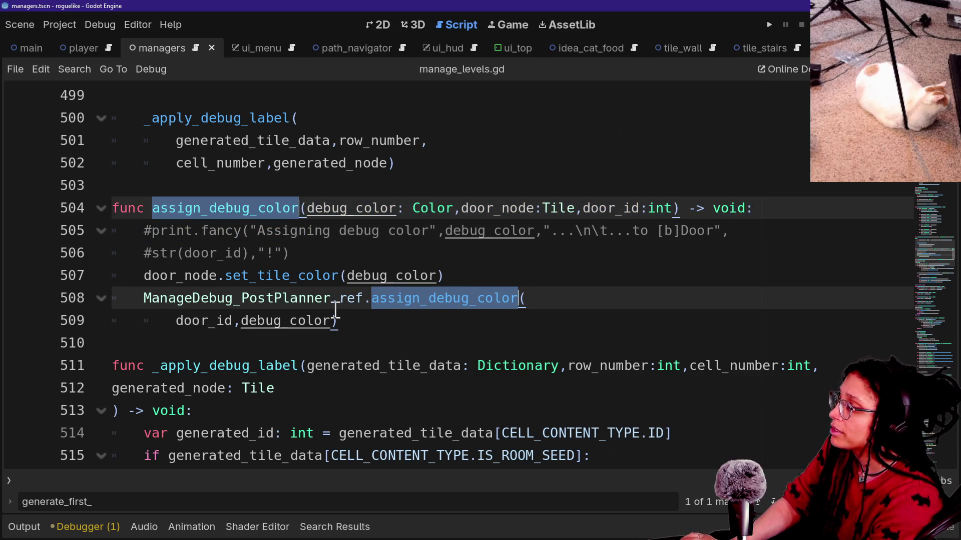
Search the whole project for assign_debug_color and enlarge the results to show all four matches
{"action": "key", "text": "ctrl+shift+f"}
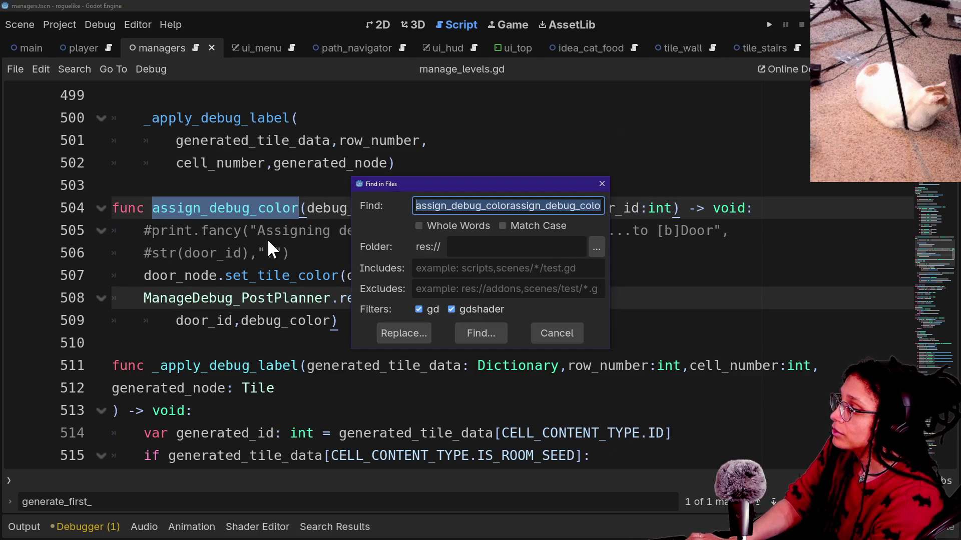
{"action": "key", "text": "Return"}
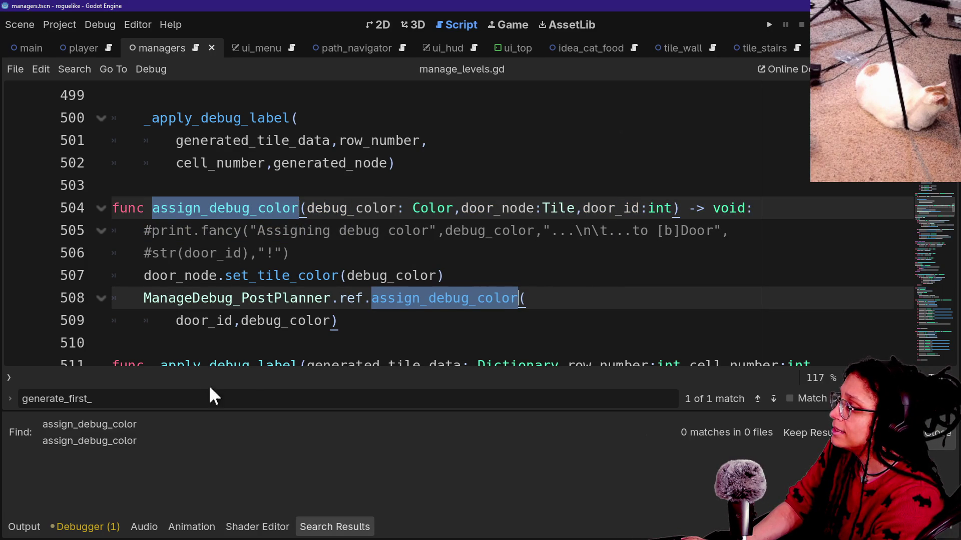
{"action": "left_click", "coordinate": [173, 230]}
{"action": "key", "text": "Up"}
{"action": "key", "text": "ctrl+d"}
{"action": "key", "text": "ctrl+d"}
{"action": "key", "text": "ctrl+shift+f"}
{"action": "key", "text": "Return"}
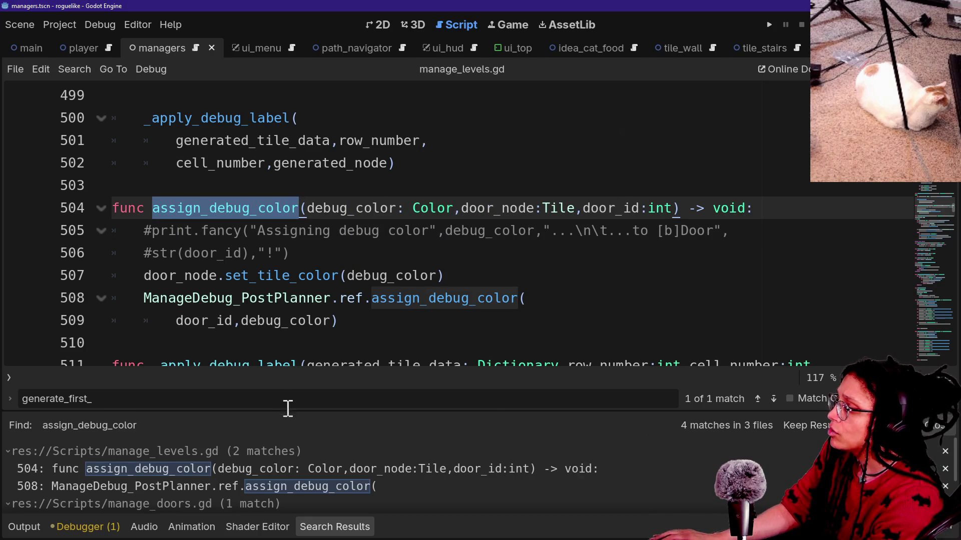
{"action": "left_click_drag", "start_coordinate": [288, 413], "coordinate": [301, 288]}
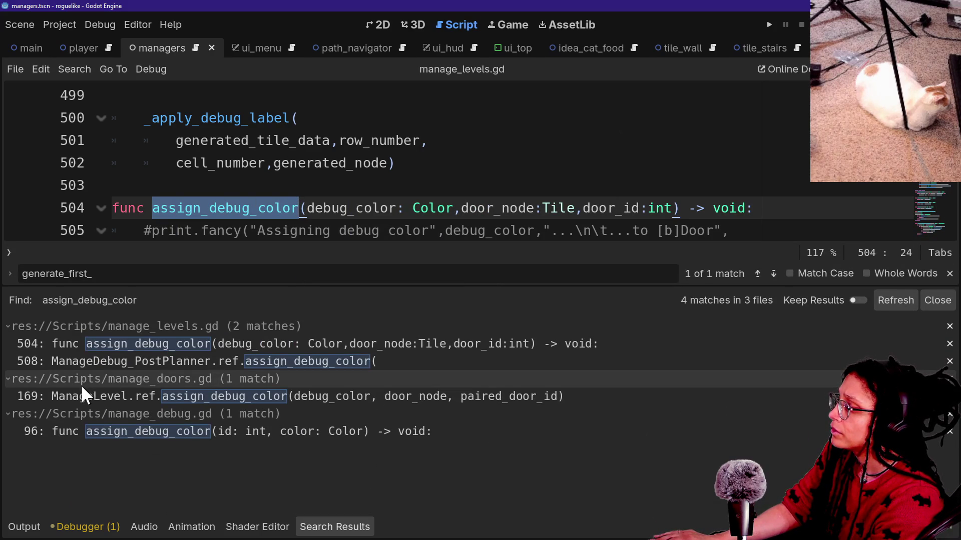
Inspect the manage_doors.gd line 169 match around _color_a_door_pair, saving the scripts
{"action": "left_click", "coordinate": [110, 394]}
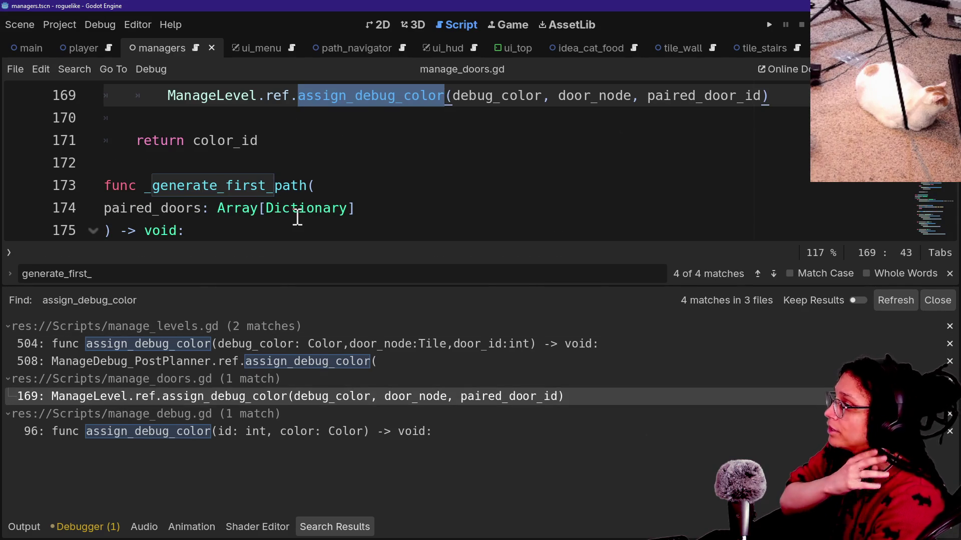
{"action": "left_click", "coordinate": [295, 208]}
{"action": "key", "text": "ctrl+j"}
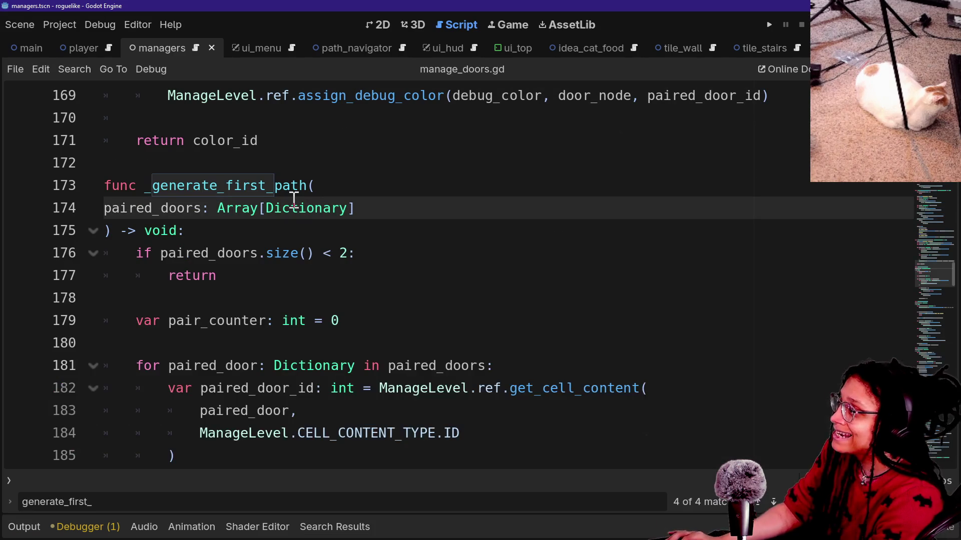
{"action": "scroll", "coordinate": [294, 200], "scroll_direction": "up", "scroll_amount": 5}
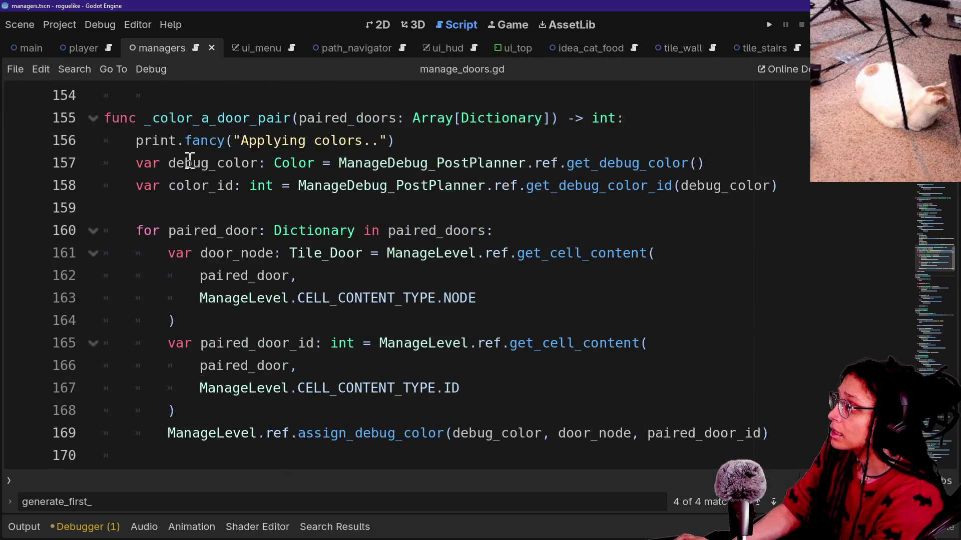
{"action": "left_click", "coordinate": [293, 160]}
{"action": "scroll", "coordinate": [294, 160], "scroll_direction": "up", "scroll_amount": 1}
{"action": "left_click", "coordinate": [441, 290]}
{"action": "key", "text": "ctrl+s"}
{"action": "left_click", "coordinate": [393, 320]}
{"action": "right_click", "coordinate": [392, 320]}
{"action": "key", "text": "Escape"}
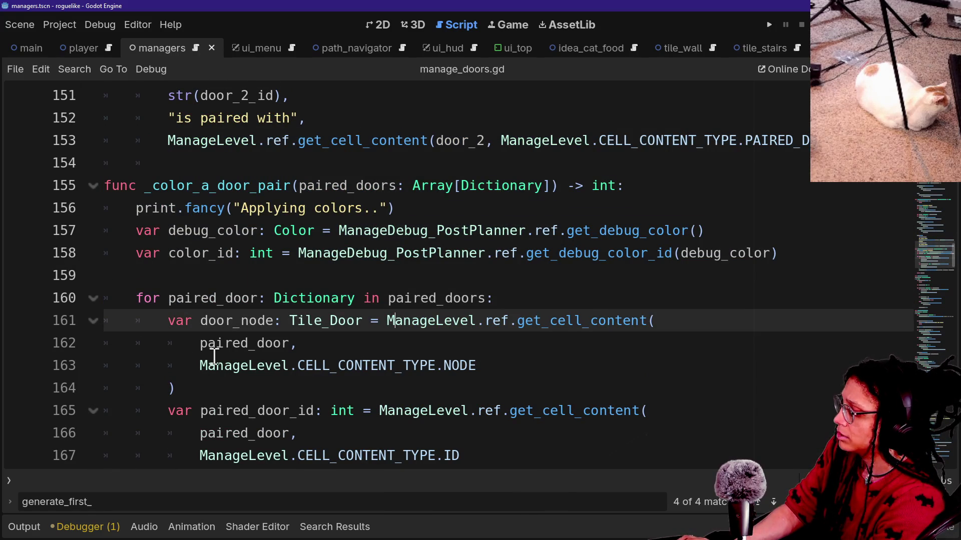
Review the last run's output log and the Debugger's error list
{"action": "left_click", "coordinate": [38, 528]}
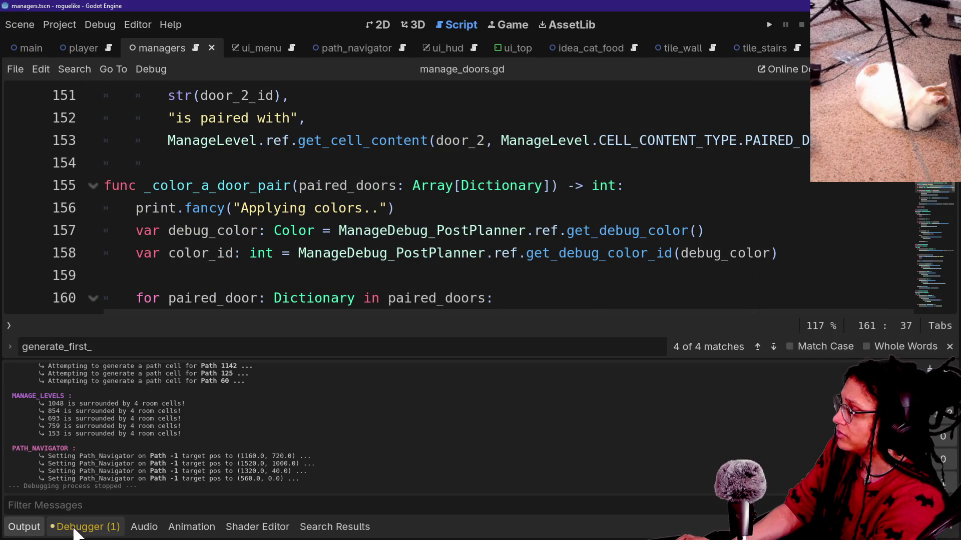
{"action": "left_click", "coordinate": [86, 530]}
{"action": "left_click", "coordinate": [24, 533]}
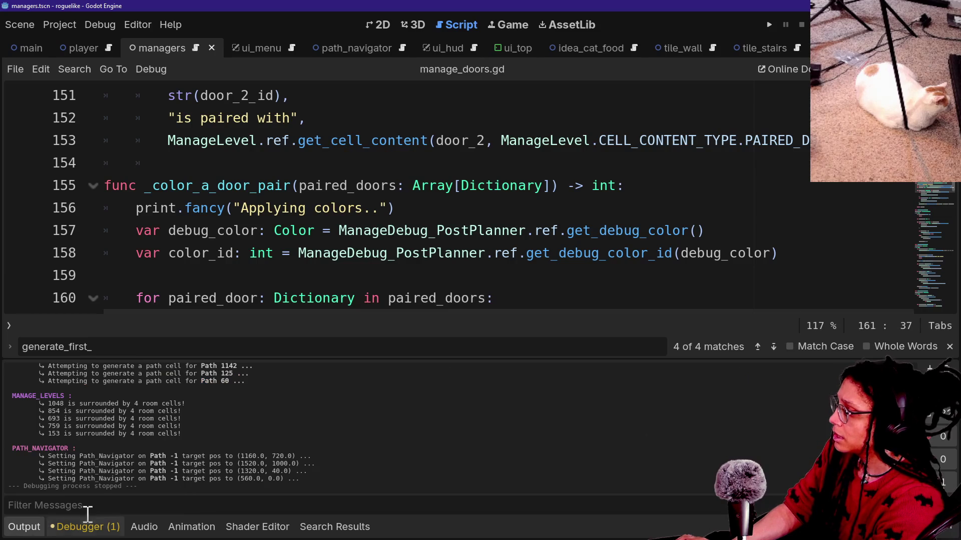
{"action": "scroll", "coordinate": [188, 447], "scroll_direction": "up", "scroll_amount": 4}
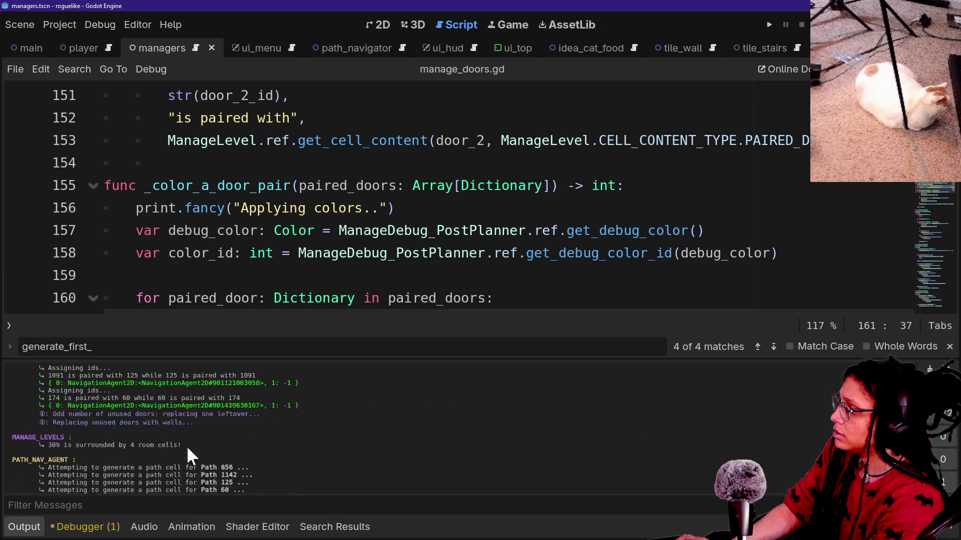
{"action": "scroll", "coordinate": [187, 446], "scroll_direction": "up", "scroll_amount": 5}
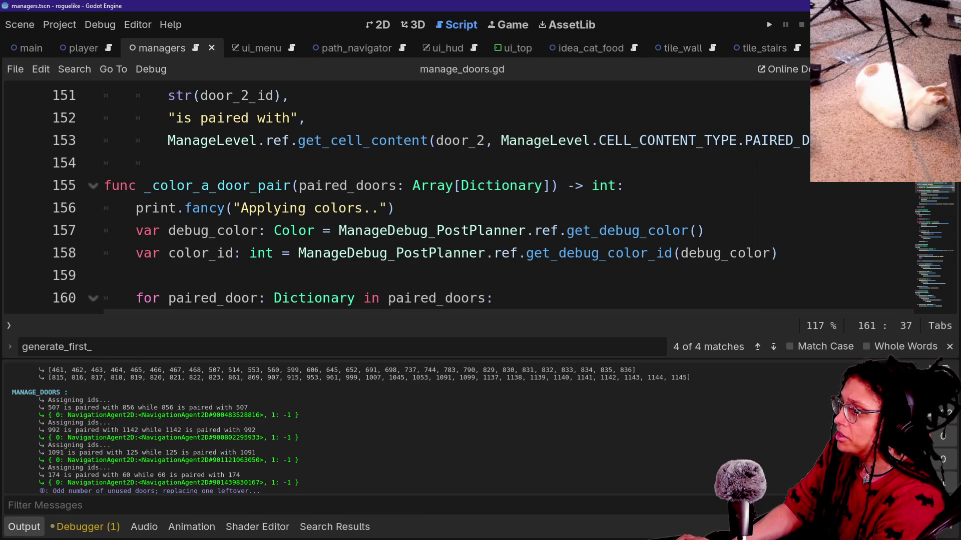
Navigate back through history to assign_debug_color on line 504 of manage_levels.gd
{"action": "left_click", "coordinate": [932, 69]}
{"action": "left_click", "coordinate": [932, 69]}
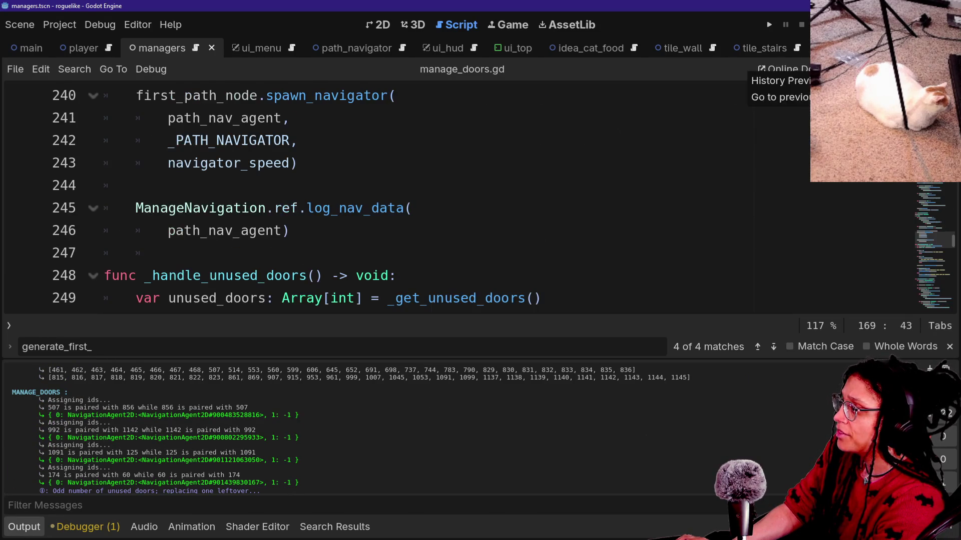
{"action": "left_click", "coordinate": [931, 69]}
{"action": "left_click", "coordinate": [722, 189]}
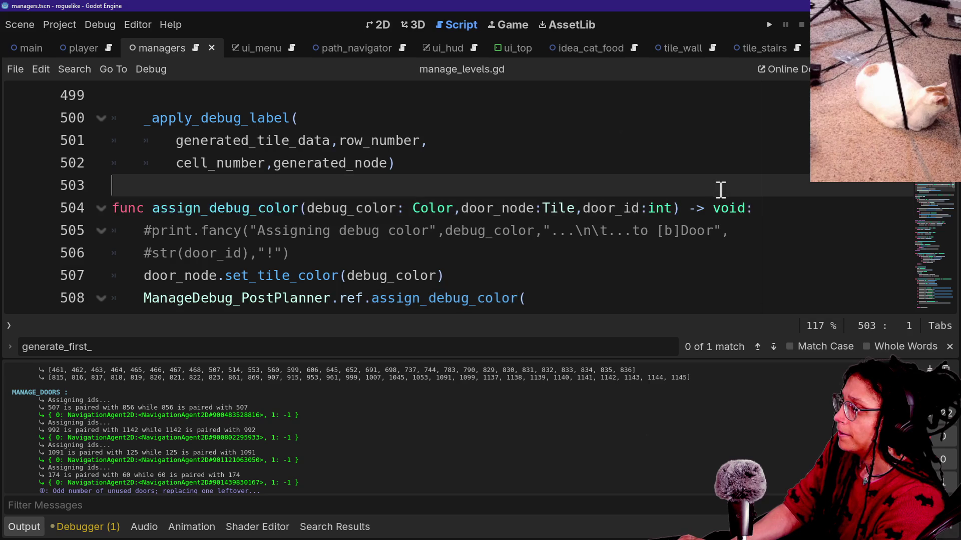
Add '## Essesntially nullified by a commented out line on [ManageDoors]' above assign_debug_color and save
{"action": "key", "text": "Return"}
{"action": "type", "text": "## "}
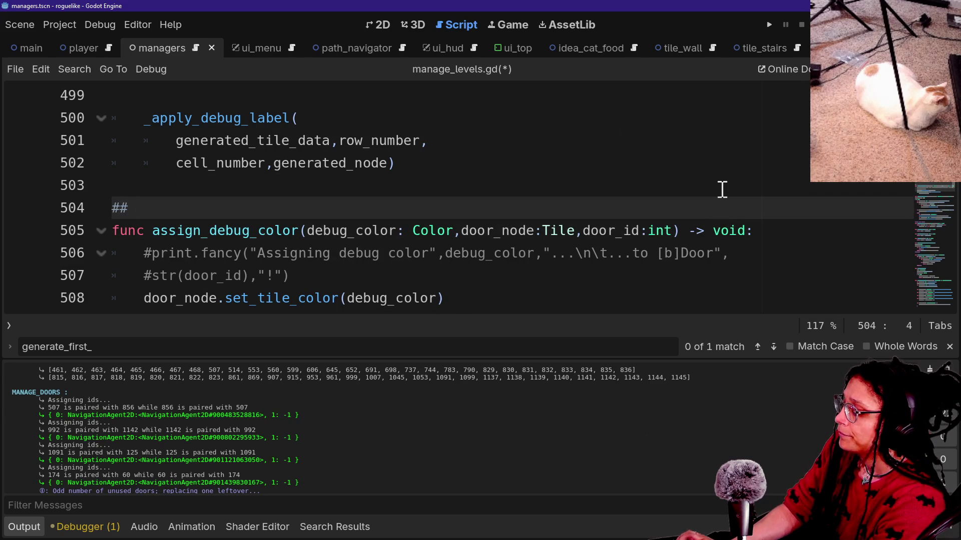
{"action": "type", "text": "Essesntially nul"}
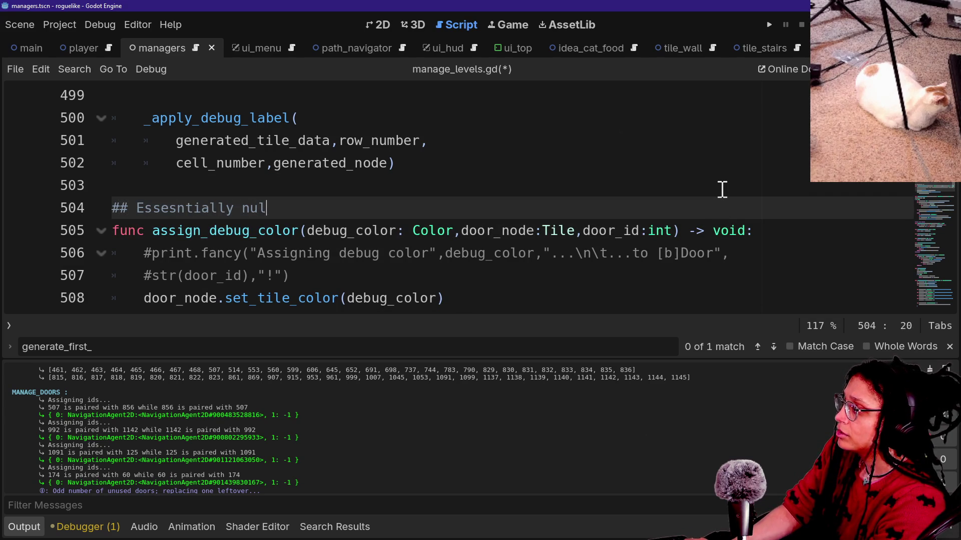
{"action": "type", "text": "lified by a commentd ou"}
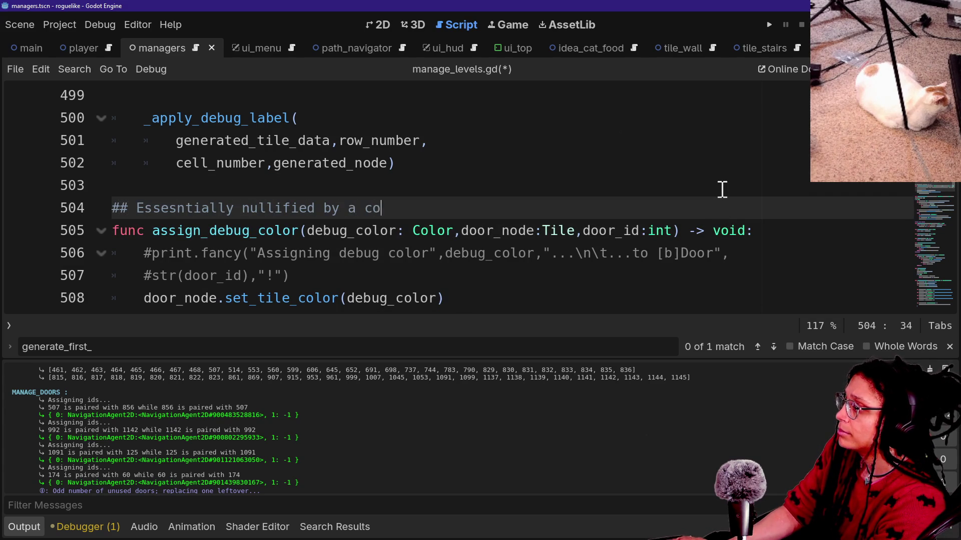
{"action": "key", "text": "BackSpace"}
{"action": "key", "text": "BackSpace"}
{"action": "key", "text": "BackSpace"}
{"action": "type", "text": "ed out line on {"}
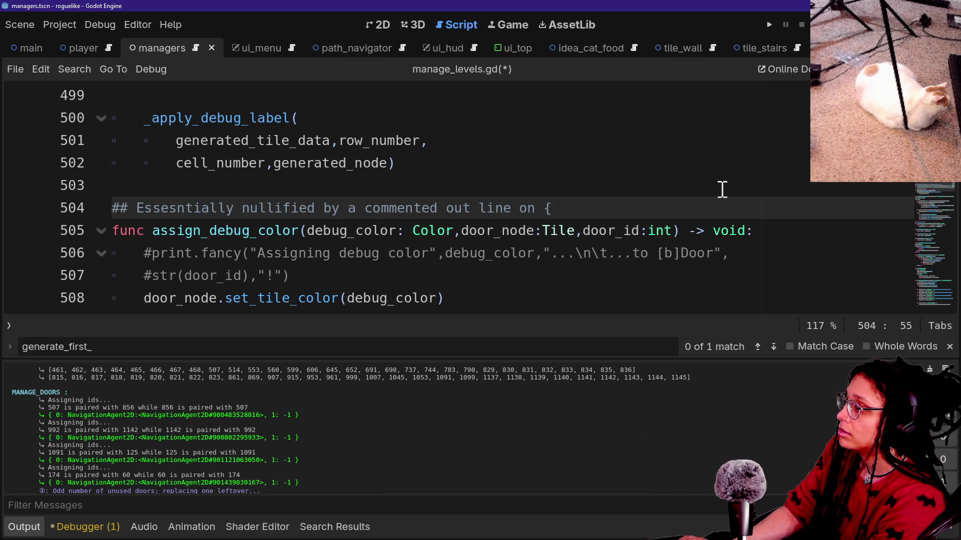
{"action": "key", "text": "BackSpace"}
{"action": "type", "text": "[ManageDoors"}
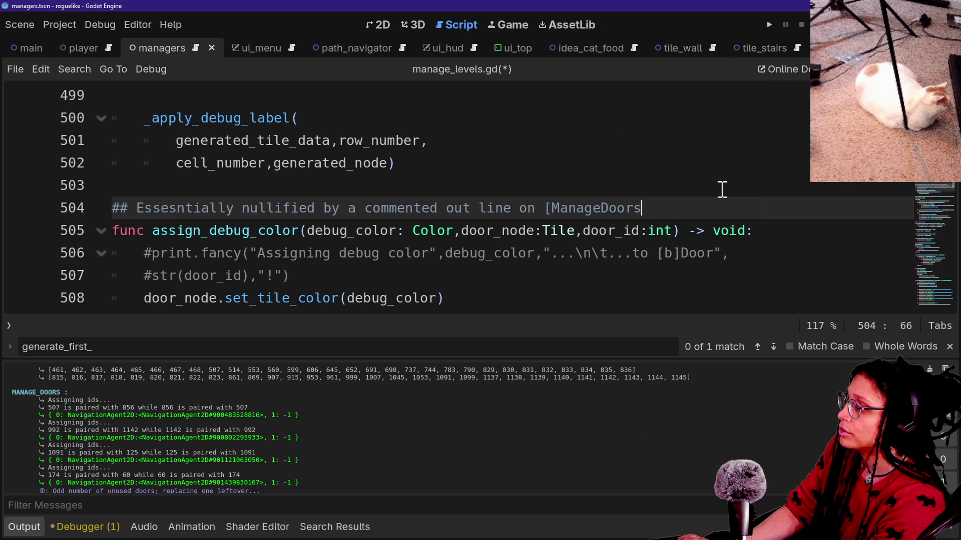
{"action": "key", "text": "ctrl+Left"}
{"action": "key", "text": "ctrl+Left"}
{"action": "key", "text": "ctrl+Left"}
{"action": "key", "text": "ctrl+s"}
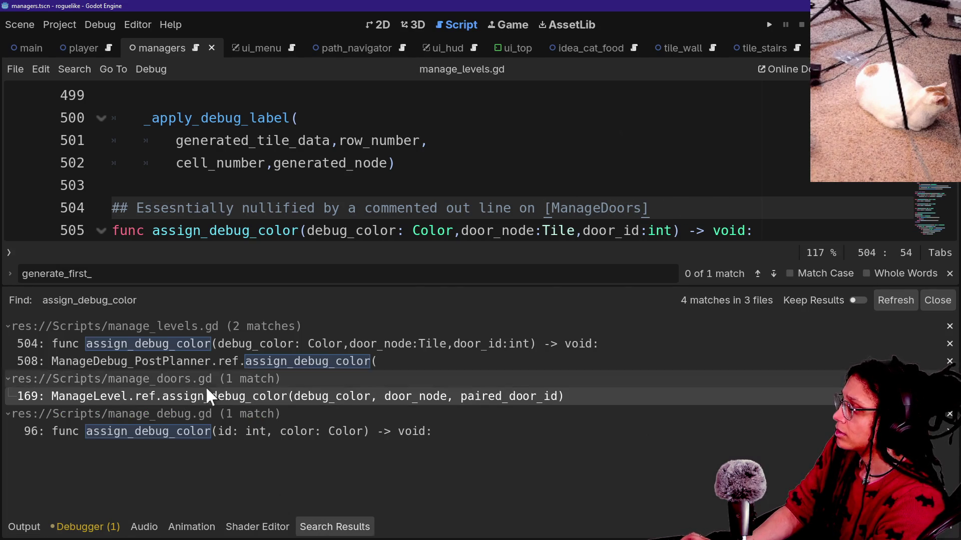
Search all files for ManageDebug_ instead of assign_debug_color
{"action": "key", "text": "ctrl+shift+f"}
{"action": "key", "text": "BackSpace"}
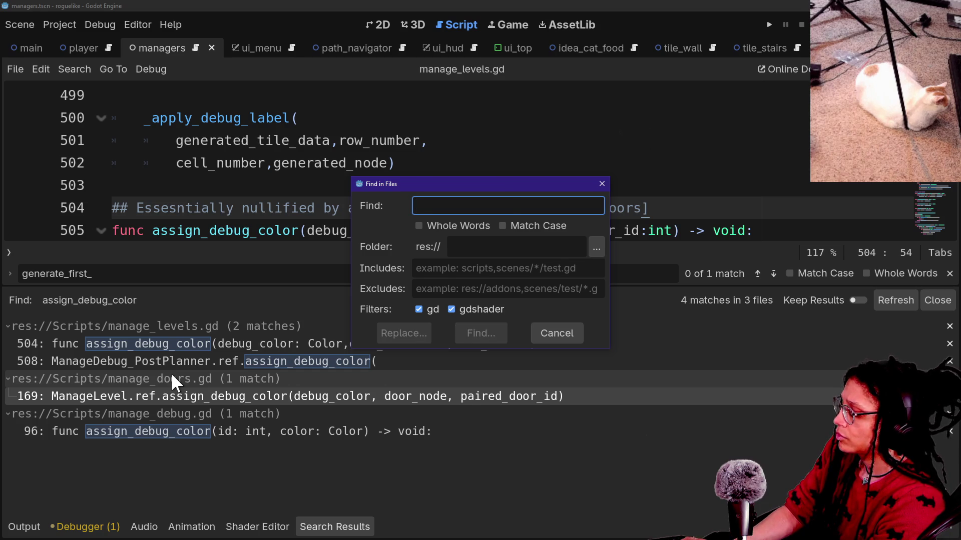
{"action": "type", "text": "ManageDebug_"}
{"action": "key", "text": "Return"}
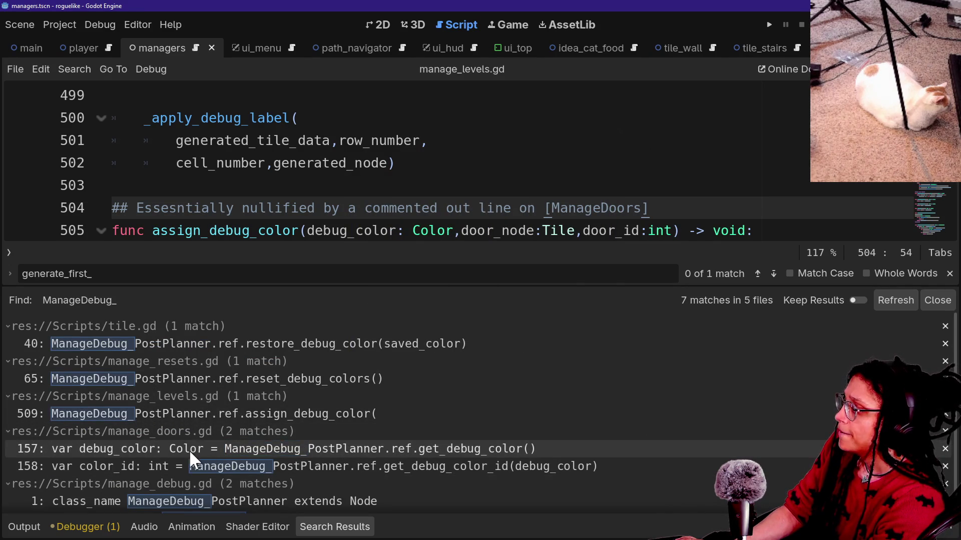
{"action": "scroll", "coordinate": [184, 446], "scroll_direction": "down", "scroll_amount": 1}
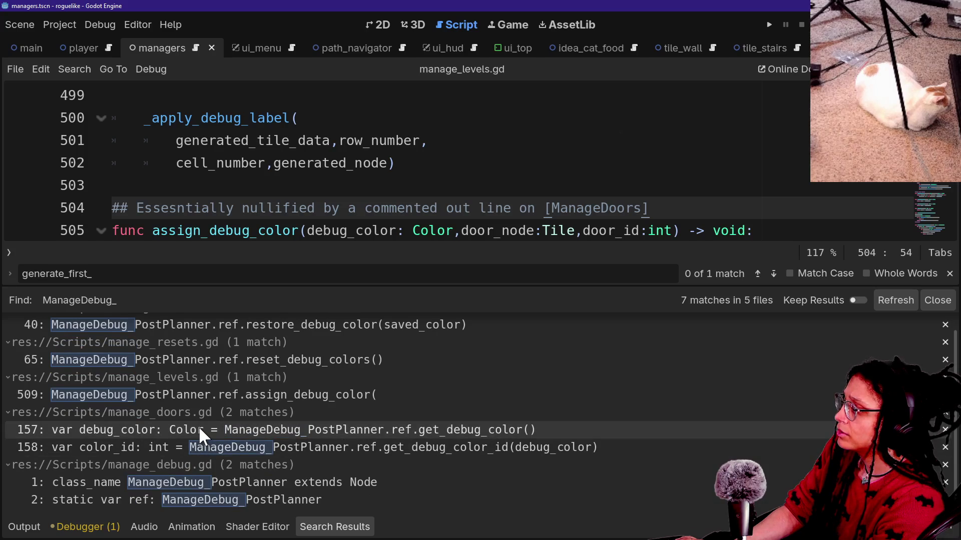
Open the manage_doors.gd line 158 match and manage_debug.gd's ManageDebug_PostPlanner class, hiding the bottom panel
{"action": "left_click", "coordinate": [191, 447]}
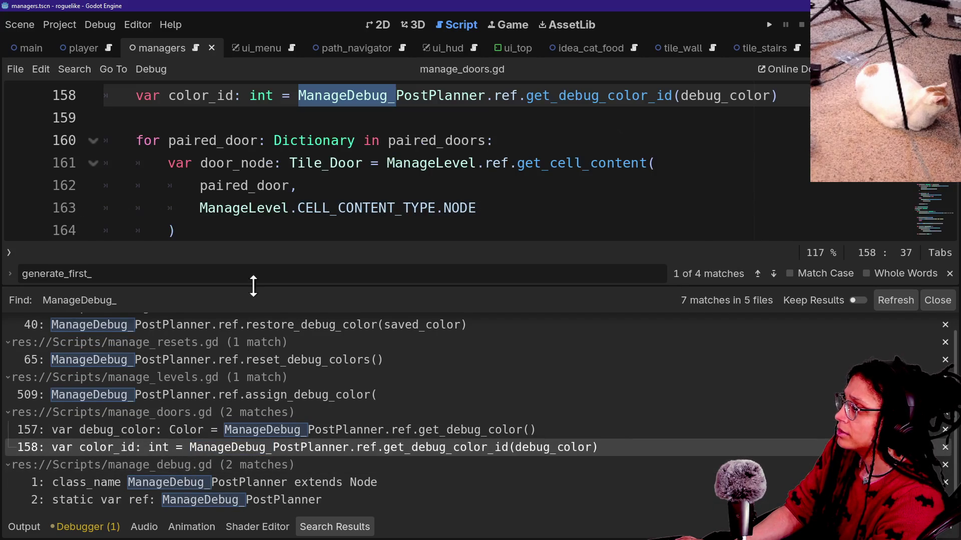
{"action": "left_click", "coordinate": [206, 492]}
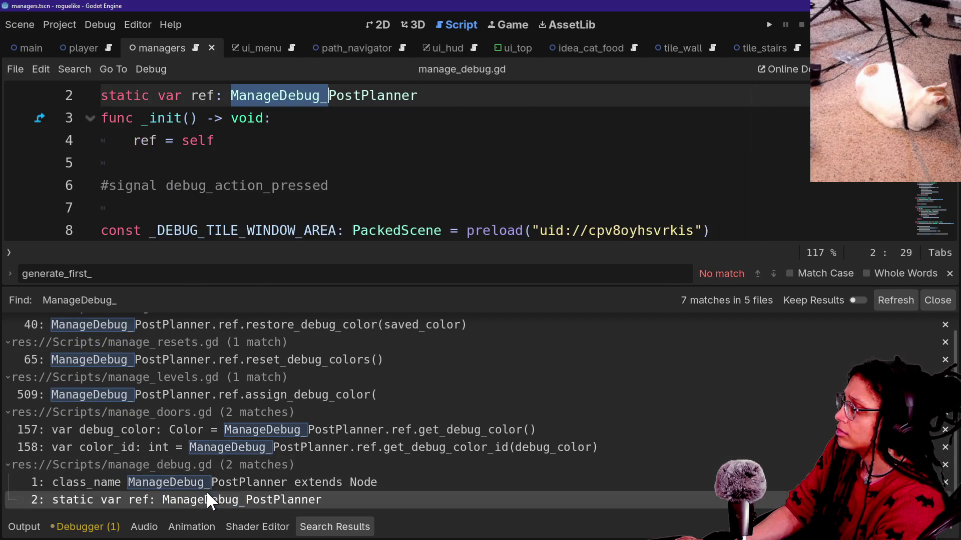
{"action": "left_click", "coordinate": [215, 483]}
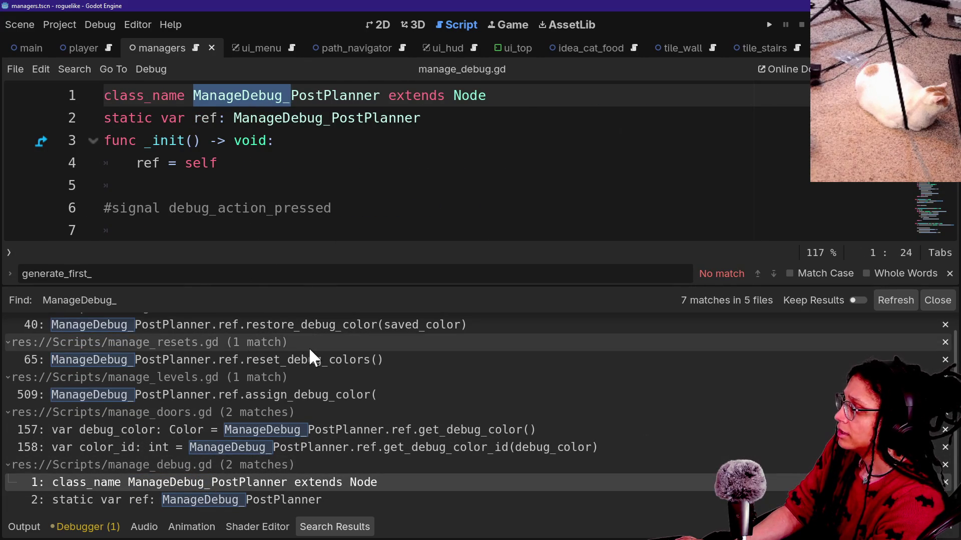
{"action": "left_click", "coordinate": [392, 168]}
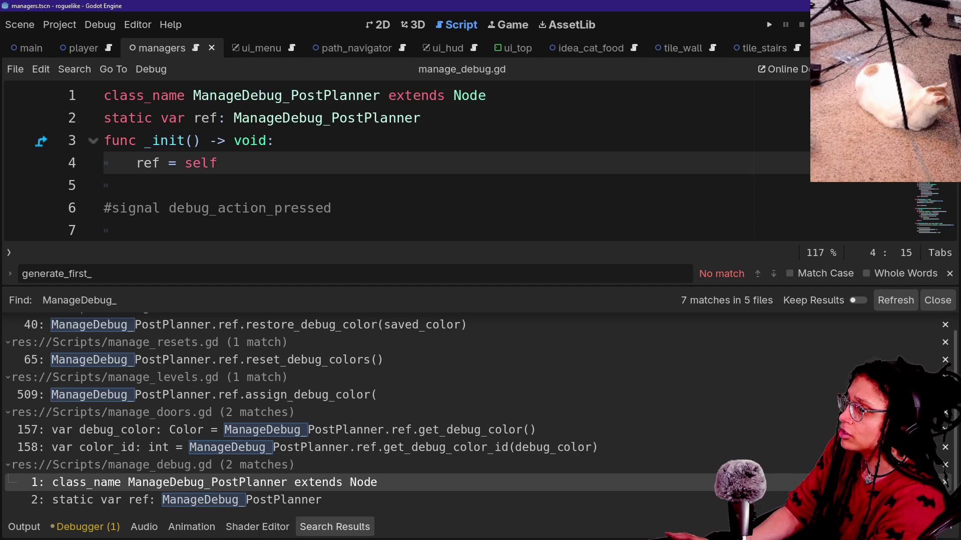
{"action": "left_click", "coordinate": [665, 175]}
{"action": "key", "text": "alt+o"}
{"action": "key", "text": "alt+o"}
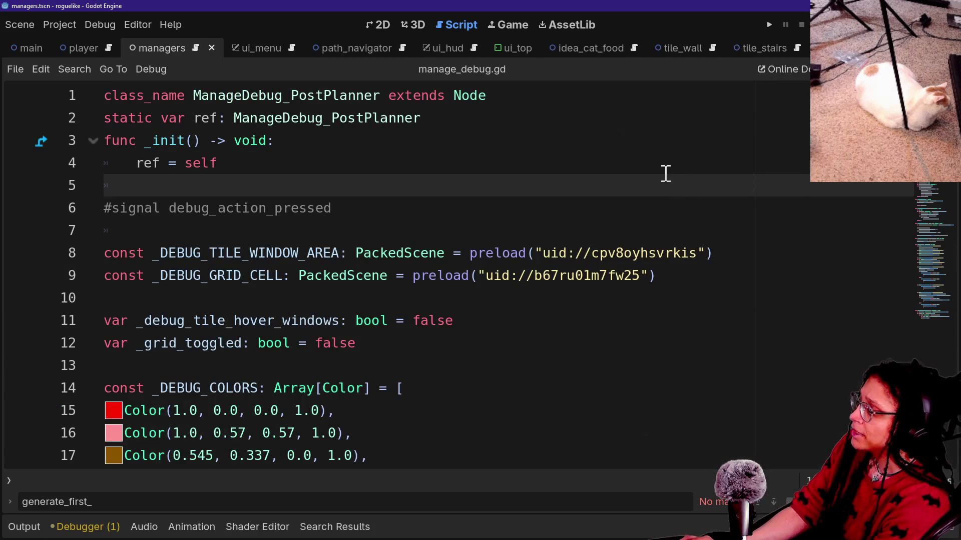
{"action": "key", "text": "ctrl+alt+o"}
Open globals.gd through Quick Open by searching 'global'
{"action": "key", "text": "Down"}
{"action": "key", "text": "Down"}
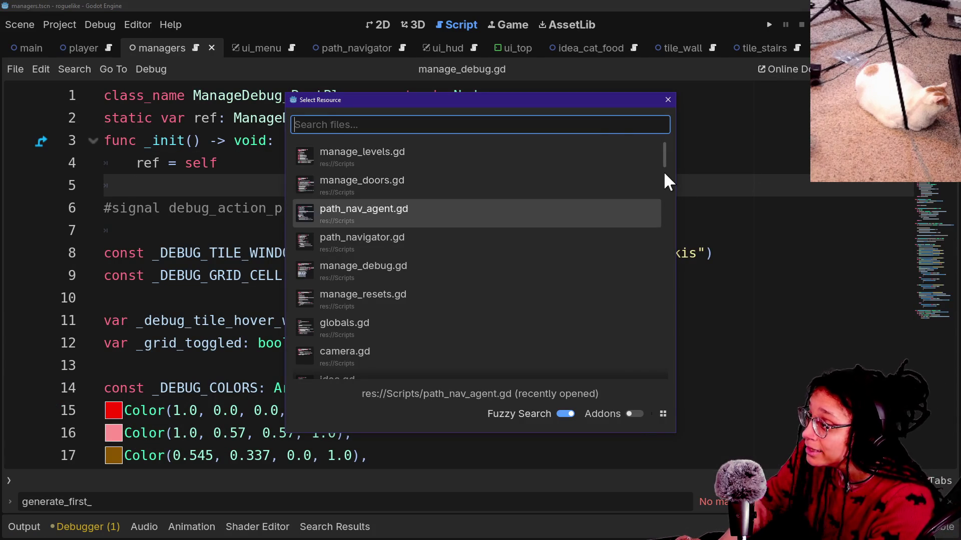
{"action": "key", "text": "Up"}
{"action": "key", "text": "Up"}
{"action": "key", "text": "Down"}
{"action": "key", "text": "Up"}
{"action": "key", "text": "Down"}
{"action": "key", "text": "Up"}
{"action": "key", "text": "Up"}
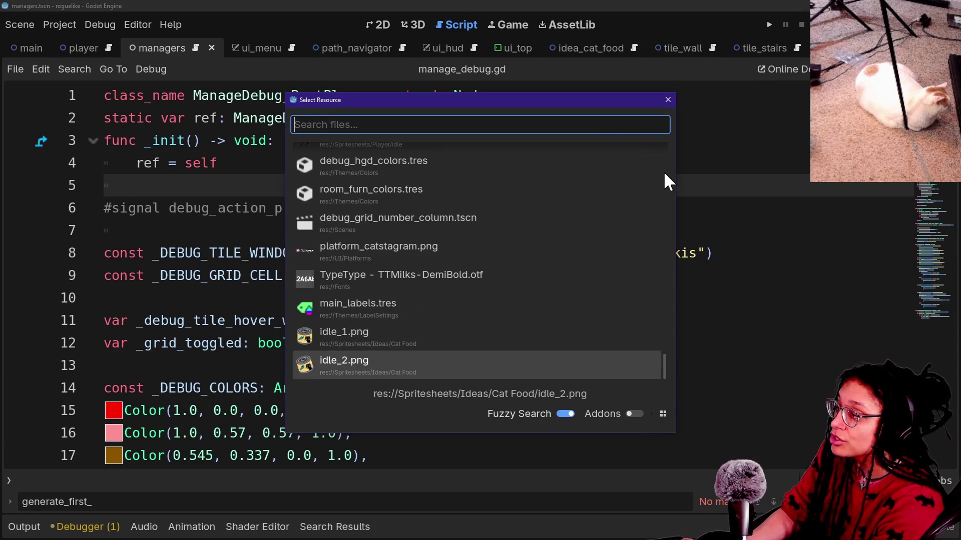
{"action": "key", "text": "Up"}
{"action": "key", "text": "Down"}
{"action": "key", "text": "Down"}
{"action": "key", "text": "Down"}
{"action": "key", "text": "Down"}
{"action": "key", "text": "Up"}
{"action": "key", "text": "Up"}
{"action": "key", "text": "Down"}
{"action": "key", "text": "Down"}
{"action": "key", "text": "Up"}
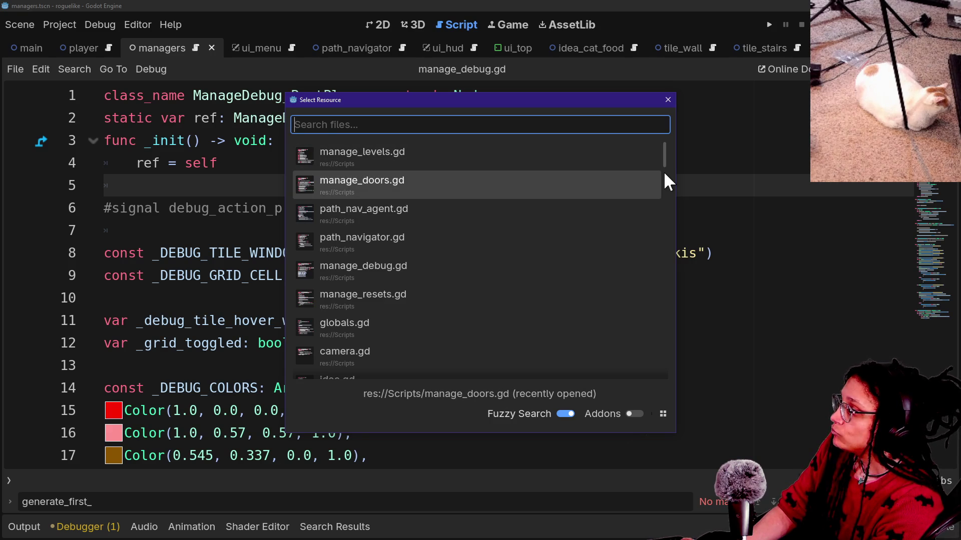
{"action": "type", "text": "global"}
{"action": "key", "text": "Return"}
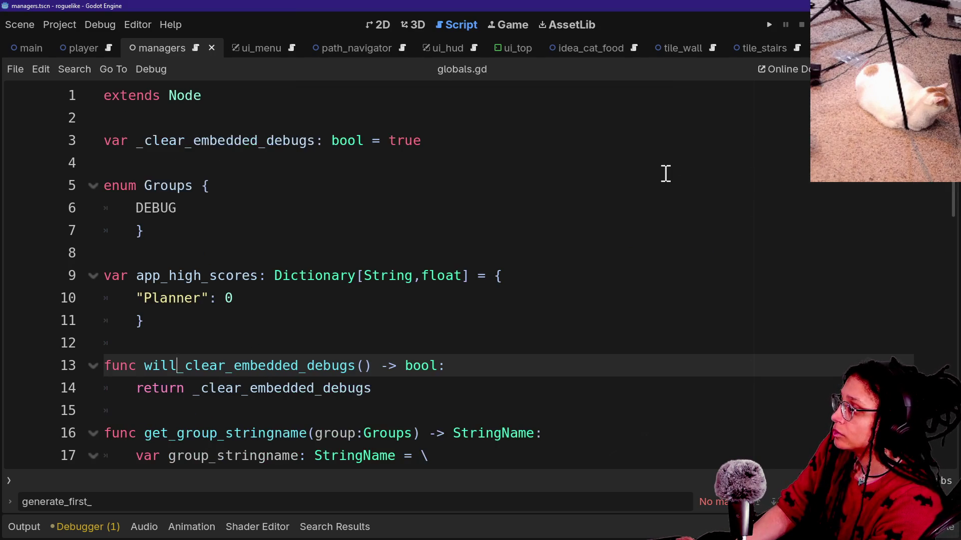
Review the _input DEBUG purge on lines 31–33 of globals.gd, then run the project
{"action": "scroll", "coordinate": [440, 272], "scroll_direction": "down", "scroll_amount": 5}
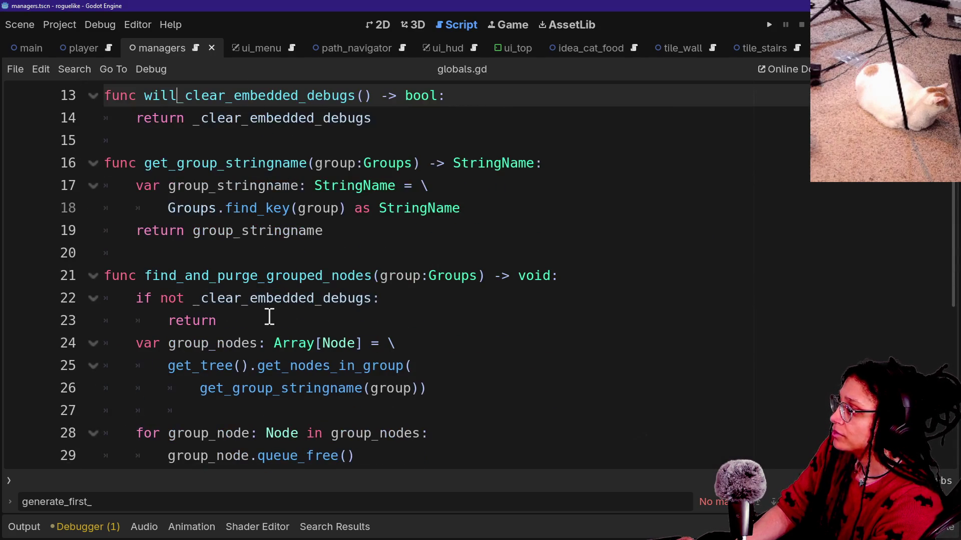
{"action": "scroll", "coordinate": [228, 265], "scroll_direction": "down", "scroll_amount": 4}
{"action": "left_click_drag", "start_coordinate": [144, 230], "coordinate": [293, 276]}
{"action": "left_click", "coordinate": [235, 253]}
{"action": "left_click", "coordinate": [407, 277]}
{"action": "left_click", "coordinate": [401, 208]}
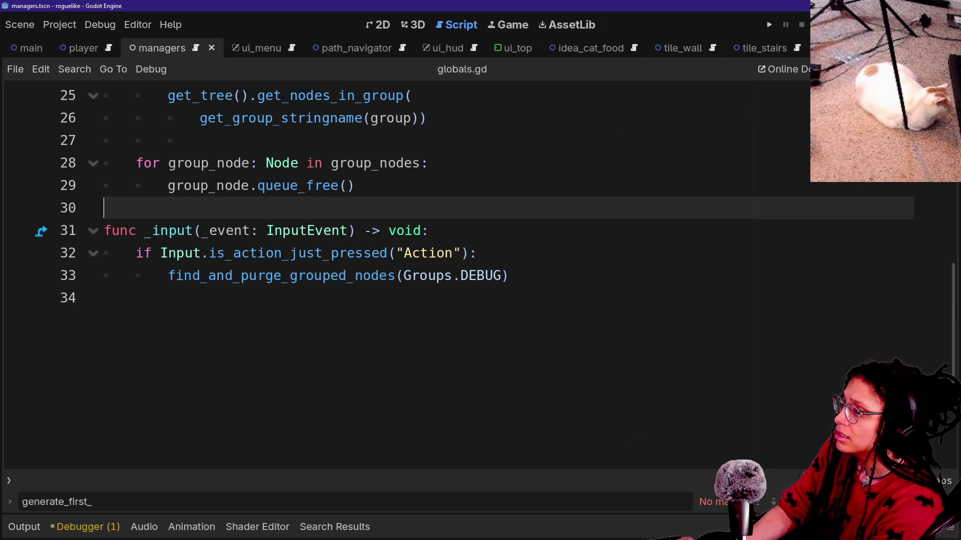
{"action": "left_click", "coordinate": [769, 25]}
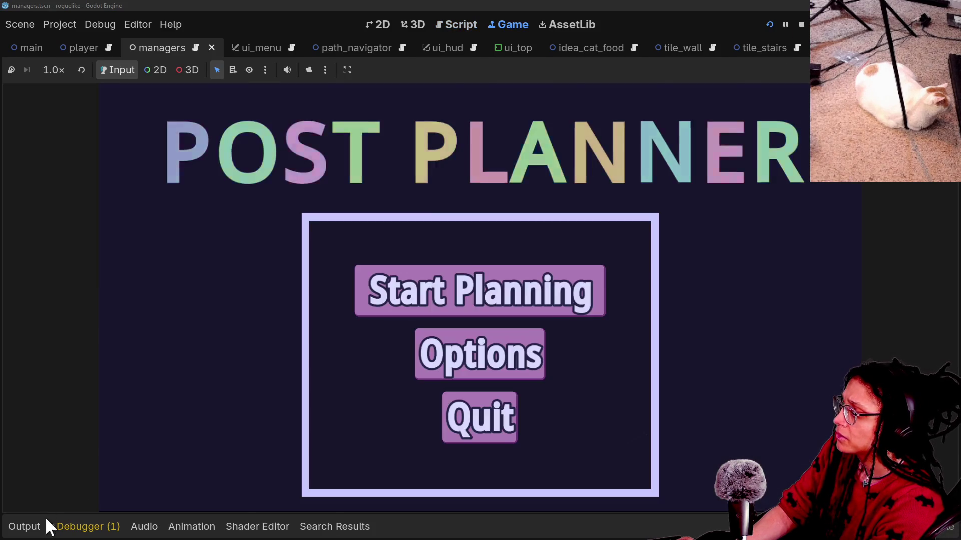
Start Planning in the game and begin a run on the Mewsky platform
{"action": "left_click", "coordinate": [24, 528]}
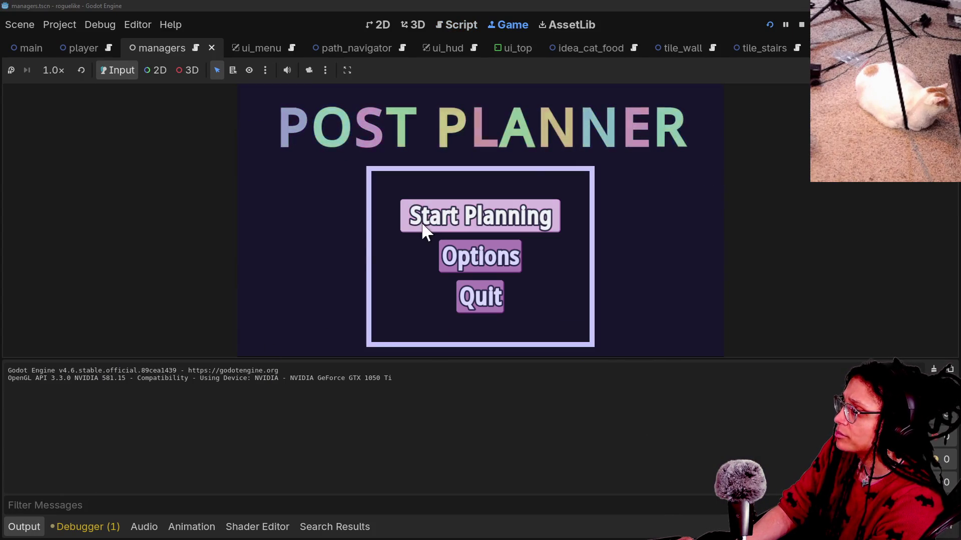
{"action": "left_click", "coordinate": [435, 218]}
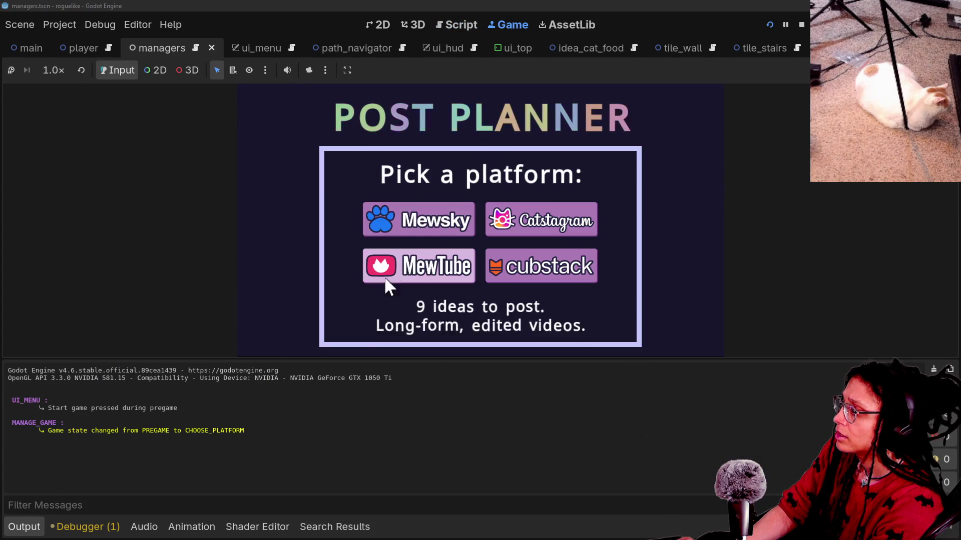
{"action": "left_click", "coordinate": [400, 225]}
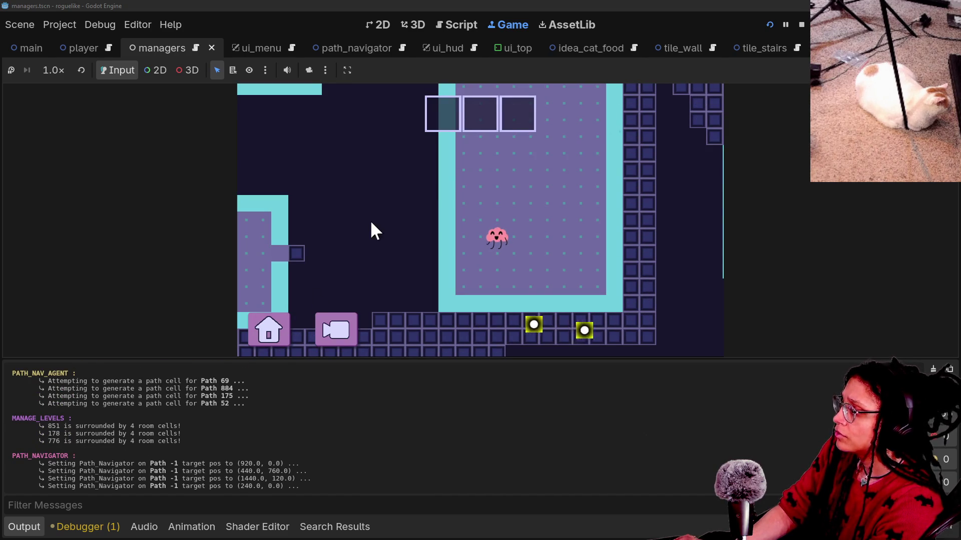
{"action": "left_click", "coordinate": [428, 215]}
{"action": "left_click", "coordinate": [395, 230]}
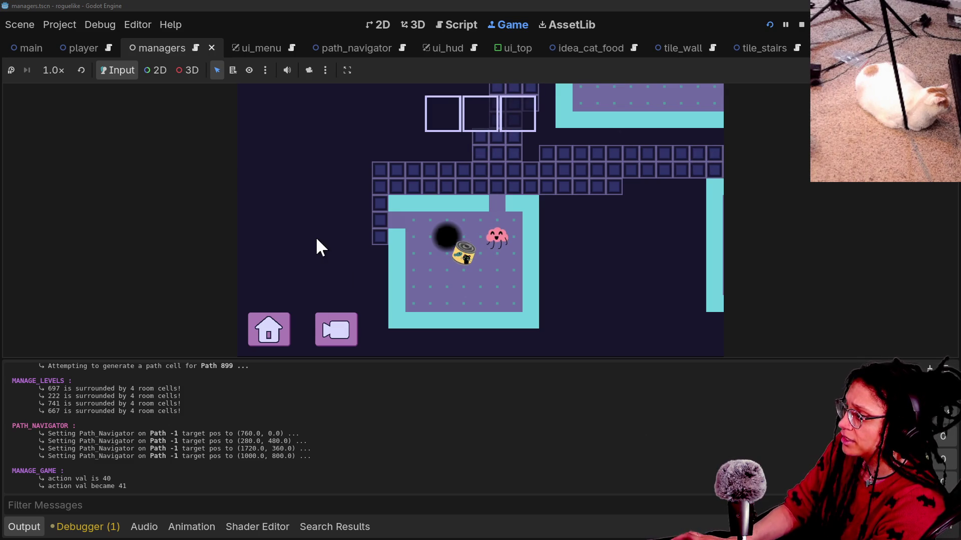
Play until the CATFOOD thought appears, zoom the camera out, then stop the game and save
{"action": "key", "text": "Down"}
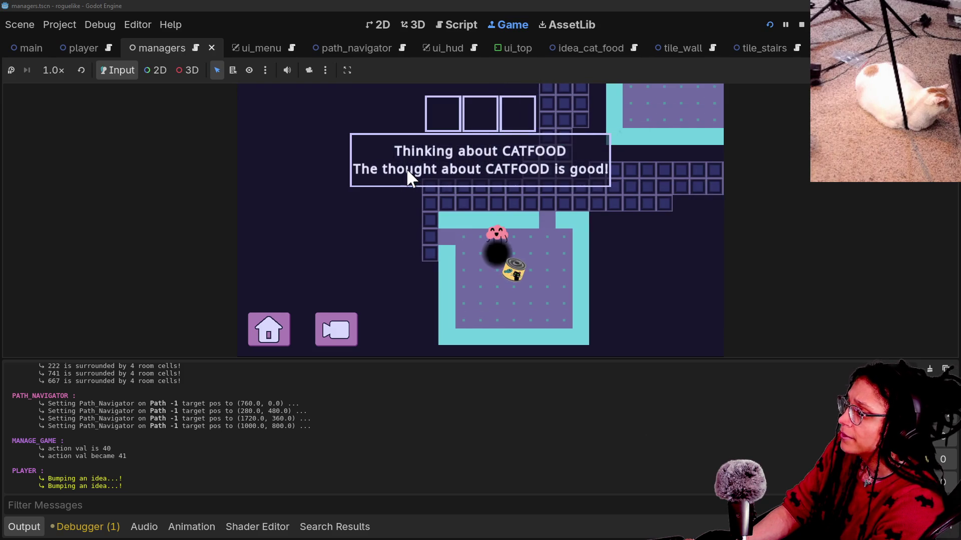
{"action": "key", "text": "Down"}
{"action": "left_click", "coordinate": [406, 168]}
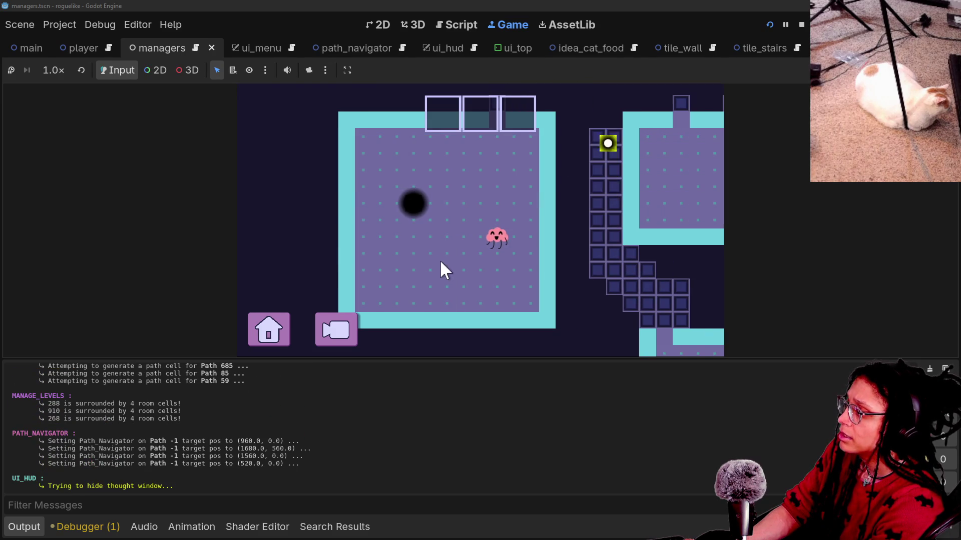
{"action": "left_click", "coordinate": [332, 343]}
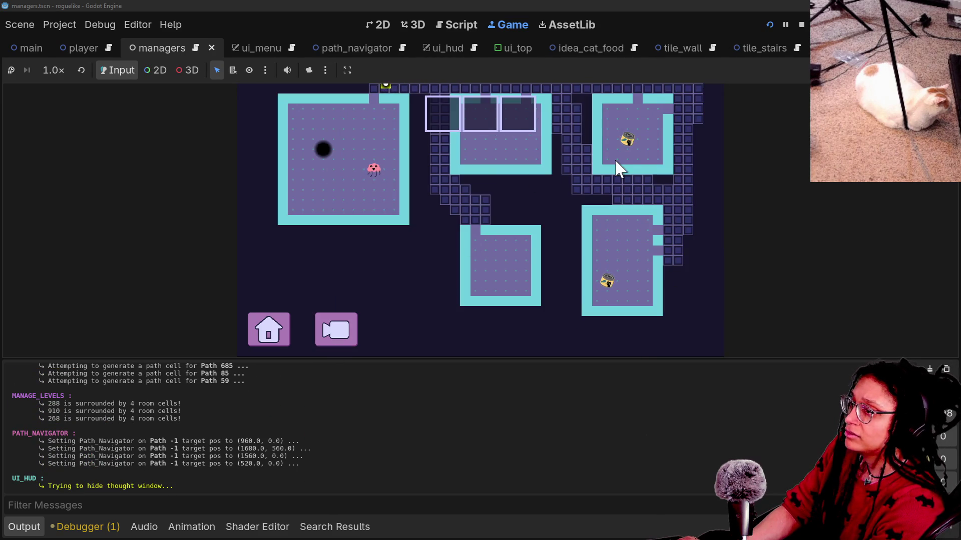
{"action": "left_click", "coordinate": [800, 25]}
{"action": "key", "text": "ctrl+s"}
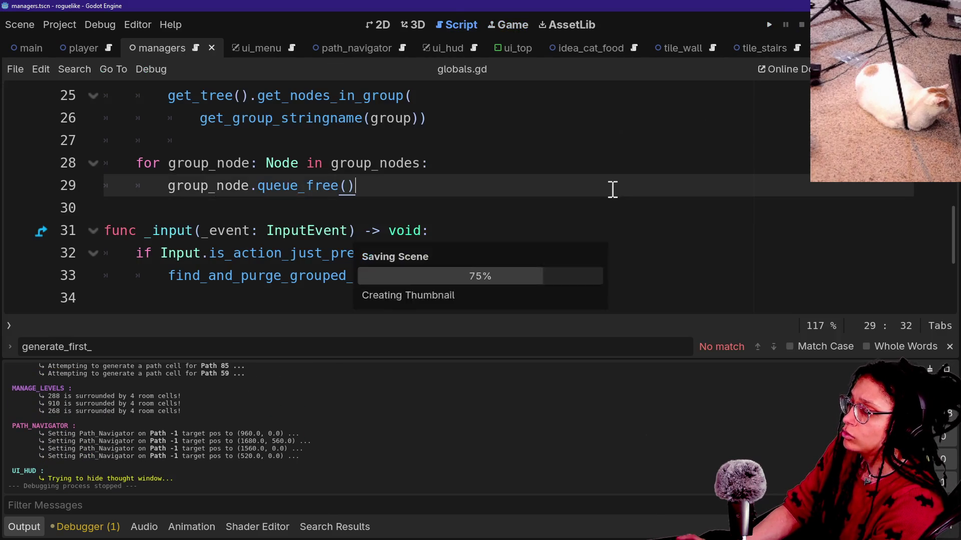
Collapse the output log and reopen globals.gd via Quick Open
{"action": "scroll", "coordinate": [450, 206], "scroll_direction": "up", "scroll_amount": 8}
{"action": "key", "text": "ctrl+j"}
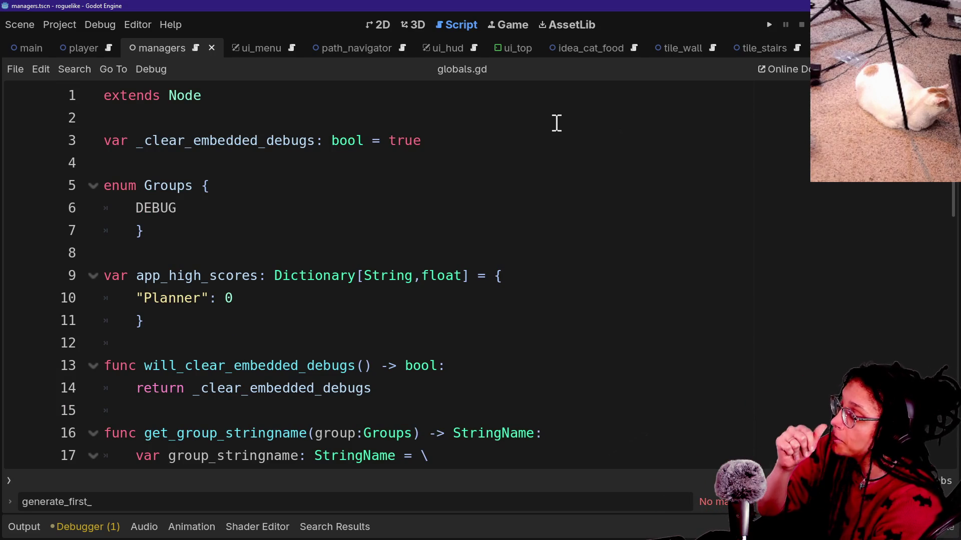
{"action": "key", "text": "shift+alt+o"}
{"action": "type", "text": "global"}
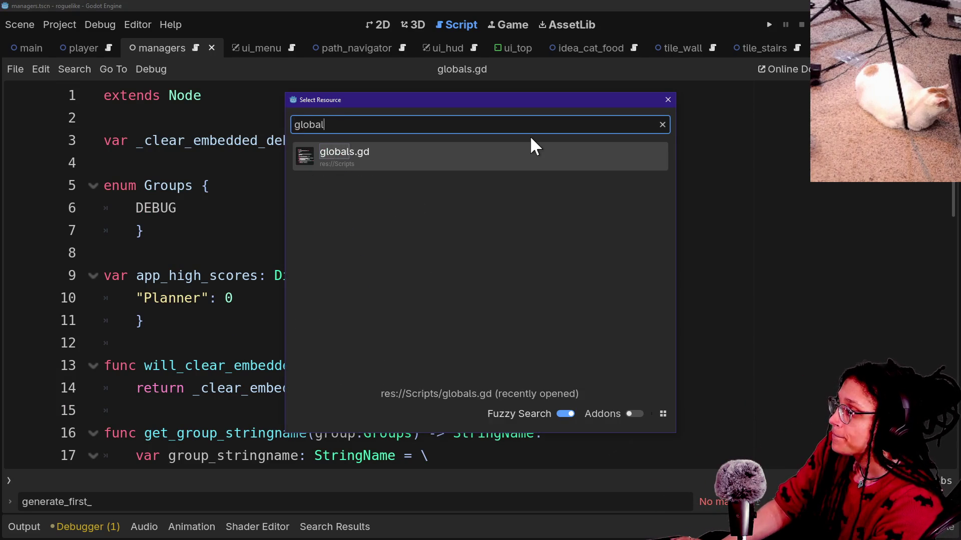
{"action": "key", "text": "Return"}
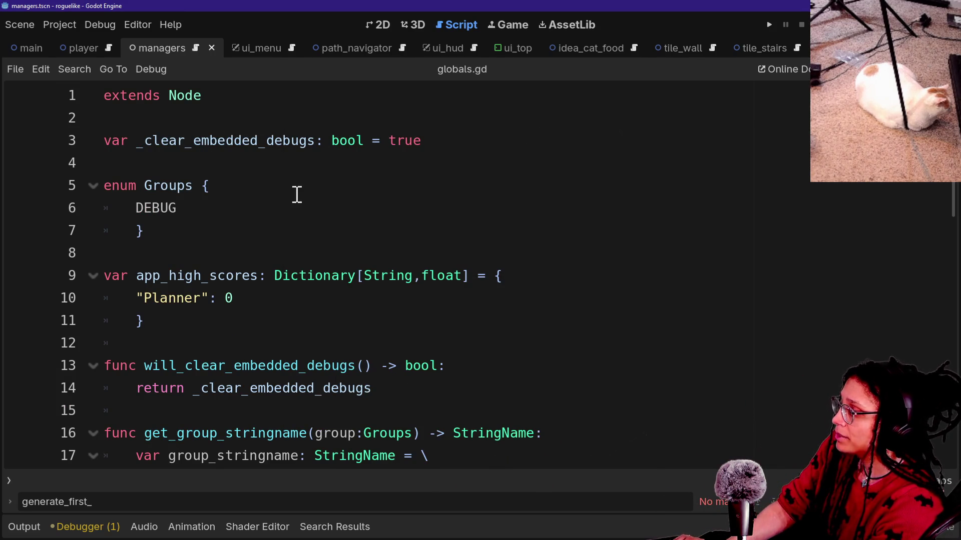
Look over the _input function at the end of globals.gd, then switch to GitHub Desktop
{"action": "scroll", "coordinate": [297, 194], "scroll_direction": "down", "scroll_amount": 10}
{"action": "scroll", "coordinate": [296, 194], "scroll_direction": "up", "scroll_amount": 4}
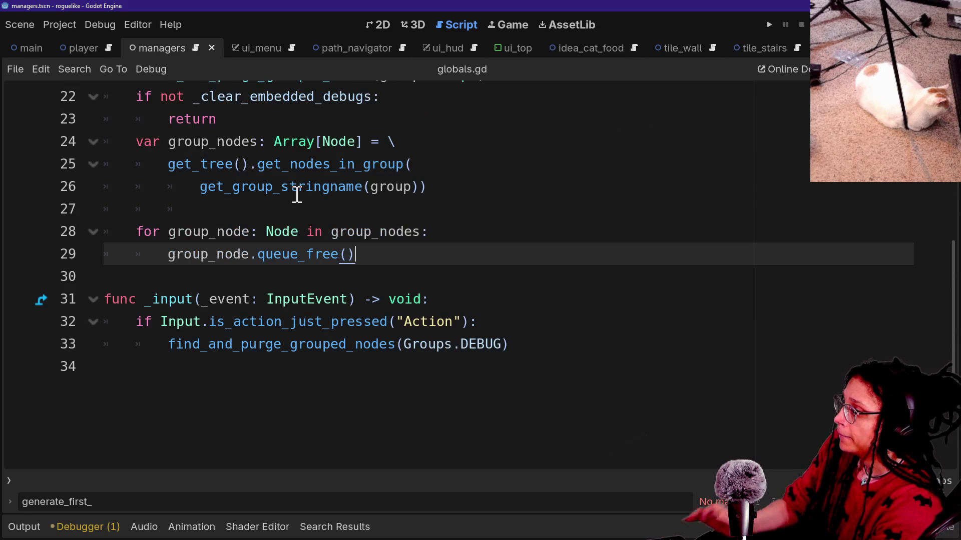
{"action": "left_click_drag", "start_coordinate": [401, 276], "coordinate": [651, 393]}
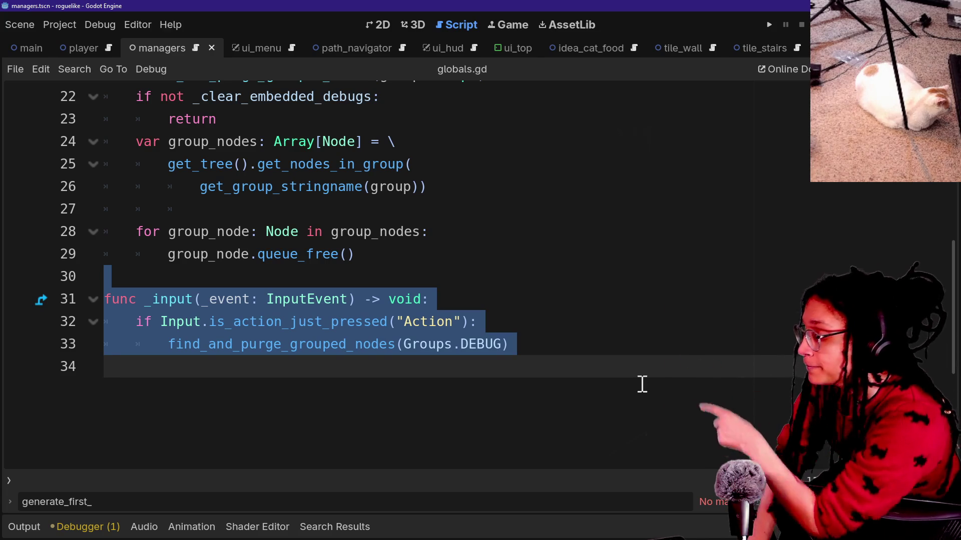
{"action": "scroll", "coordinate": [590, 324], "scroll_direction": "up", "scroll_amount": 2}
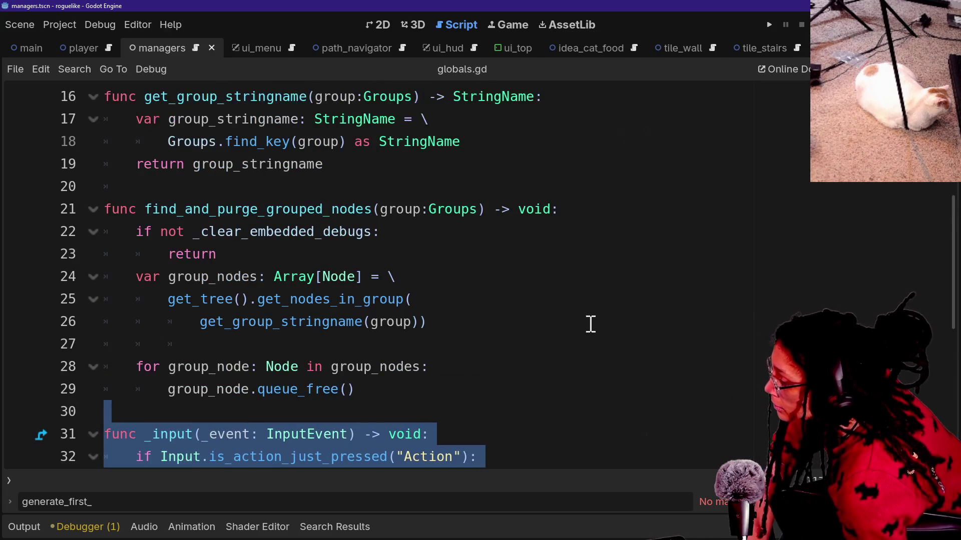
{"action": "left_click", "coordinate": [582, 336]}
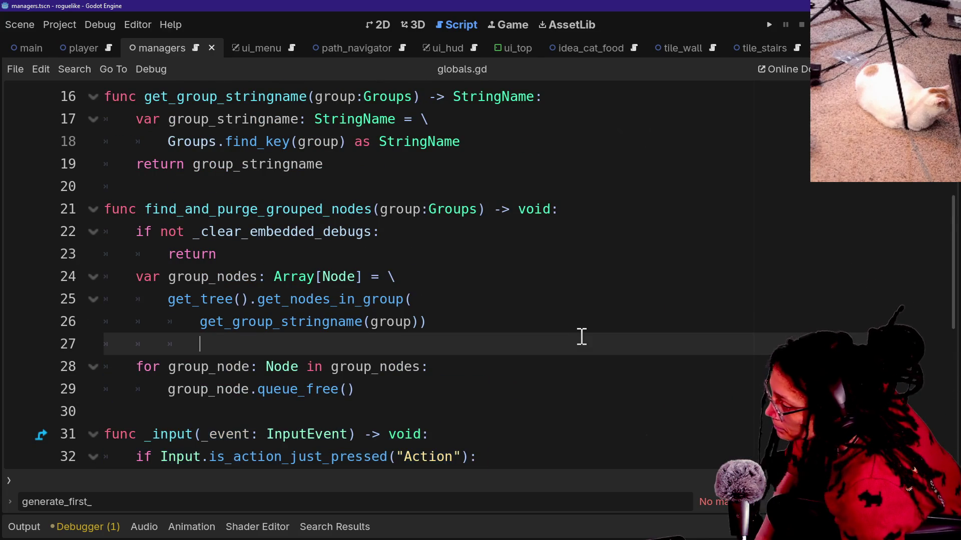
{"action": "key", "text": "alt+Tab"}
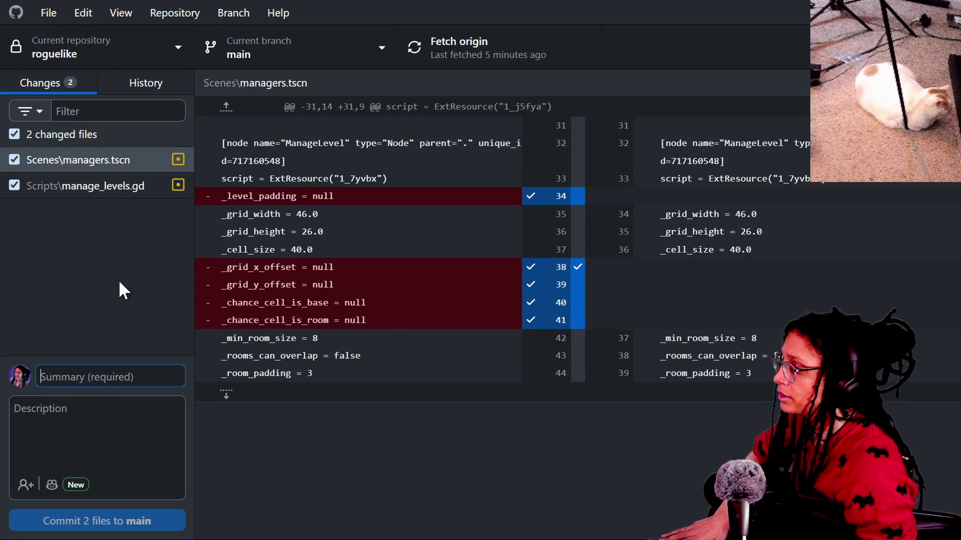
Review the managers.tscn and manage_levels.gd diffs, commit them to main as 'just liek a comment', and push
{"action": "left_click", "coordinate": [97, 187]}
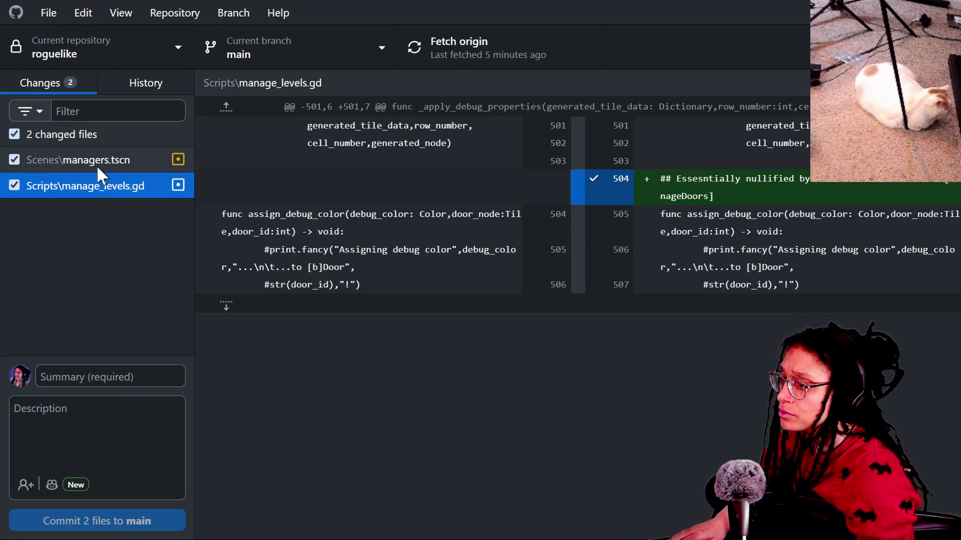
{"action": "left_click", "coordinate": [97, 165]}
{"action": "left_click", "coordinate": [75, 368]}
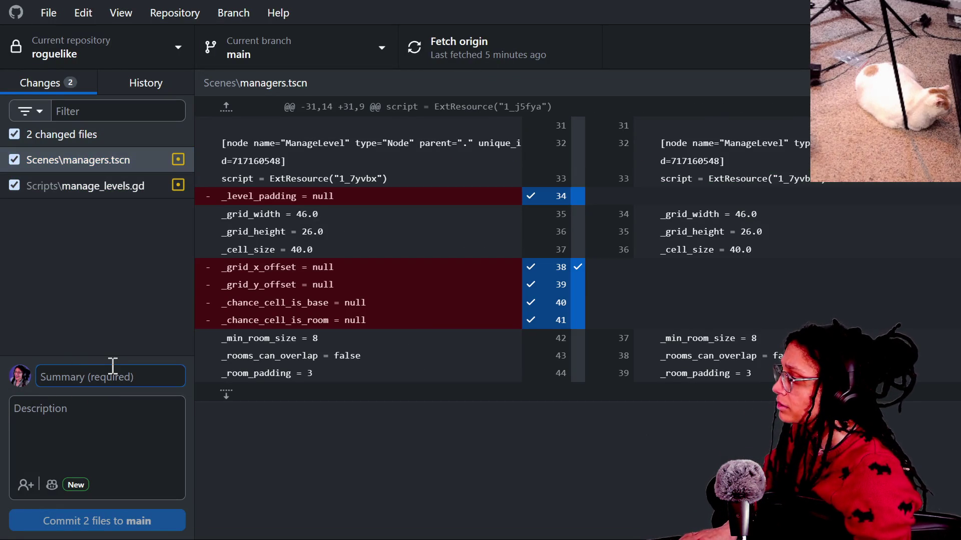
{"action": "type", "text": "jusnt"}
{"action": "left_click", "coordinate": [163, 520]}
{"action": "left_click", "coordinate": [796, 245]}
{"action": "key", "text": "alt+Tab"}
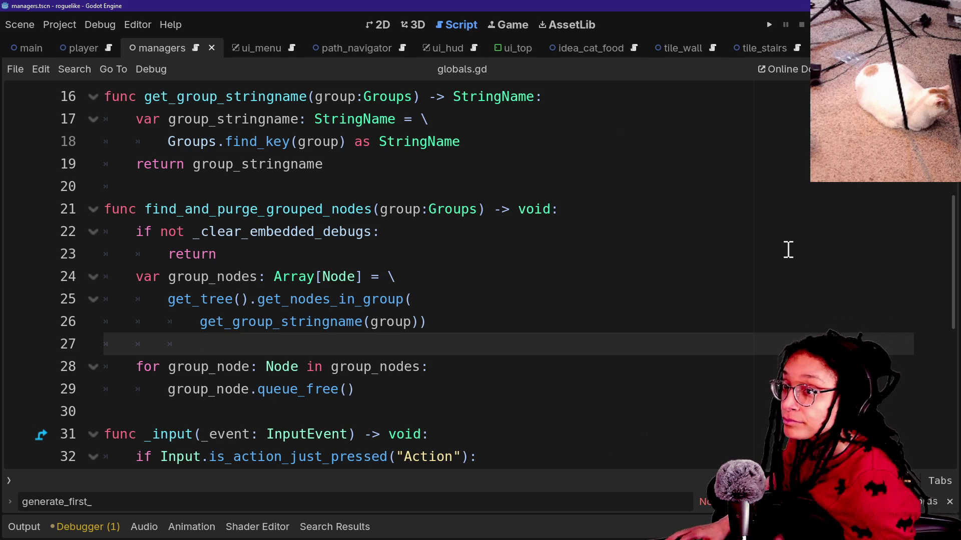
Check cat-care-game's Globals.gd, then reveal its game_files folder in File Explorer and select all five folders
{"action": "key", "text": "alt+Tab"}
{"action": "left_click_drag", "start_coordinate": [406, 192], "coordinate": [405, 205]}
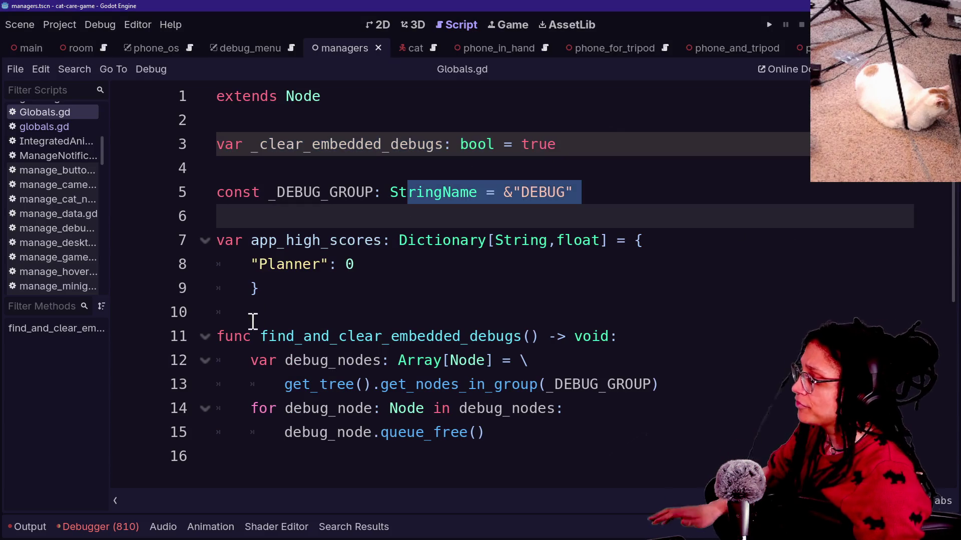
{"action": "left_click", "coordinate": [252, 321]}
{"action": "left_click", "coordinate": [446, 335]}
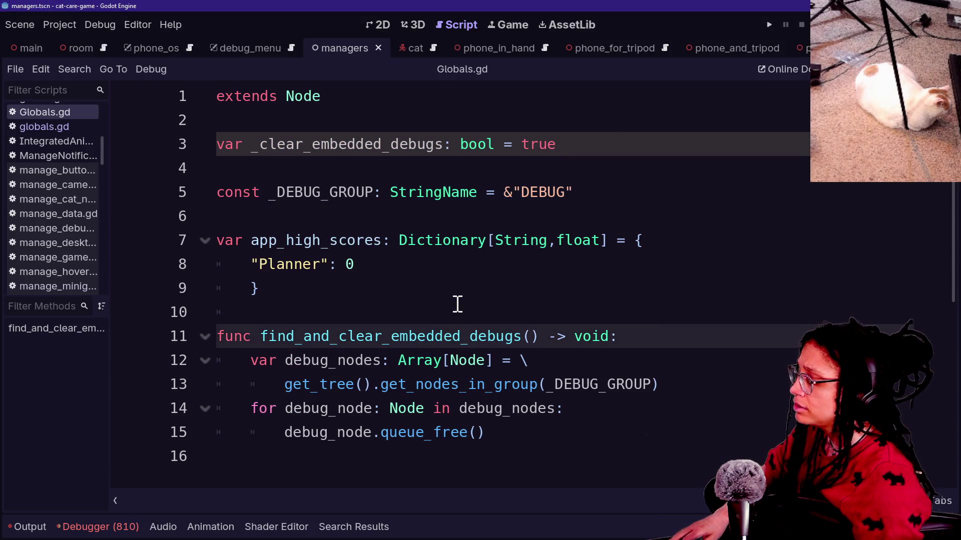
{"action": "left_click", "coordinate": [333, 220]}
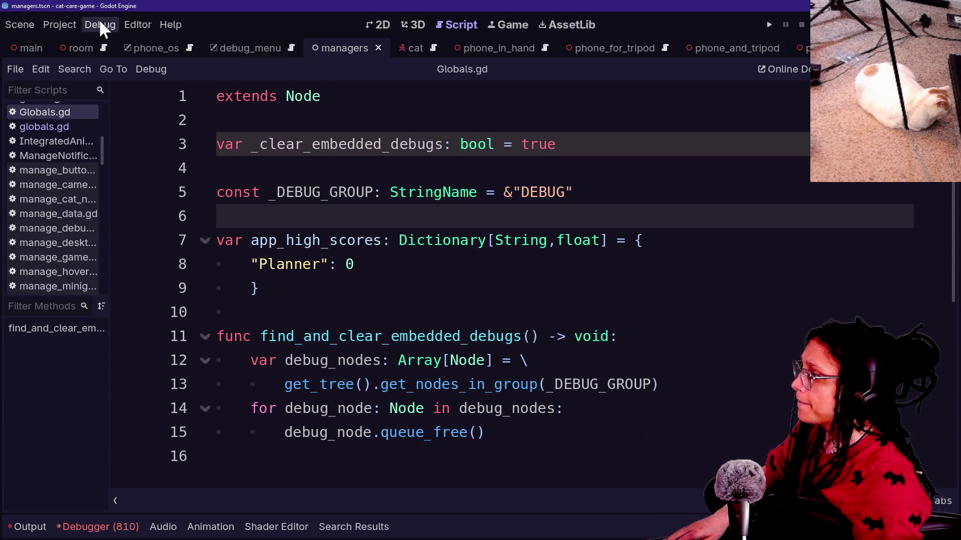
{"action": "left_click", "coordinate": [59, 24]}
{"action": "left_click", "coordinate": [185, 199]}
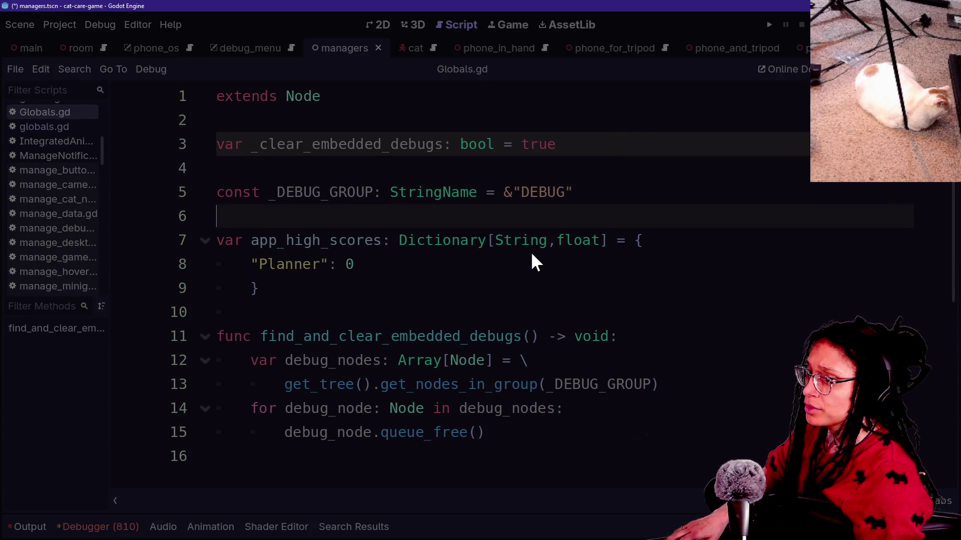
{"action": "key", "text": "ctrl+a"}
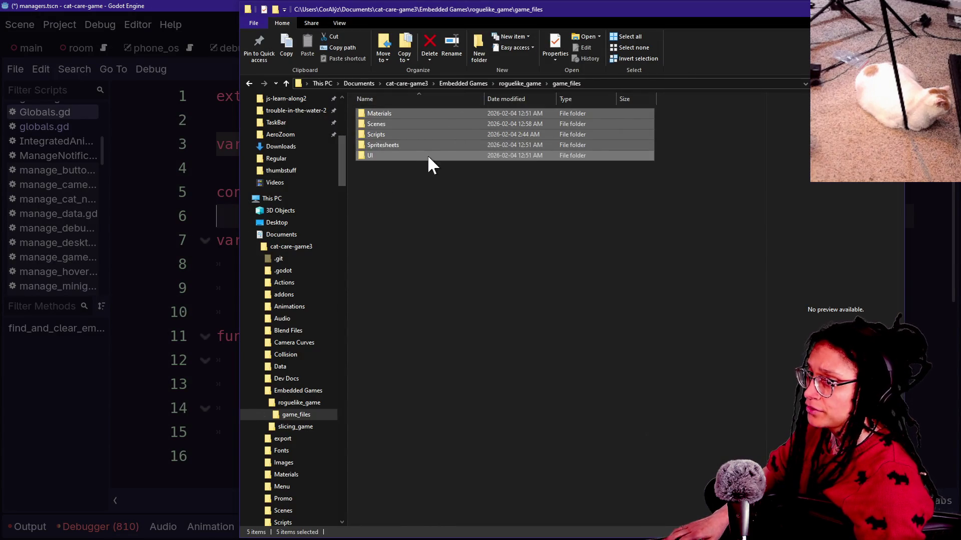
Drag the roguelike Materials, Scenes, Scripts, Spritesheets and UI folders into game_files
{"action": "key", "text": "alt+Tab"}
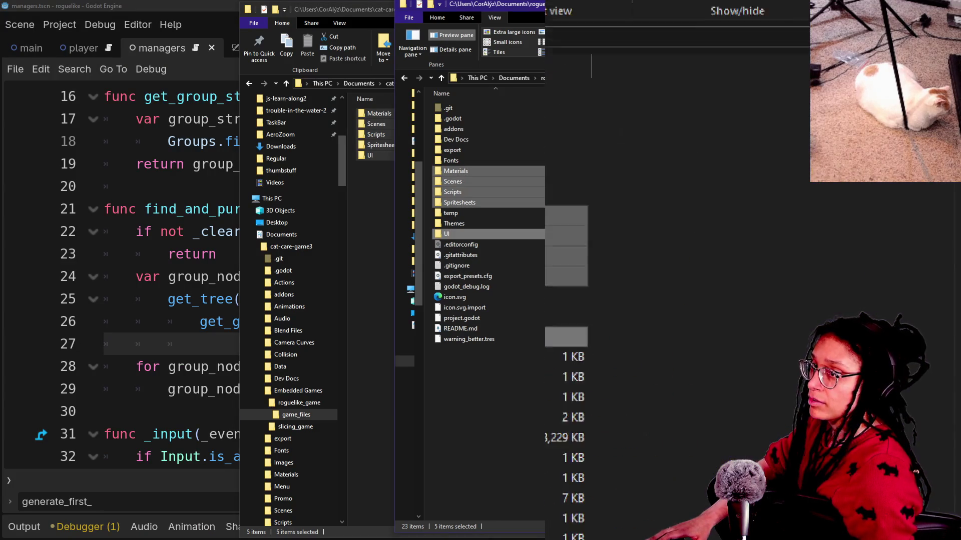
{"action": "key", "text": "super+Escape"}
{"action": "key", "text": "super+plus"}
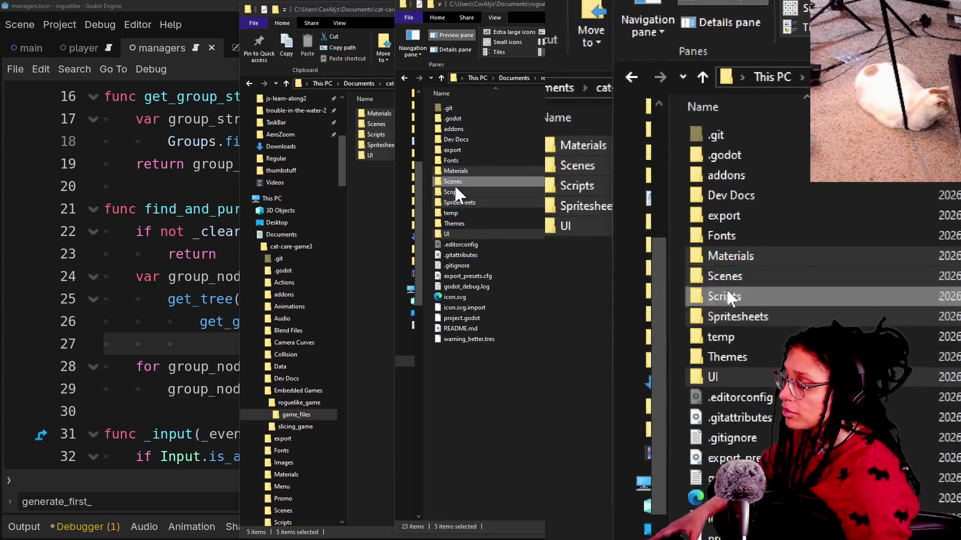
{"action": "mouse_move", "coordinate": [452, 173]}
{"action": "left_mouse_down"}
{"action": "mouse_move", "coordinate": [355, 183]}
{"action": "mouse_move", "coordinate": [369, 181]}
{"action": "mouse_move", "coordinate": [408, 226]}
{"action": "left_mouse_up"}
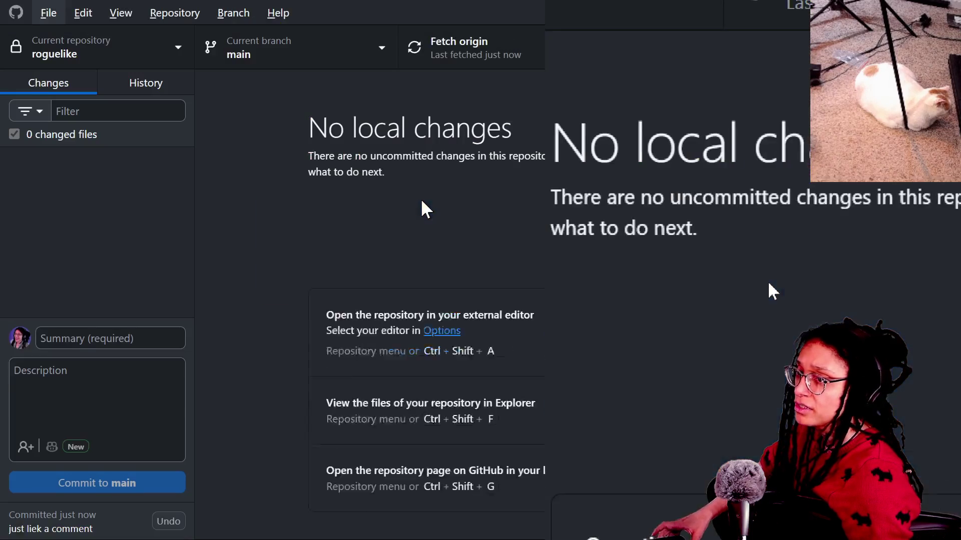
Switch GitHub Desktop to the cat-care-game repository
{"action": "left_click", "coordinate": [152, 62]}
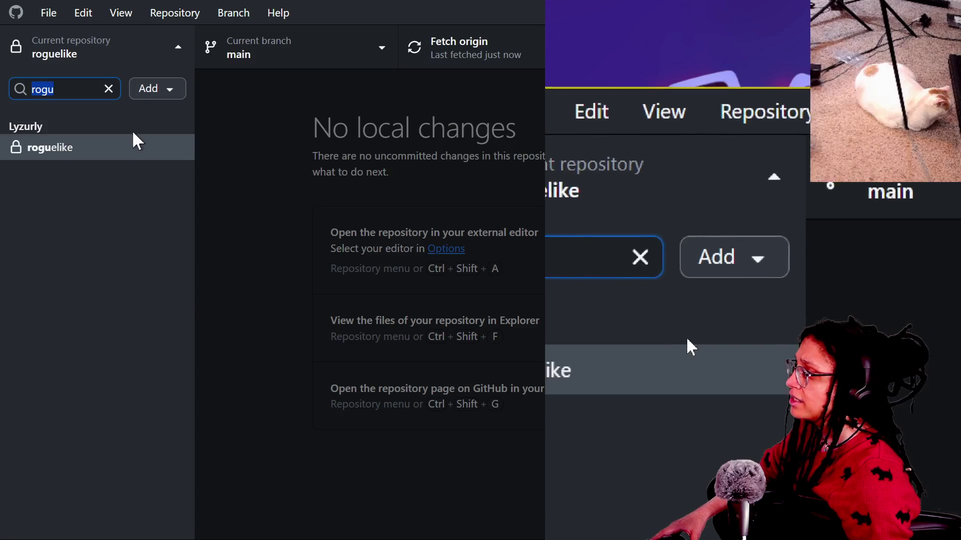
{"action": "left_click", "coordinate": [107, 90]}
{"action": "left_click", "coordinate": [95, 169]}
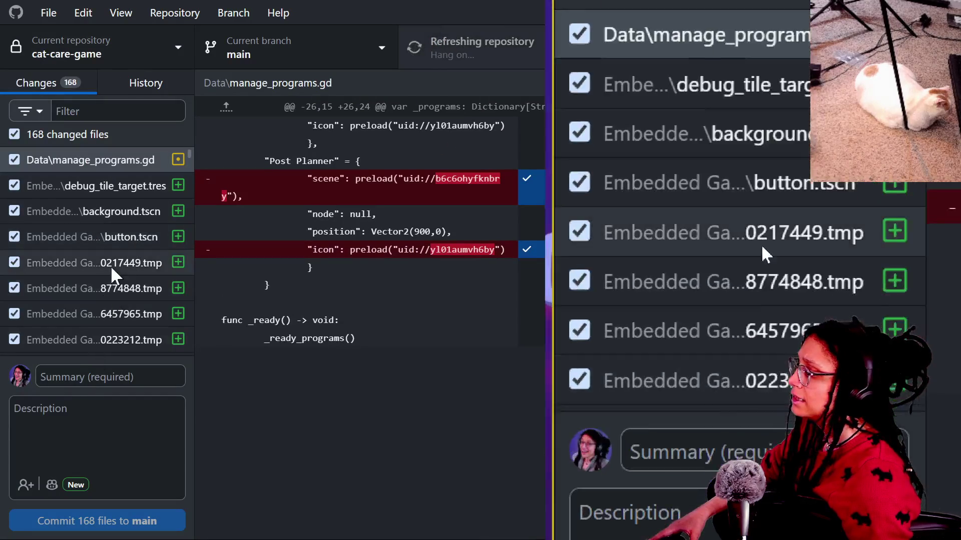
{"action": "scroll", "coordinate": [109, 268], "scroll_direction": "down", "scroll_amount": 20}
Commit all 168 changed files to main with a summary about beginning to embed a new game
{"action": "left_click", "coordinate": [124, 371]}
{"action": "type", "text": "b"}
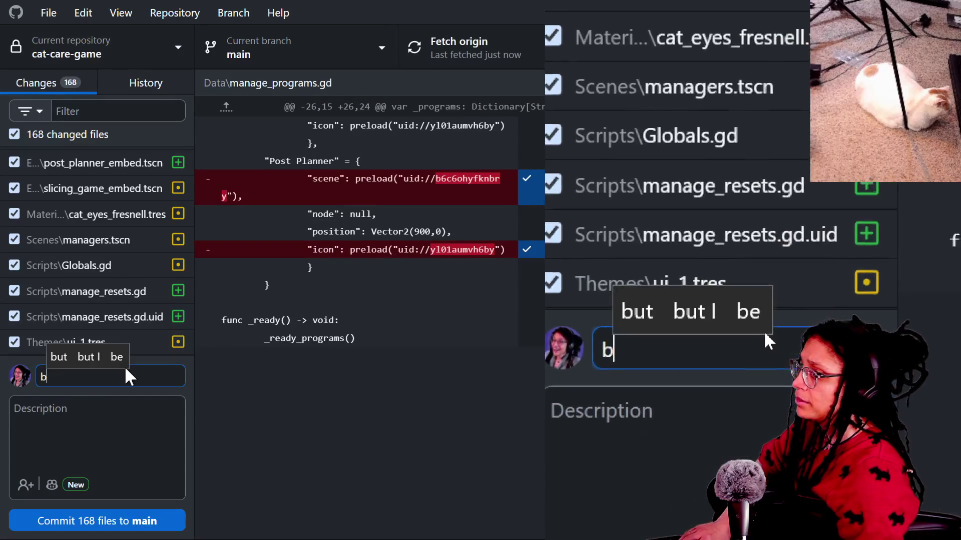
{"action": "type", "text": "egan clearing"}
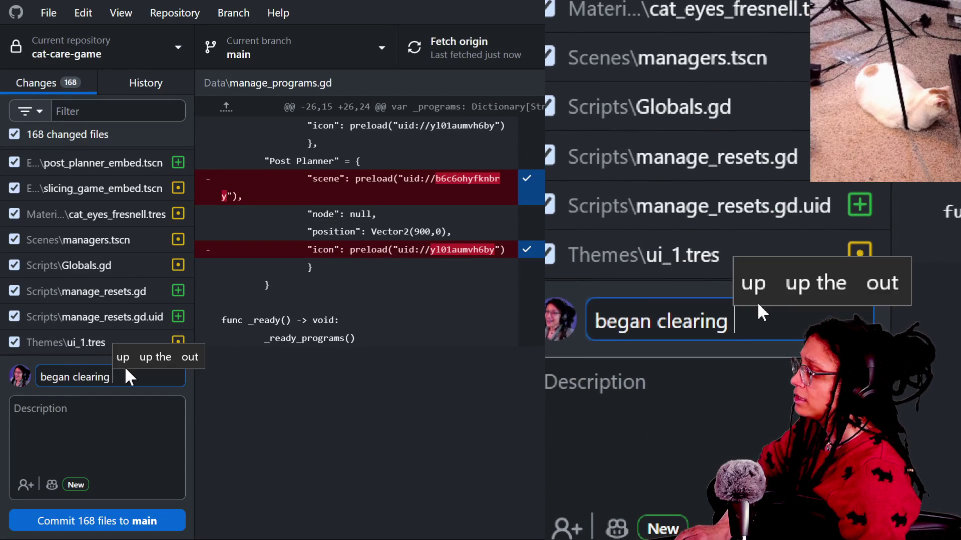
{"action": "type", "text": " embe"}
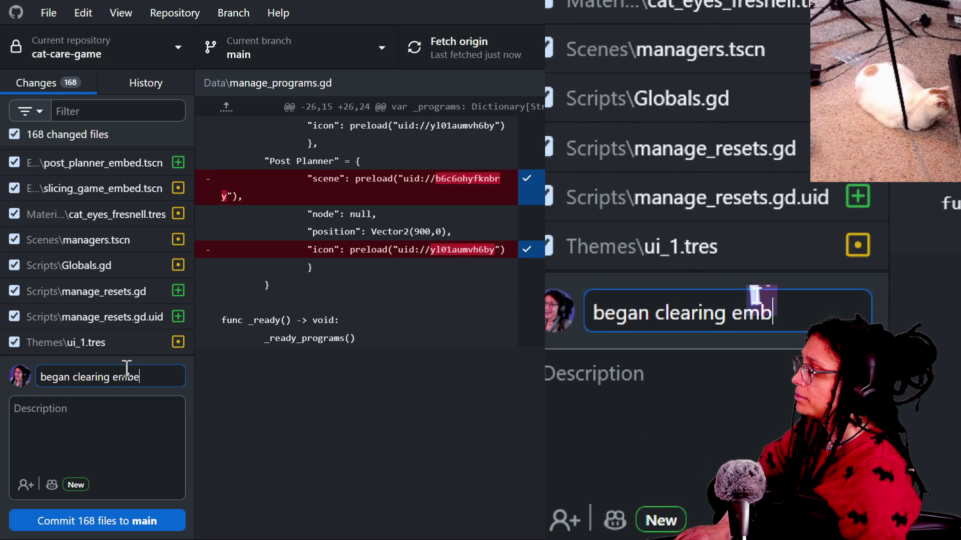
{"action": "type", "text": "ddedugs"}
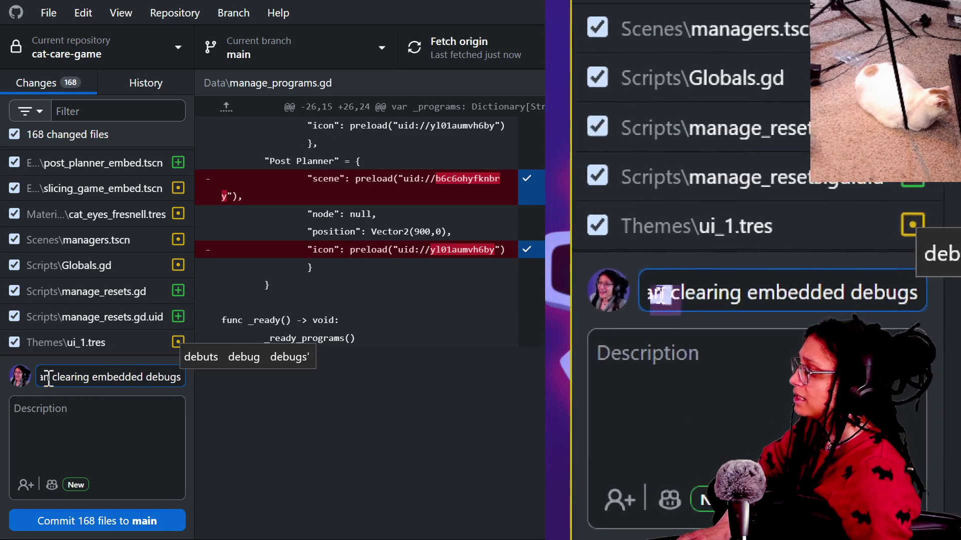
{"action": "type", "text": " mbed"}
{"action": "key", "text": "BackSpace"}
{"action": "key", "text": "BackSpace"}
{"action": "type", "text": "embedd"}
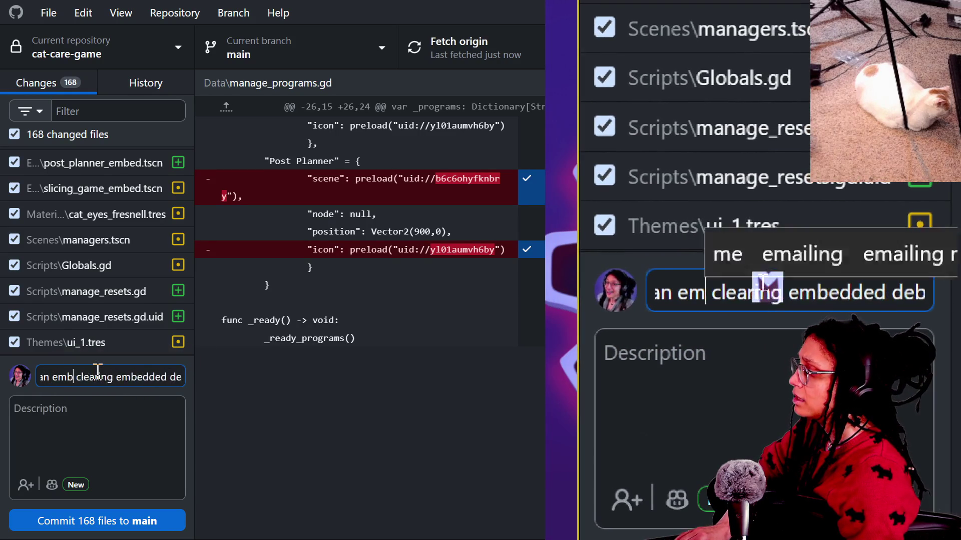
{"action": "type", "text": " and"}
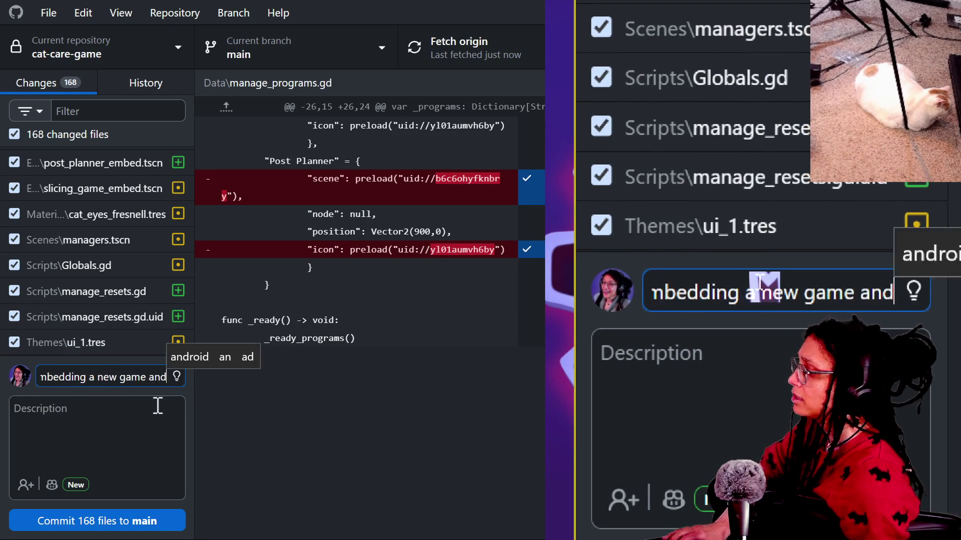
{"action": "left_click", "coordinate": [154, 506]}
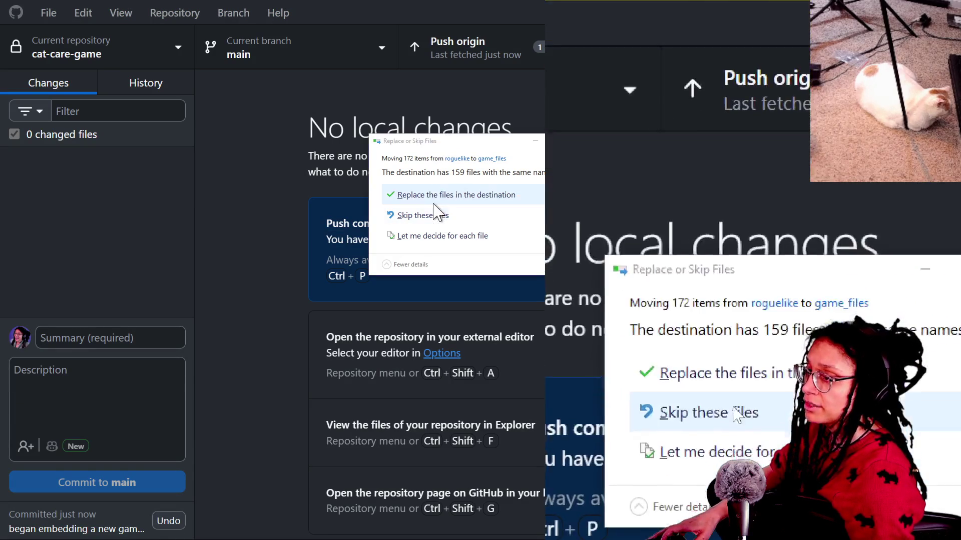
Replace the existing files in game_files, then paste the folders into the roguelike project
{"action": "left_click", "coordinate": [421, 194]}
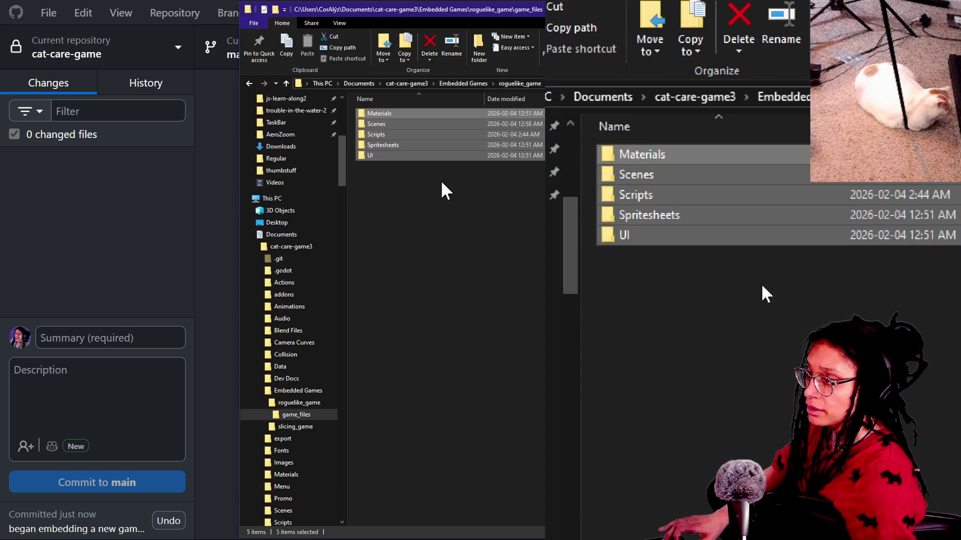
{"action": "key", "text": "alt+Tab"}
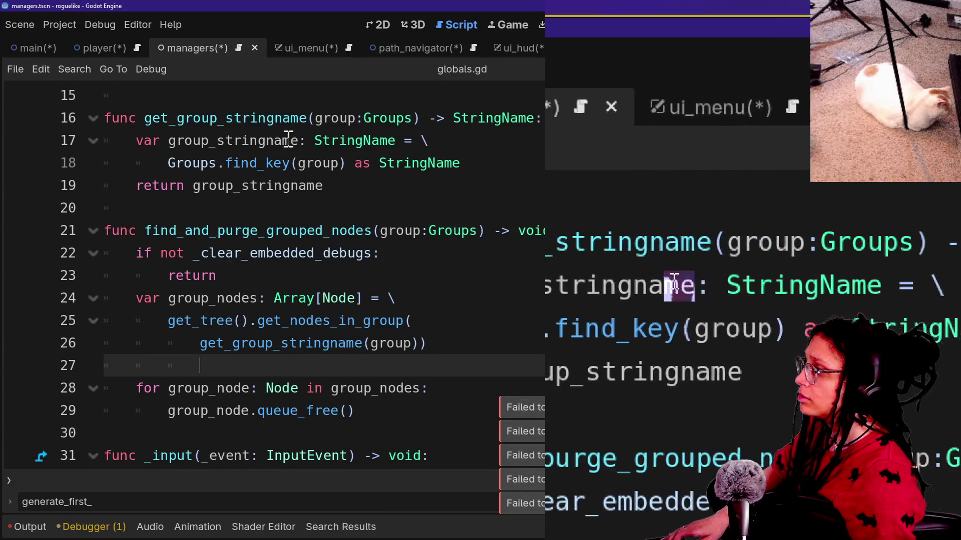
{"action": "key", "text": "alt+Tab"}
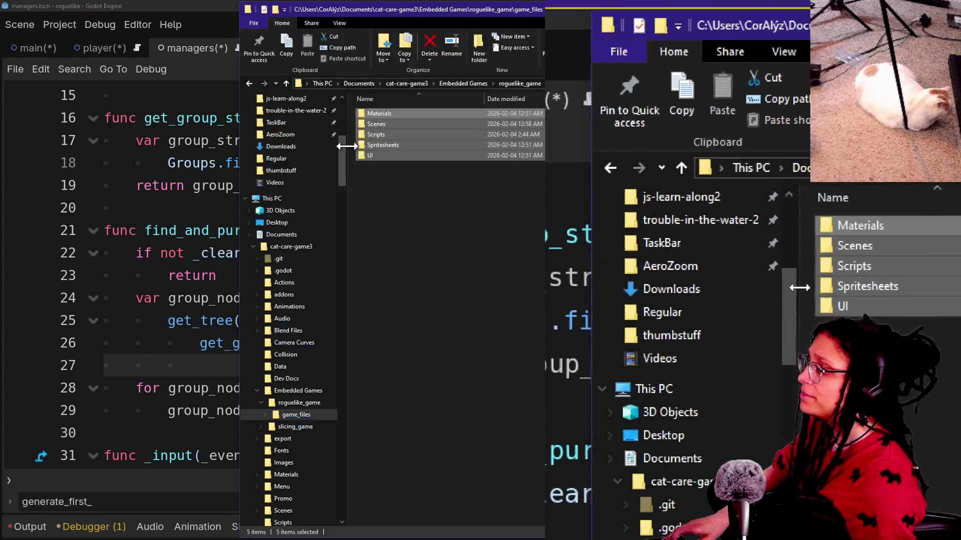
{"action": "key", "text": "alt+Tab"}
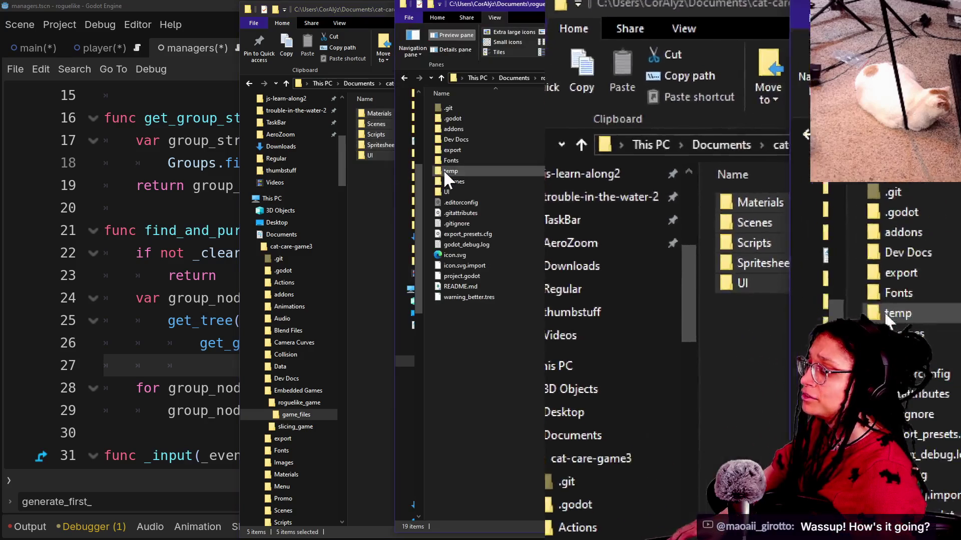
{"action": "key", "text": "ctrl+v"}
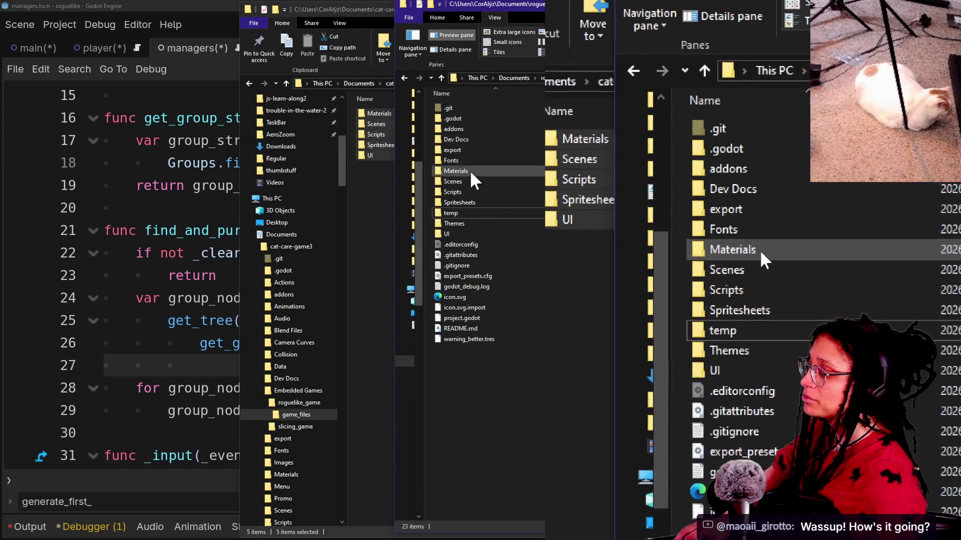
Copy roguelike's Materials, Scenes, Scripts, Spritesheets and UI folders and paste them into game_files
{"action": "left_click", "coordinate": [469, 171]}
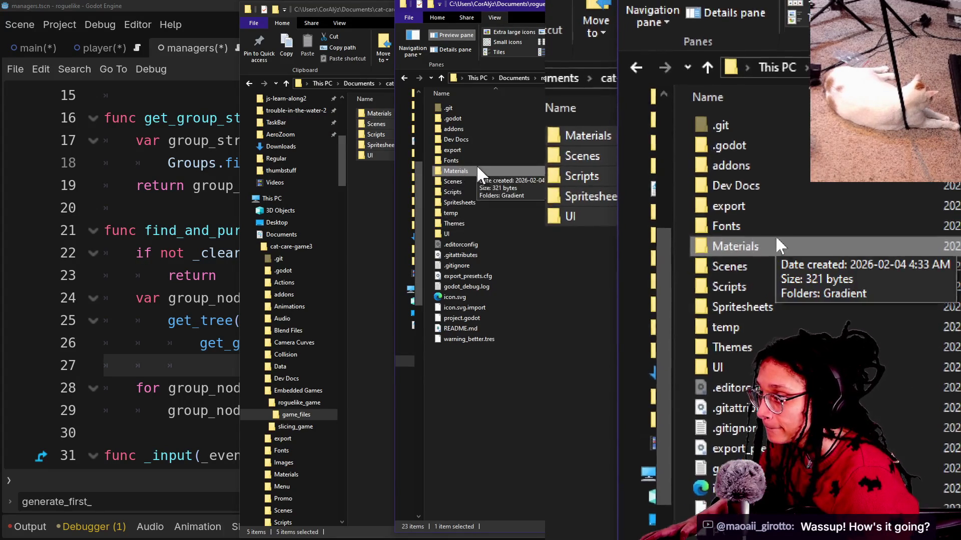
{"action": "left_click", "coordinate": [476, 181], "text": "ctrl"}
{"action": "left_click", "coordinate": [478, 192], "text": "ctrl"}
{"action": "left_click", "coordinate": [477, 201], "text": "ctrl"}
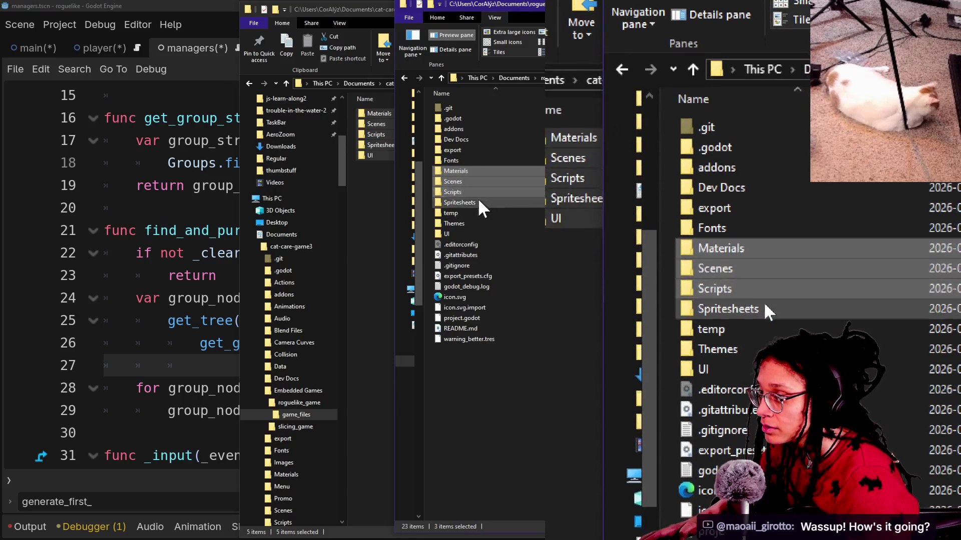
{"action": "left_click", "coordinate": [473, 232], "text": "ctrl"}
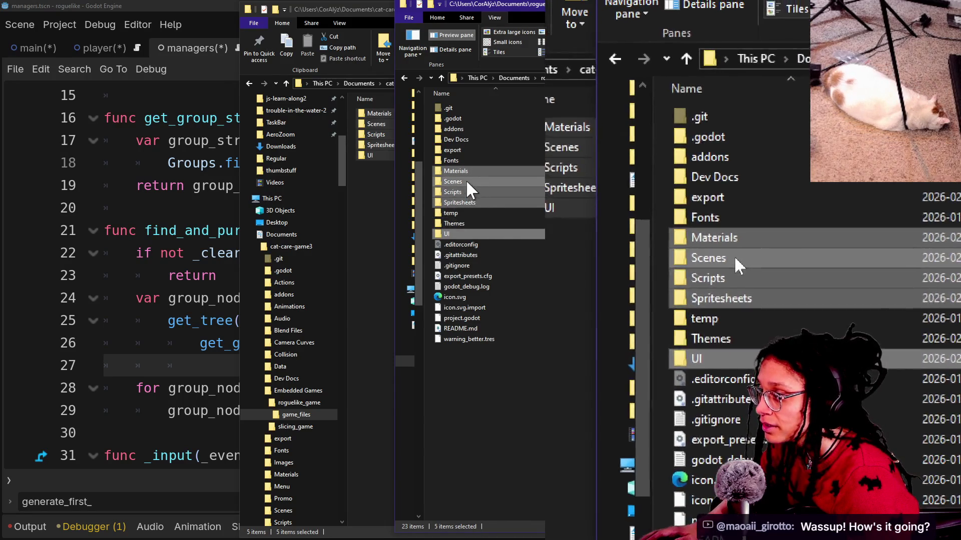
{"action": "right_click", "coordinate": [458, 183]}
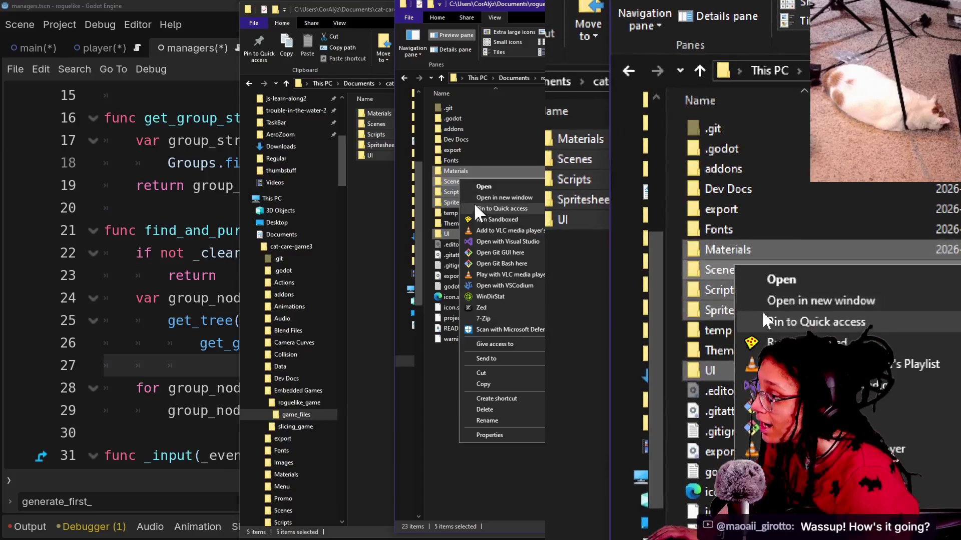
{"action": "left_click", "coordinate": [499, 383]}
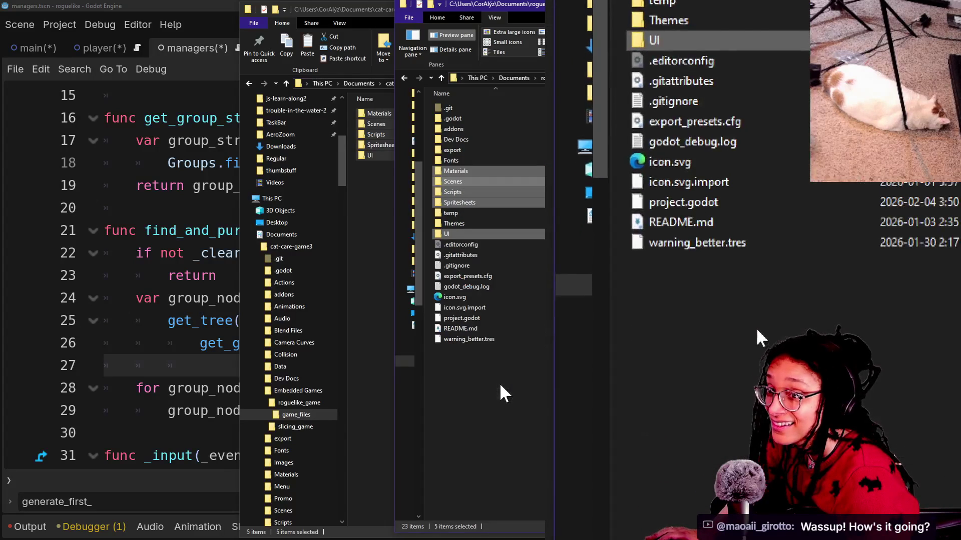
{"action": "left_click", "coordinate": [350, 285]}
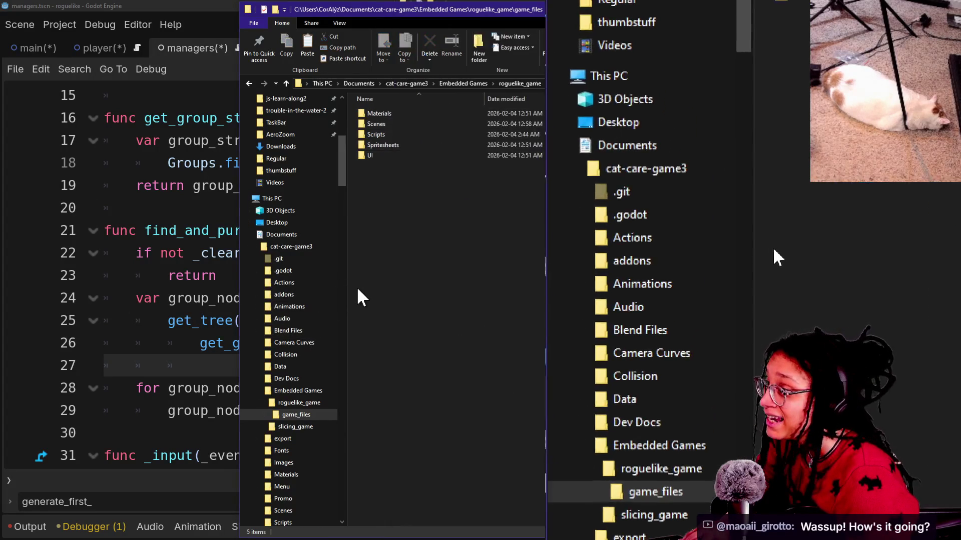
{"action": "key", "text": "ctrl+v"}
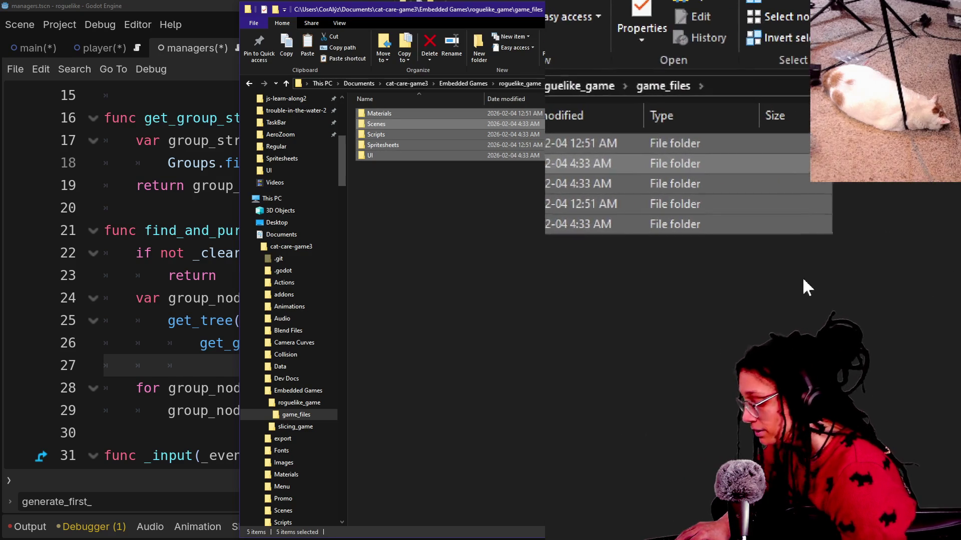
Delete all five pasted folders from game_files, leaving it empty
{"action": "key", "text": "super+Escape"}
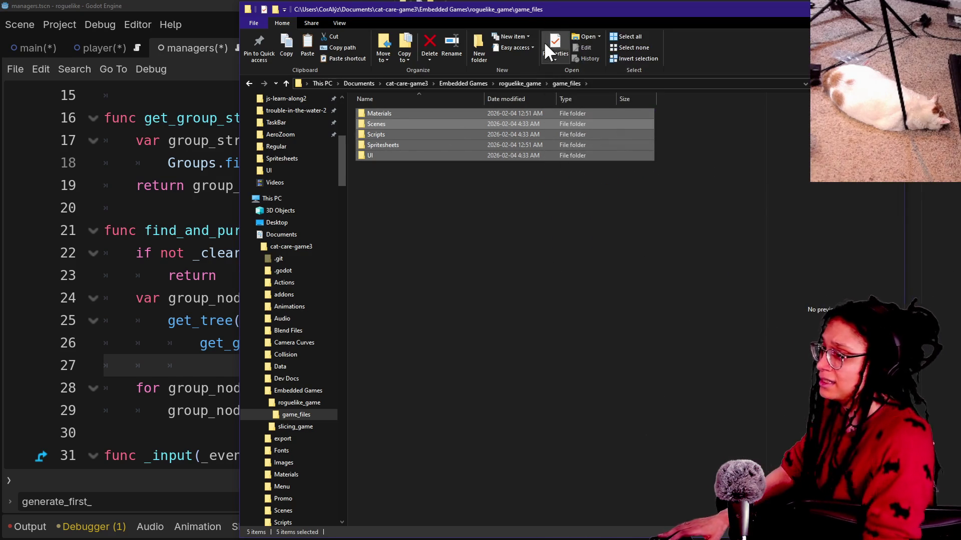
{"action": "key", "text": "alt+Tab"}
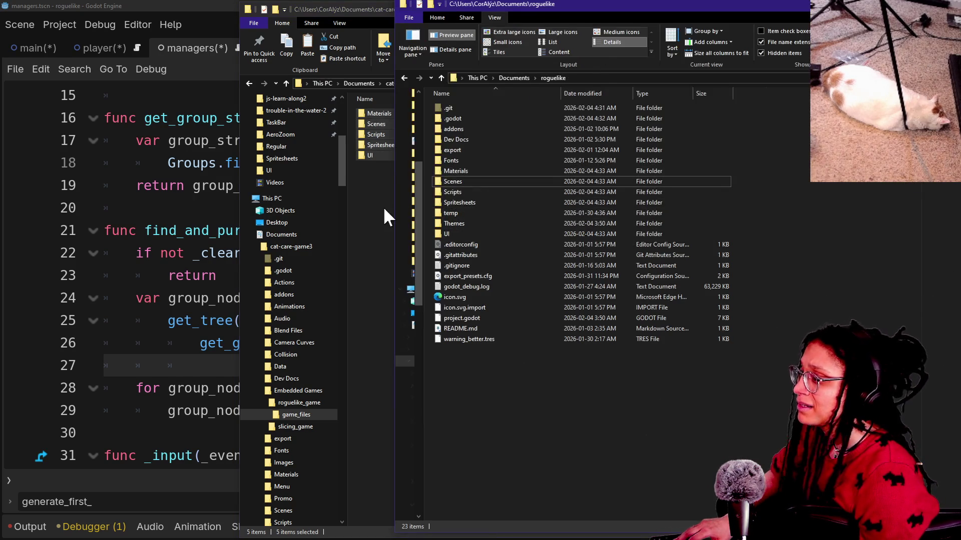
{"action": "left_click", "coordinate": [373, 201]}
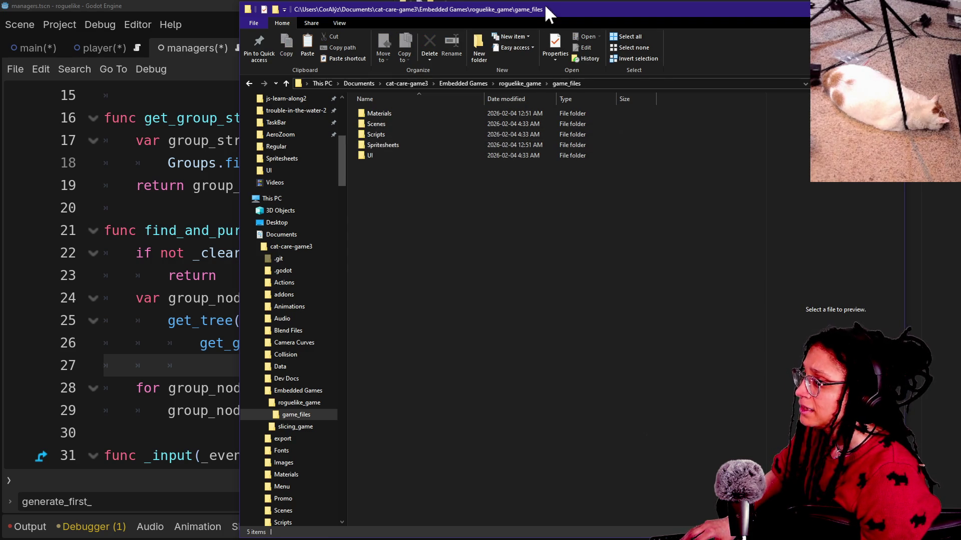
{"action": "key", "text": "ctrl+a"}
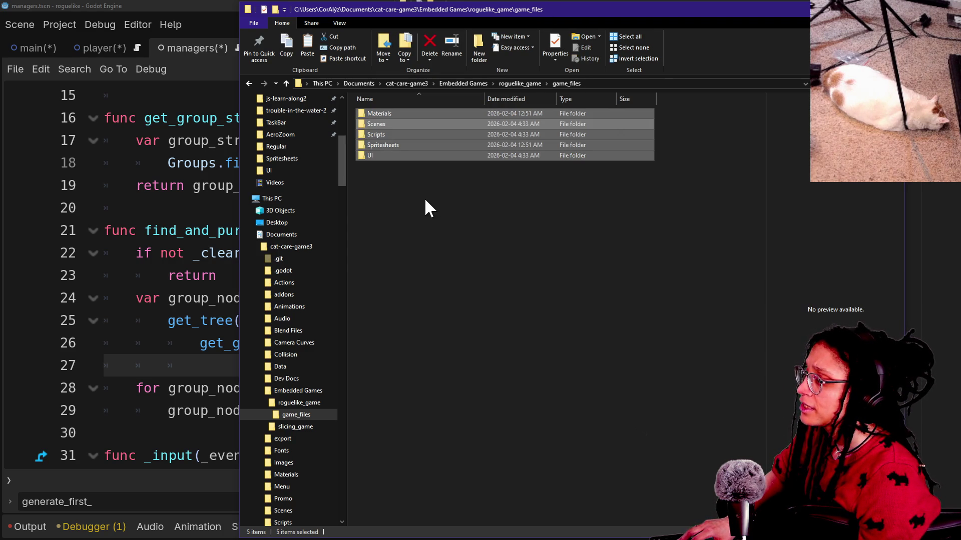
{"action": "key", "text": "Delete"}
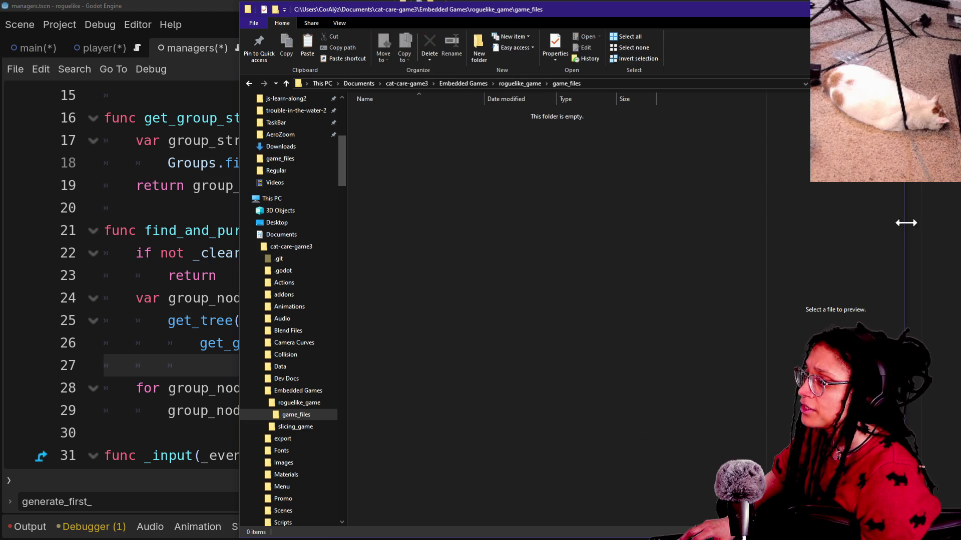
In the roguelike project folder, select only the Materials folder
{"action": "left_click", "coordinate": [893, 225]}
{"action": "left_click", "coordinate": [488, 170]}
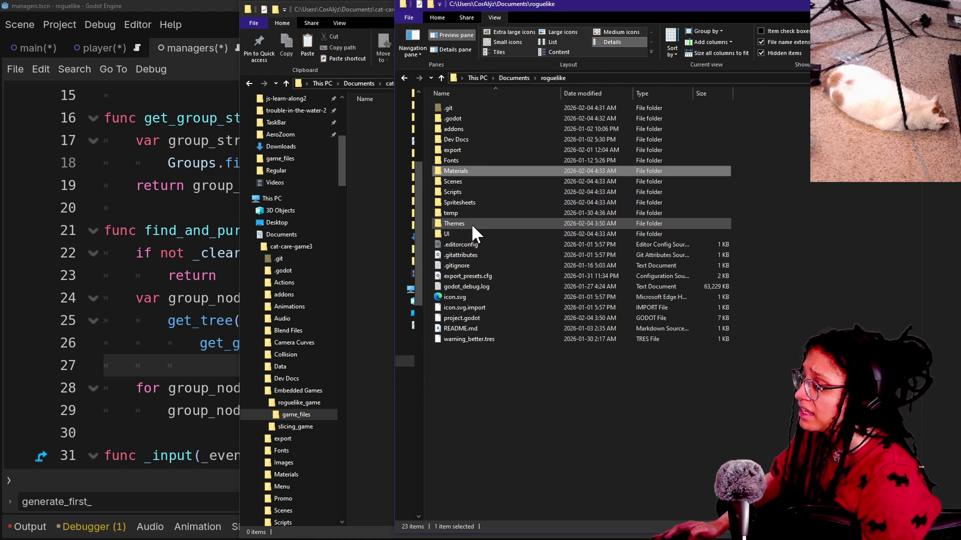
{"action": "left_click", "coordinate": [458, 233], "text": "ctrl"}
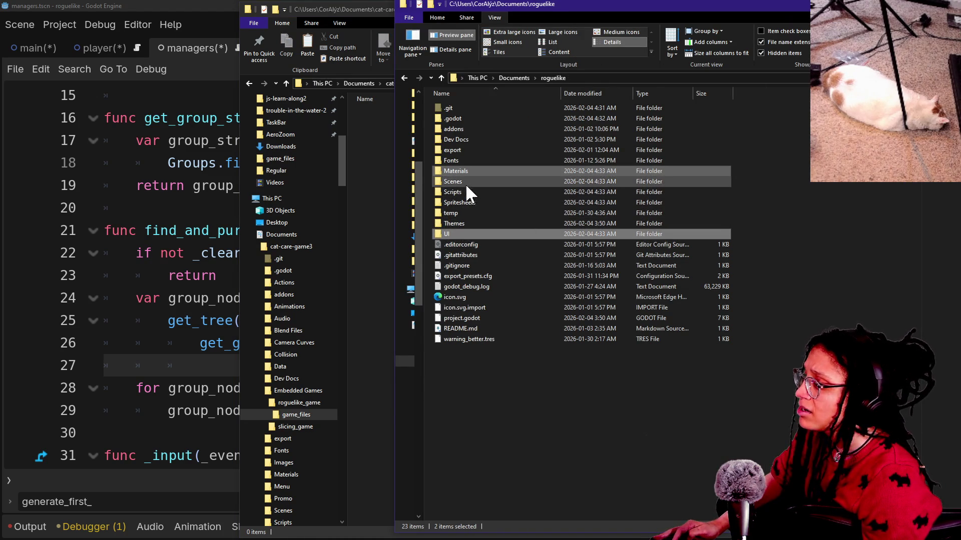
{"action": "left_click", "coordinate": [477, 168]}
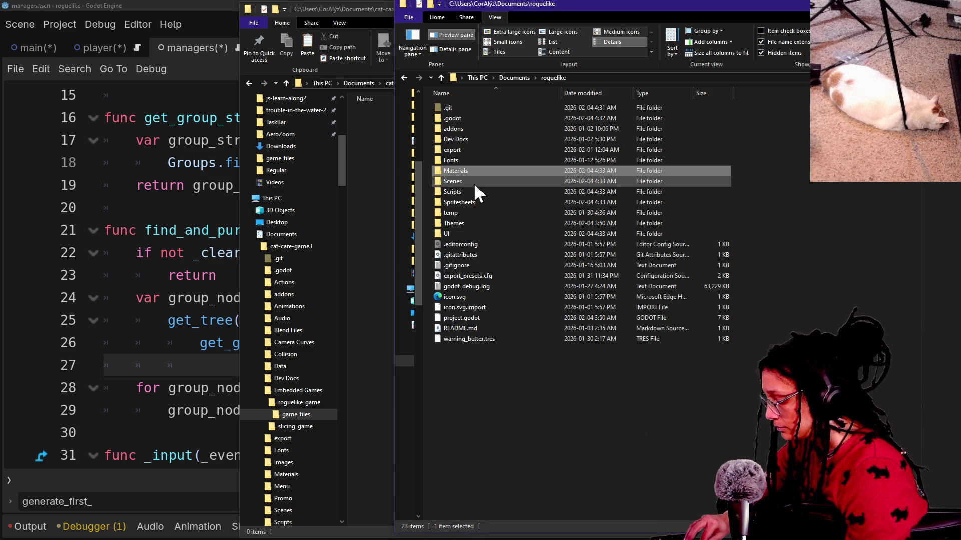
{"action": "key", "text": "super+plus"}
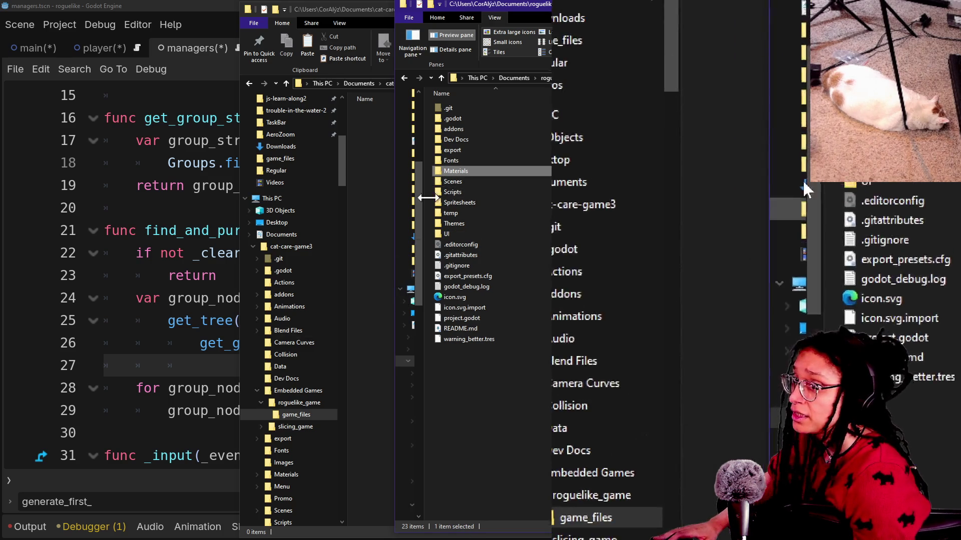
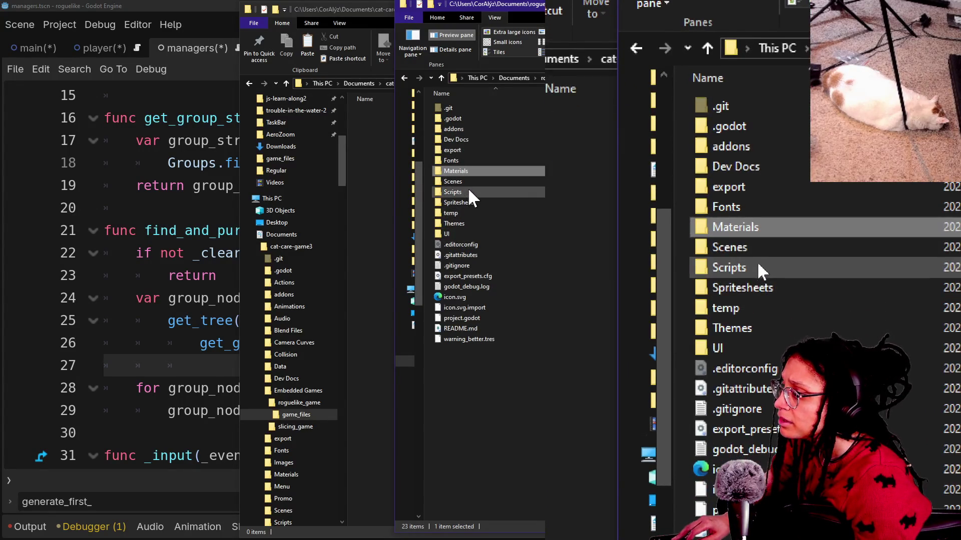
Paste the Materials, Scenes, Scripts, Spritesheets and UI folders into roguelike_game/game_files
{"action": "left_click", "coordinate": [469, 181], "text": "ctrl"}
{"action": "left_click", "coordinate": [470, 191], "text": "ctrl"}
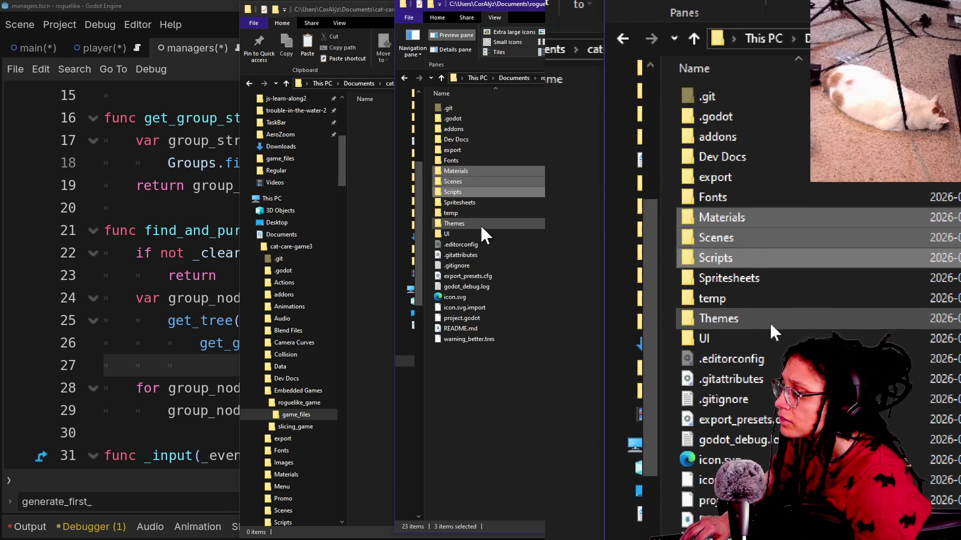
{"action": "left_click", "coordinate": [475, 233], "text": "ctrl"}
{"action": "left_click", "coordinate": [474, 203], "text": "ctrl"}
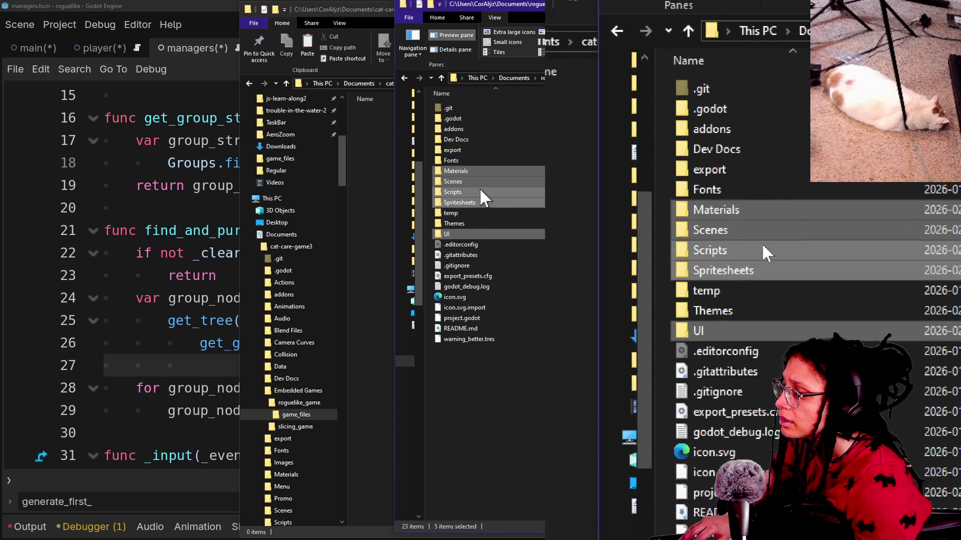
{"action": "left_click", "coordinate": [377, 149]}
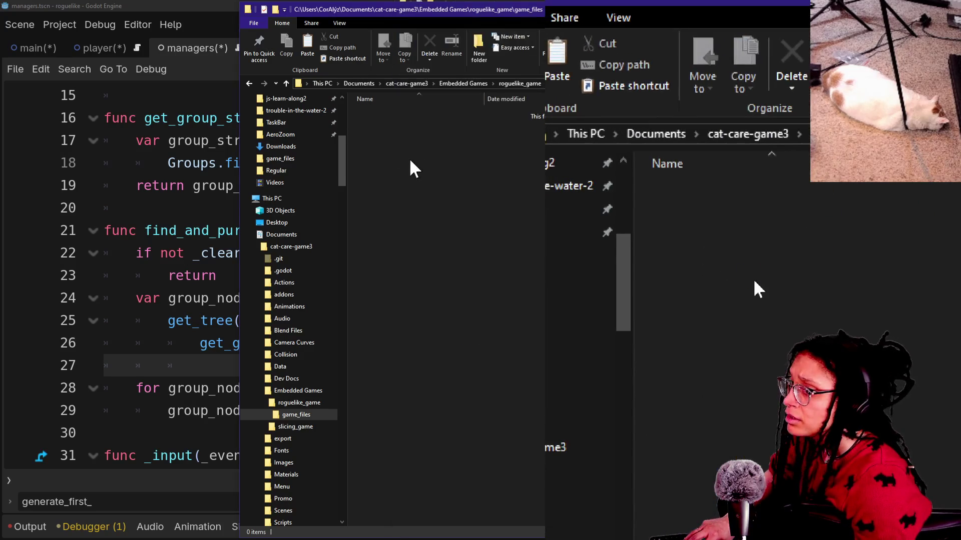
{"action": "key", "text": "ctrl+v"}
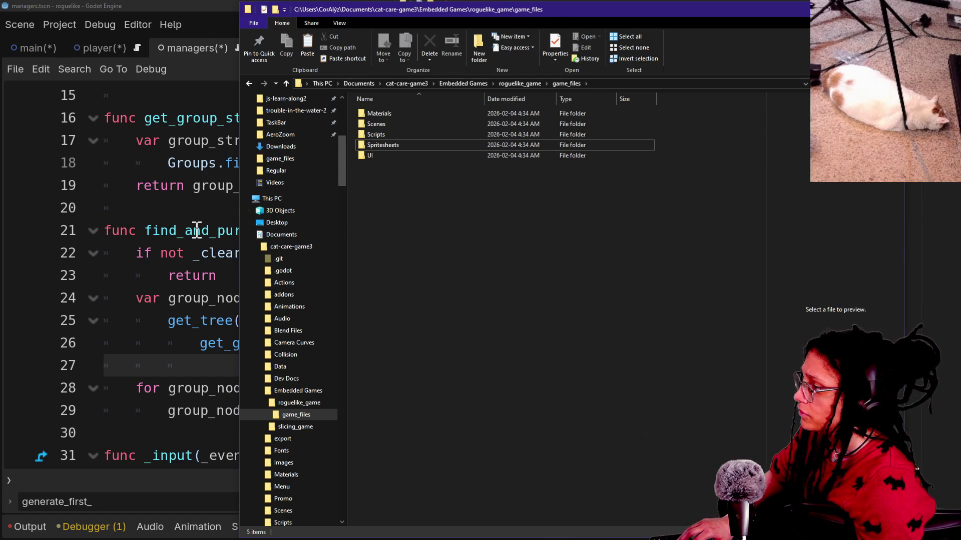
{"action": "left_click", "coordinate": [196, 218]}
{"action": "left_click", "coordinate": [408, 189]}
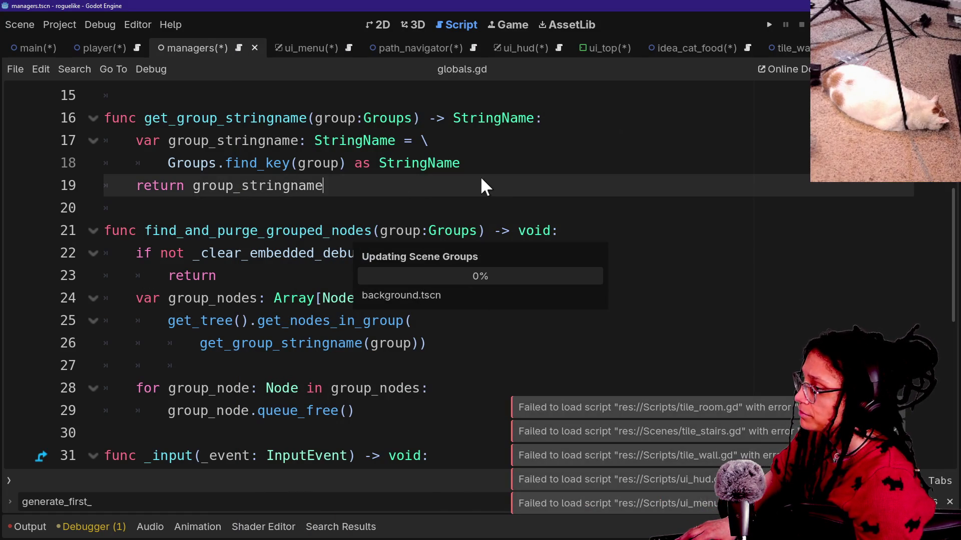
Start reloading the current project, then cancel to keep main.tscn open
{"action": "left_click", "coordinate": [49, 23]}
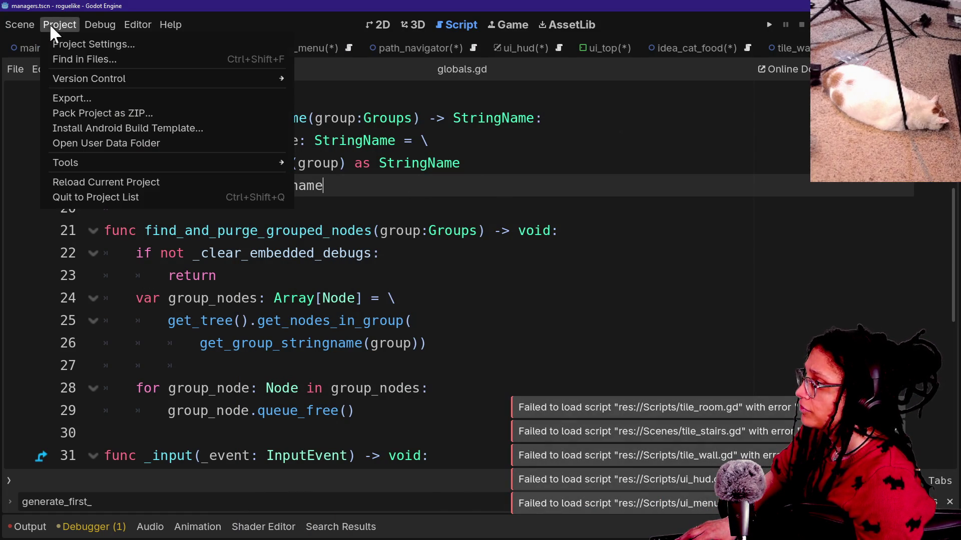
{"action": "left_click", "coordinate": [109, 181]}
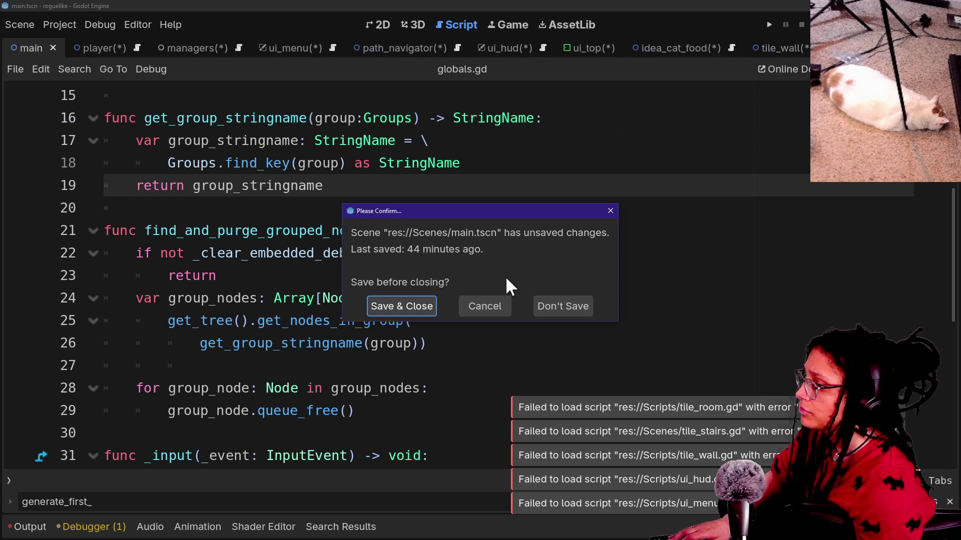
{"action": "left_click", "coordinate": [501, 306]}
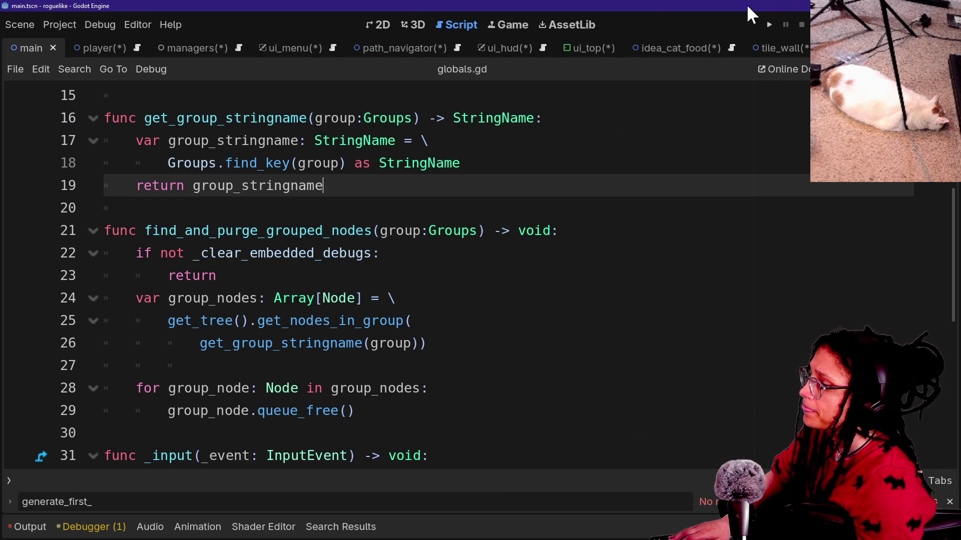
Quit to the project list, discarding unsaved changes in player, managers, ui_menu, ui_hud and the last scene
{"action": "left_click", "coordinate": [47, 25]}
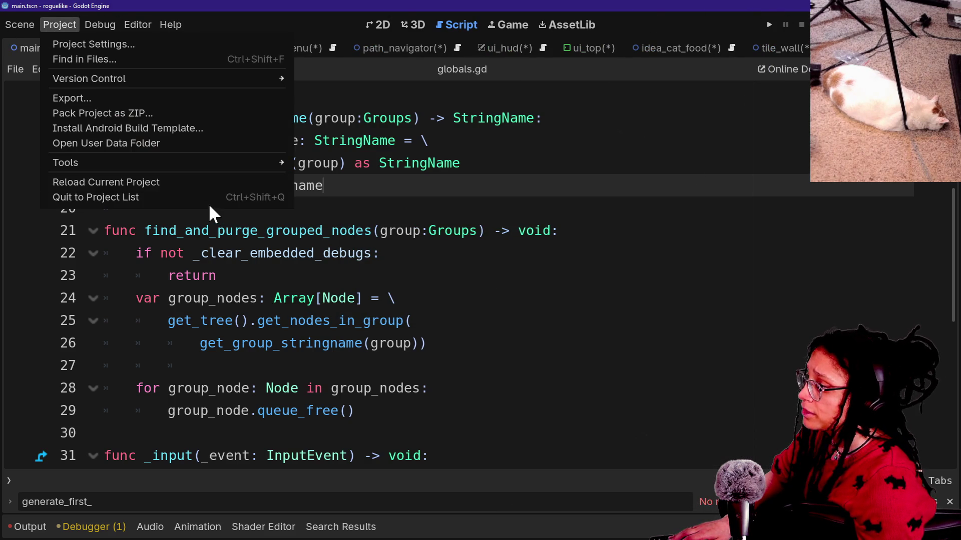
{"action": "left_click", "coordinate": [191, 196]}
{"action": "left_click", "coordinate": [543, 307]}
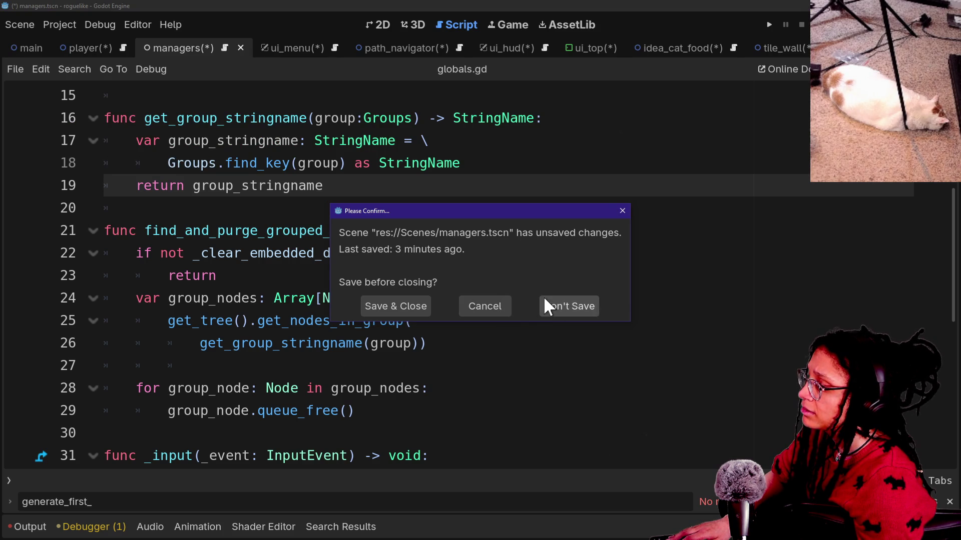
{"action": "left_click", "coordinate": [584, 308]}
{"action": "left_click", "coordinate": [570, 305]}
{"action": "left_click", "coordinate": [572, 308]}
{"action": "left_click", "coordinate": [572, 307]}
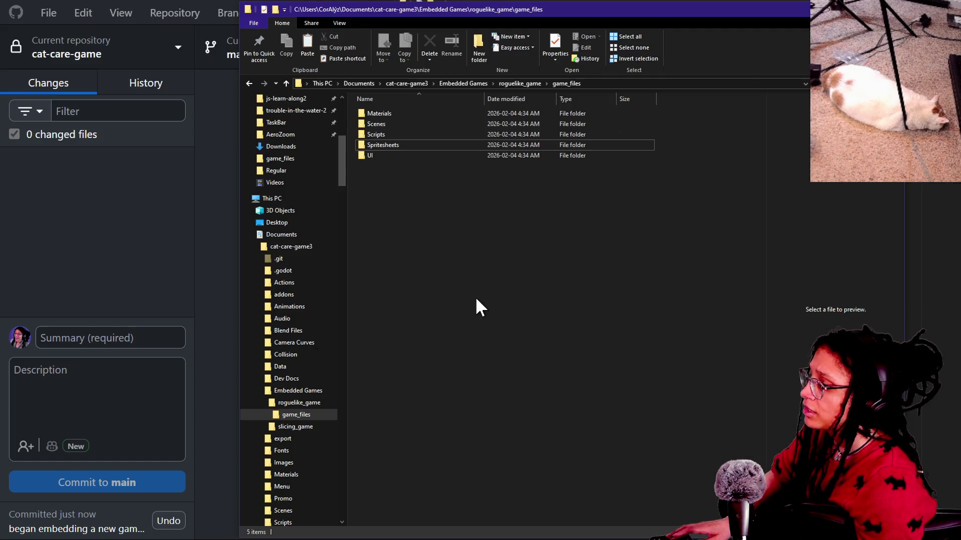
Switch GitHub Desktop's current repository to roguelike
{"action": "key", "text": "alt+Tab"}
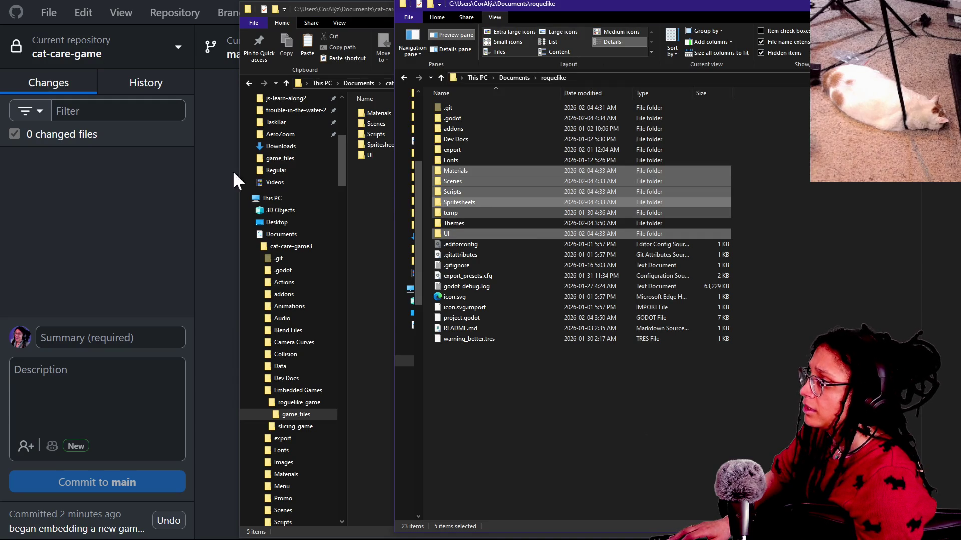
{"action": "key", "text": "alt+Tab"}
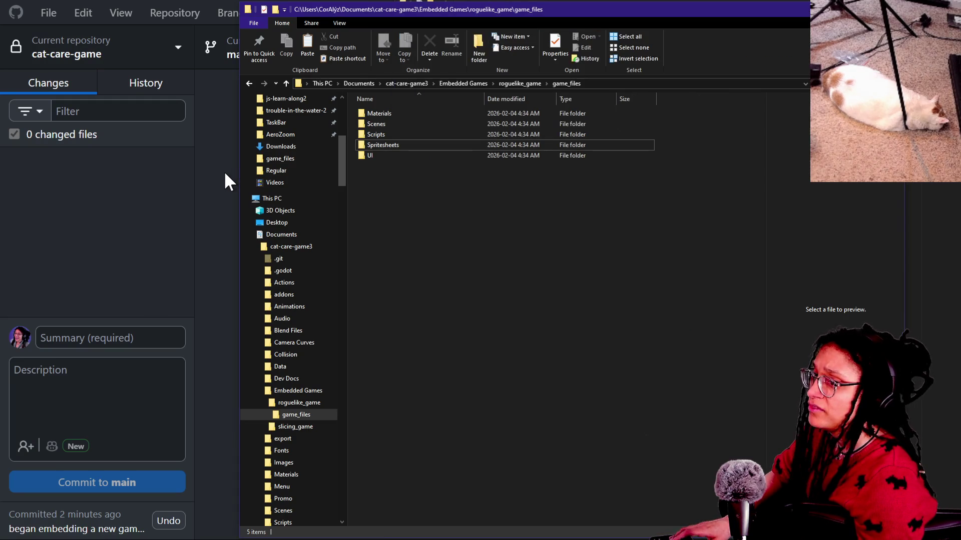
{"action": "left_click", "coordinate": [224, 171]}
{"action": "left_click", "coordinate": [93, 48]}
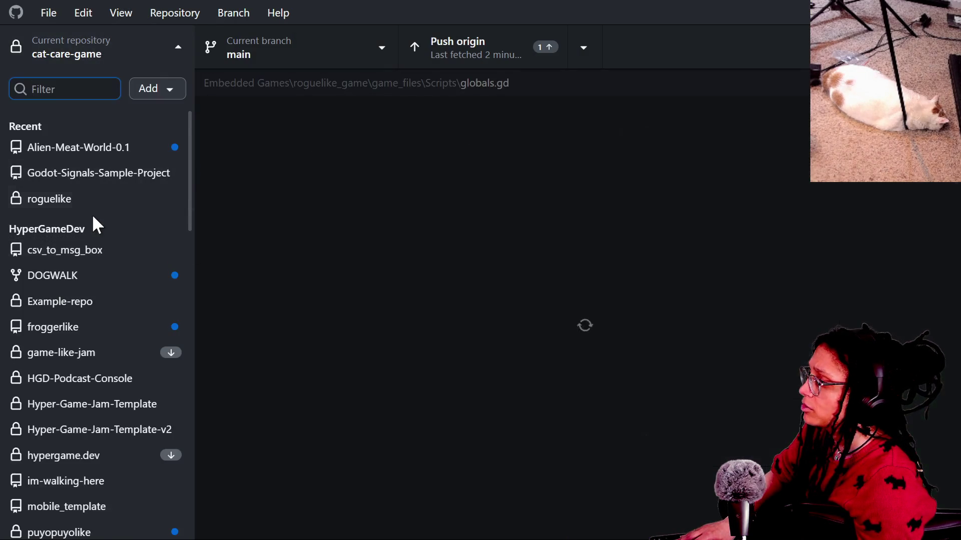
{"action": "left_click", "coordinate": [95, 201]}
Close the folder windows and move the Godot project list to the upper left
{"action": "key", "text": "alt+Tab"}
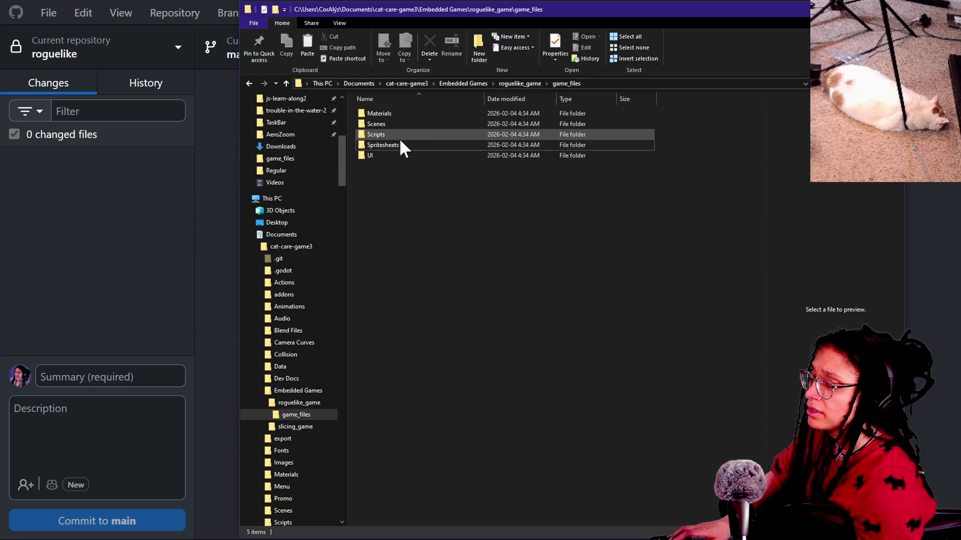
{"action": "key", "text": "alt+Tab"}
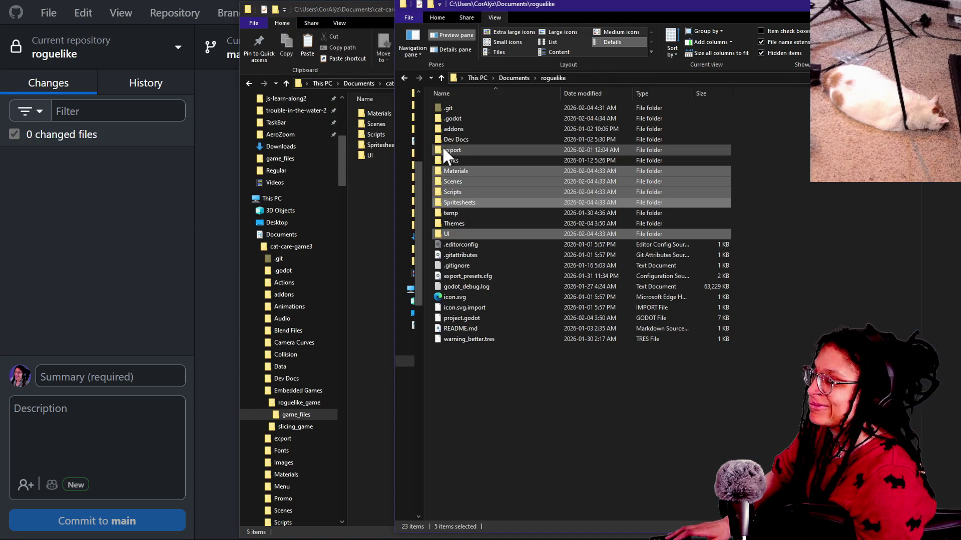
{"action": "key", "text": "alt+Tab"}
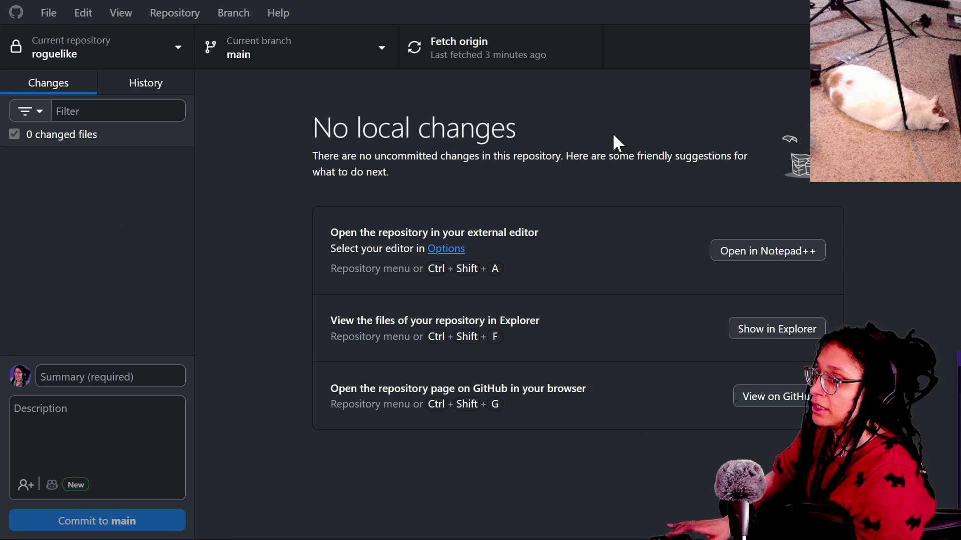
{"action": "key", "text": "alt+Tab"}
{"action": "left_click_drag", "start_coordinate": [772, 288], "coordinate": [308, 80]}
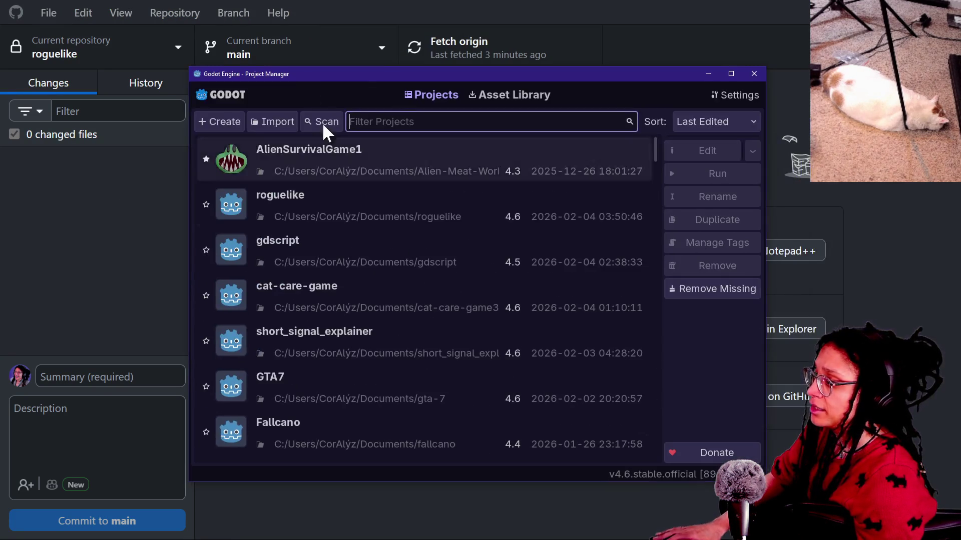
Open cat-care-game from the Project Manager and run the game
{"action": "double_click", "coordinate": [404, 288]}
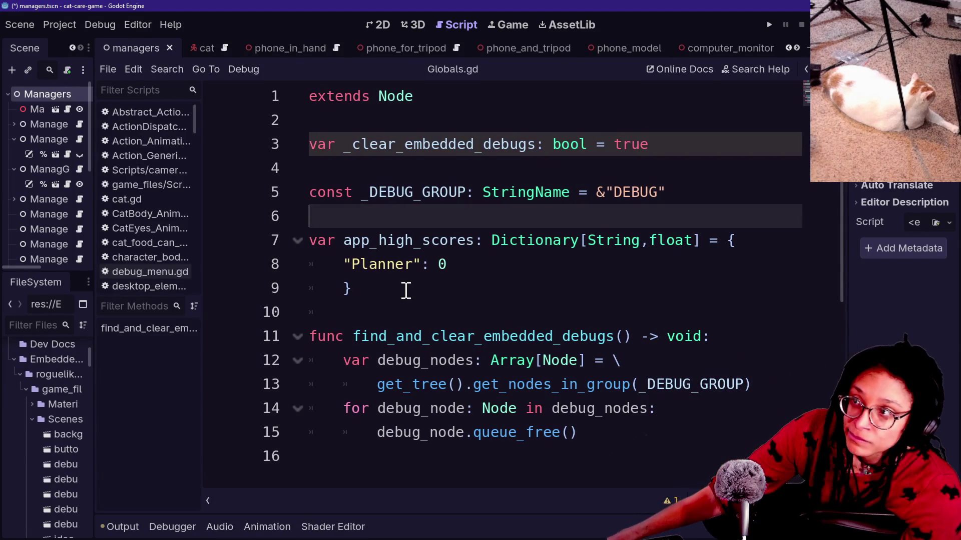
{"action": "left_click", "coordinate": [769, 25]}
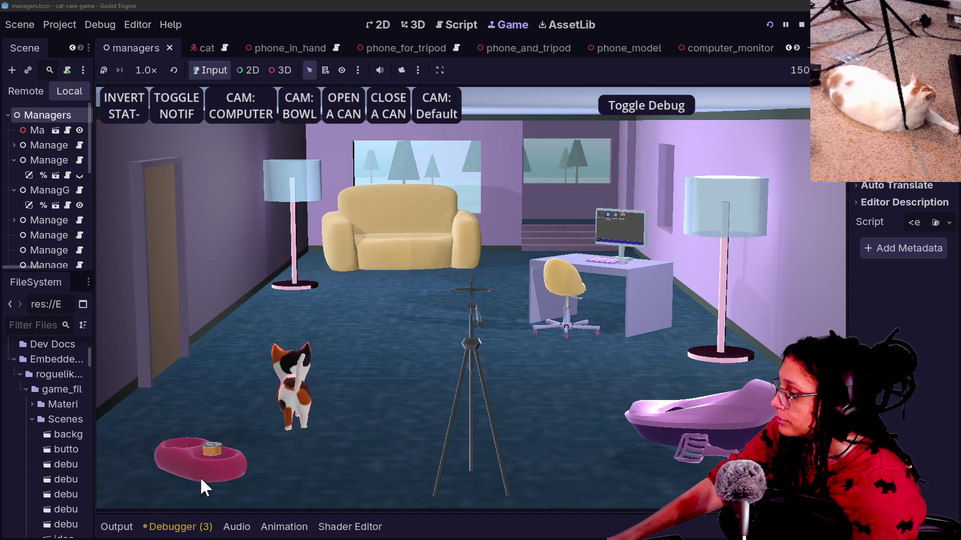
Trigger an in-game action and inspect the invalid 'groups' access at manage_programs.gd line 41
{"action": "left_click", "coordinate": [454, 101]}
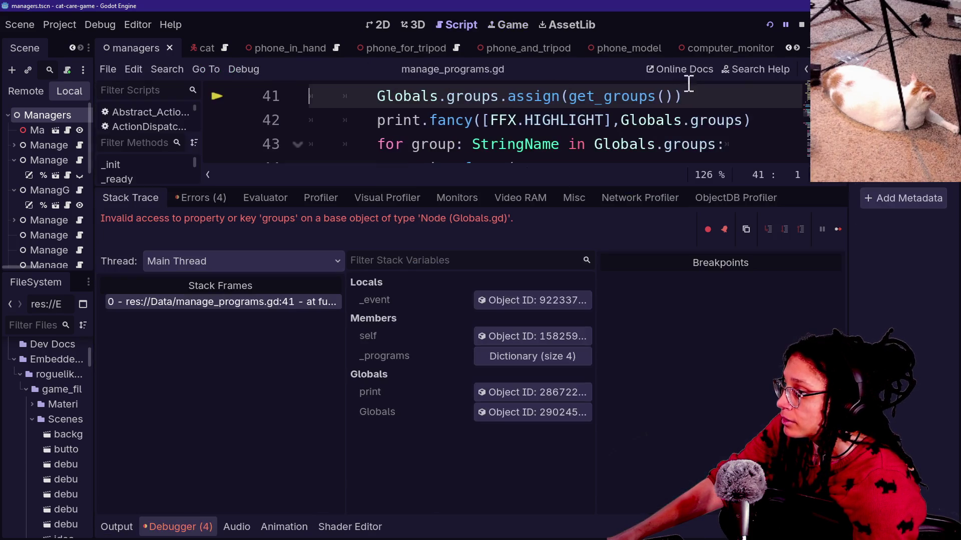
{"action": "left_click", "coordinate": [474, 120]}
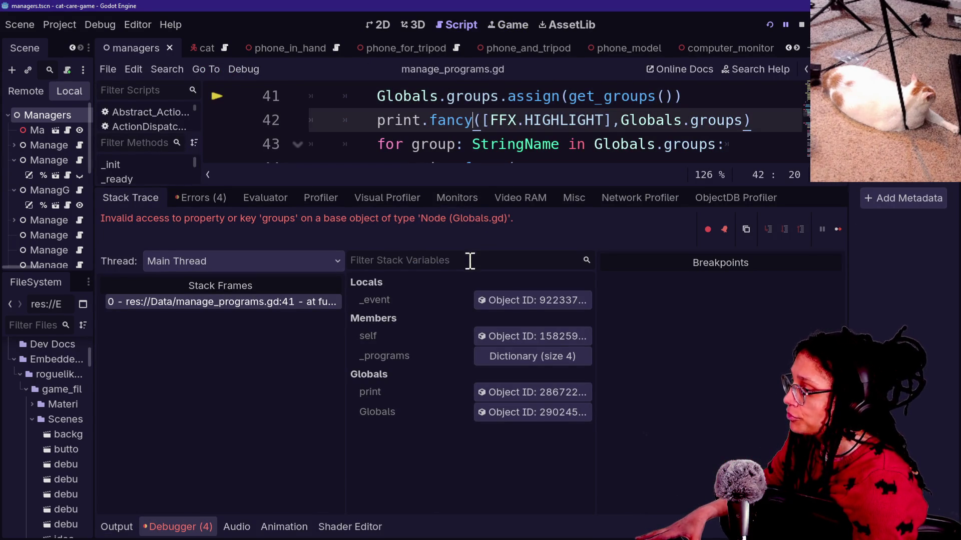
{"action": "left_click_drag", "start_coordinate": [457, 179], "coordinate": [453, 383]}
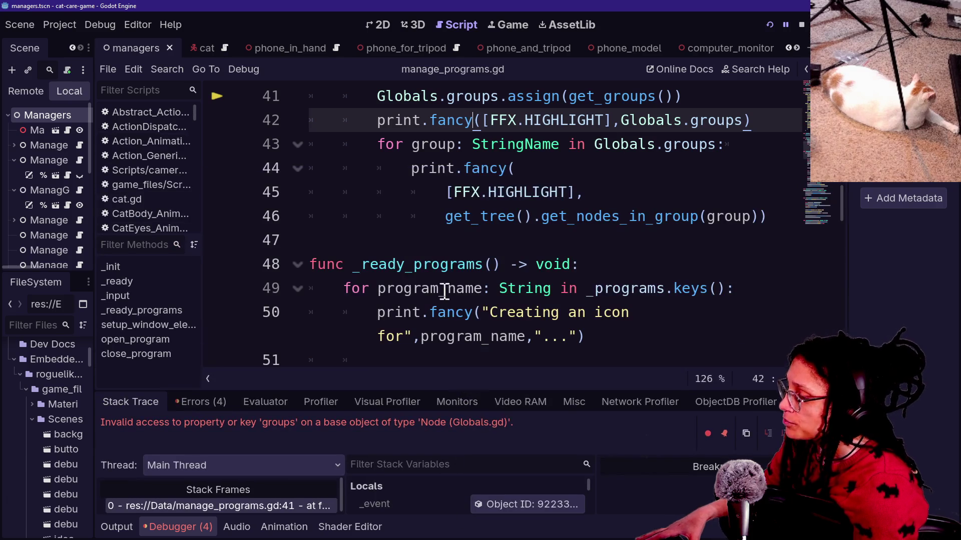
{"action": "left_click", "coordinate": [442, 290]}
{"action": "scroll", "coordinate": [444, 289], "scroll_direction": "up", "scroll_amount": 2}
{"action": "key", "text": "alt+o"}
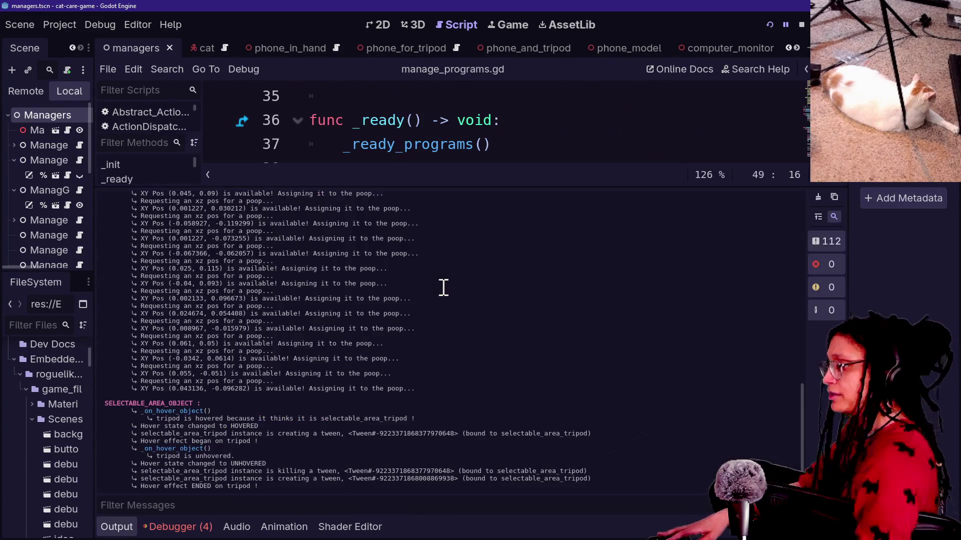
Review the Action input check and group loop in manage_programs.gd, peeking at the Globals definition
{"action": "key", "text": "alt+o"}
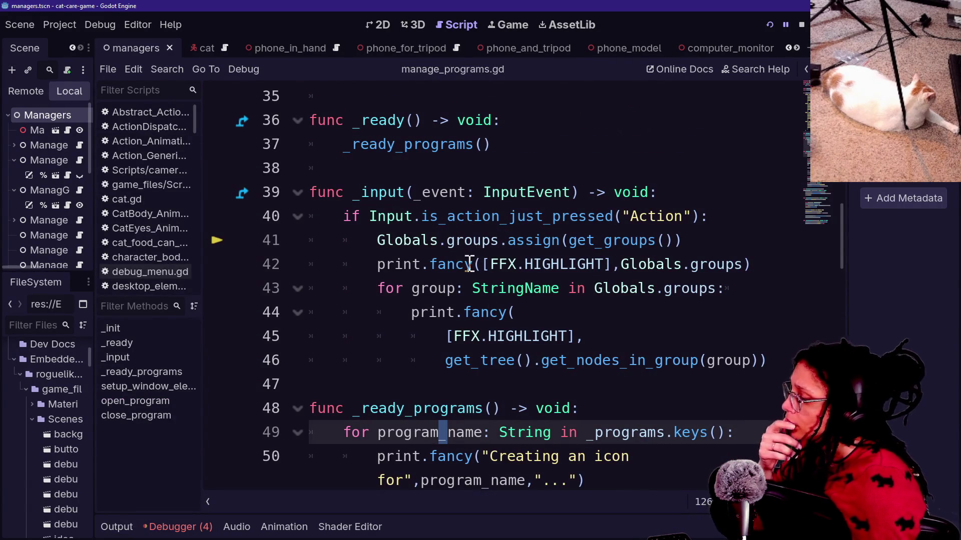
{"action": "left_click", "coordinate": [369, 216]}
{"action": "left_click", "coordinate": [589, 215]}
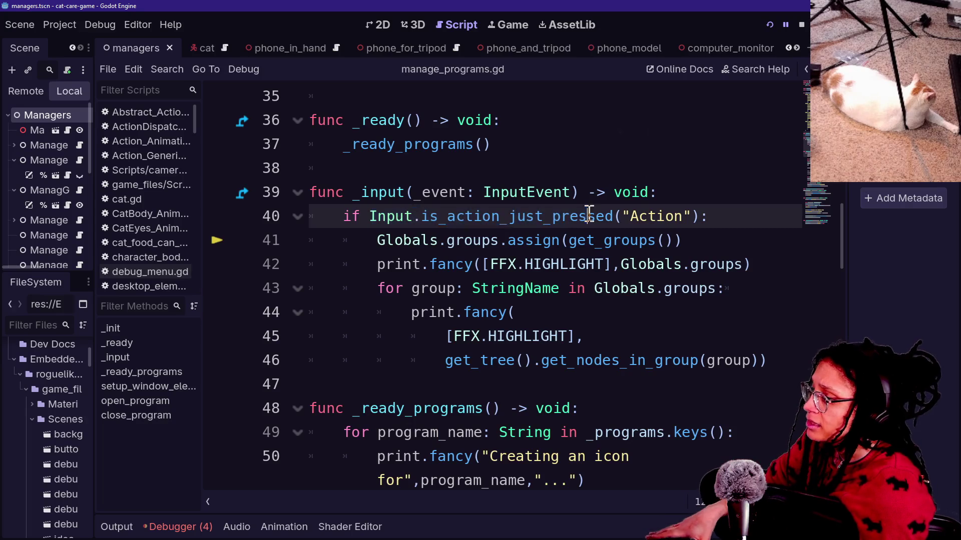
{"action": "left_click", "coordinate": [448, 283]}
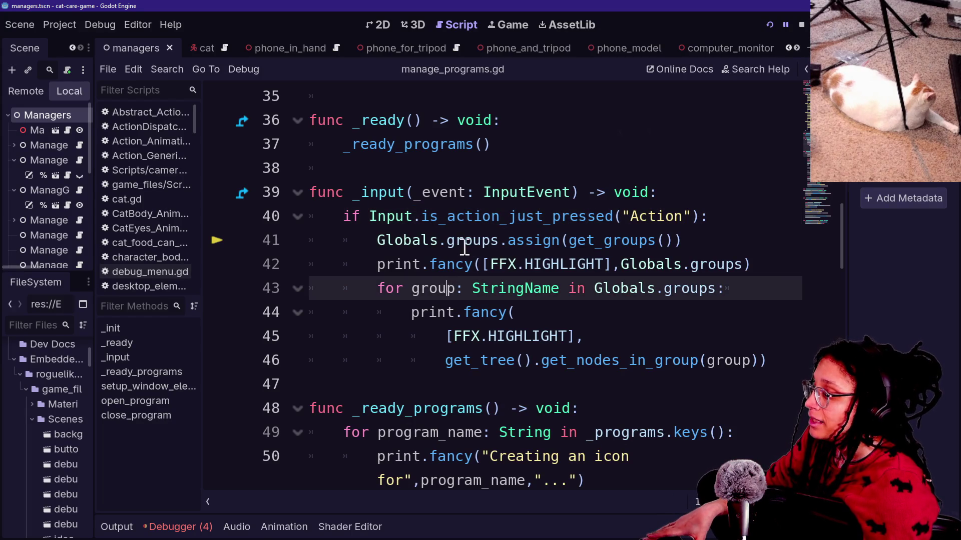
{"action": "scroll", "coordinate": [379, 248], "scroll_direction": "up", "scroll_amount": 10}
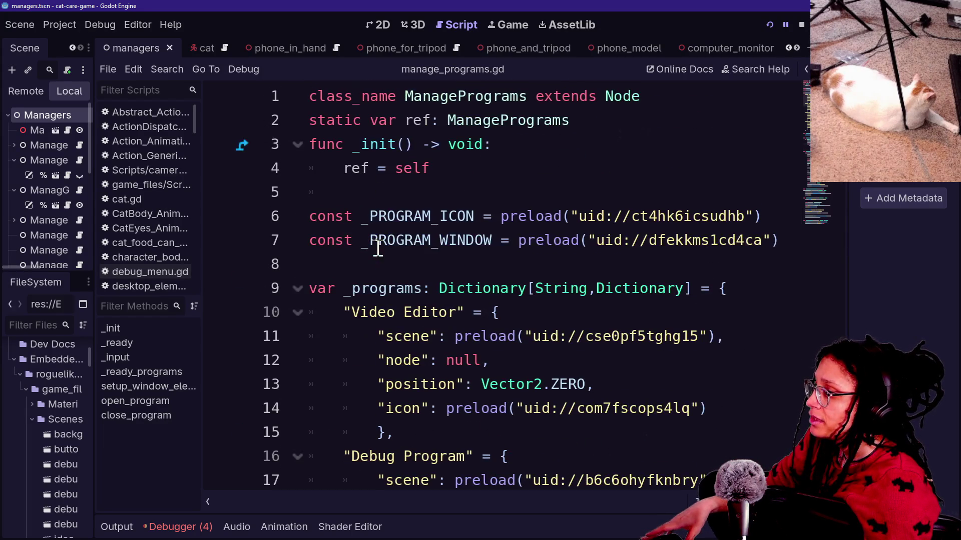
{"action": "scroll", "coordinate": [378, 248], "scroll_direction": "down", "scroll_amount": 12}
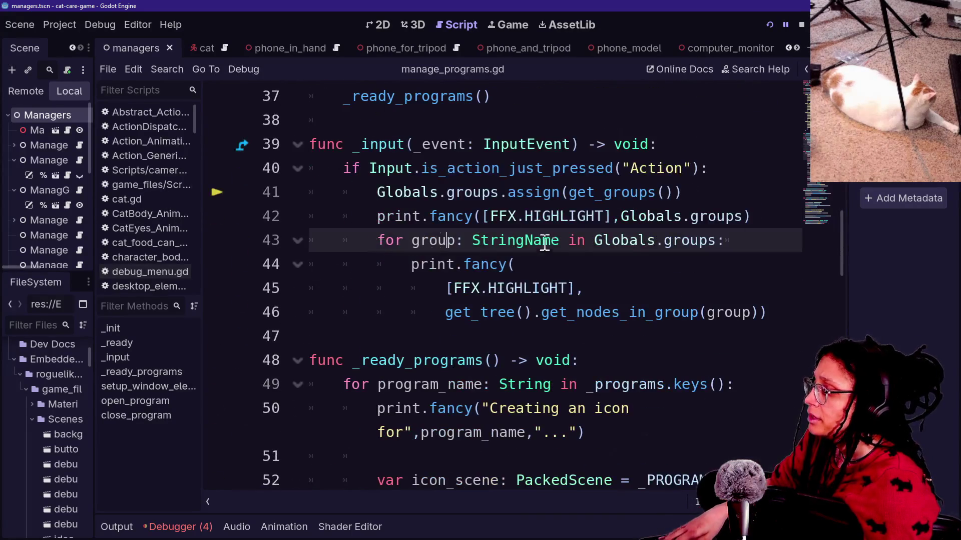
{"action": "scroll", "coordinate": [549, 246], "scroll_direction": "up", "scroll_amount": 4}
{"action": "scroll", "coordinate": [549, 245], "scroll_direction": "down", "scroll_amount": 3}
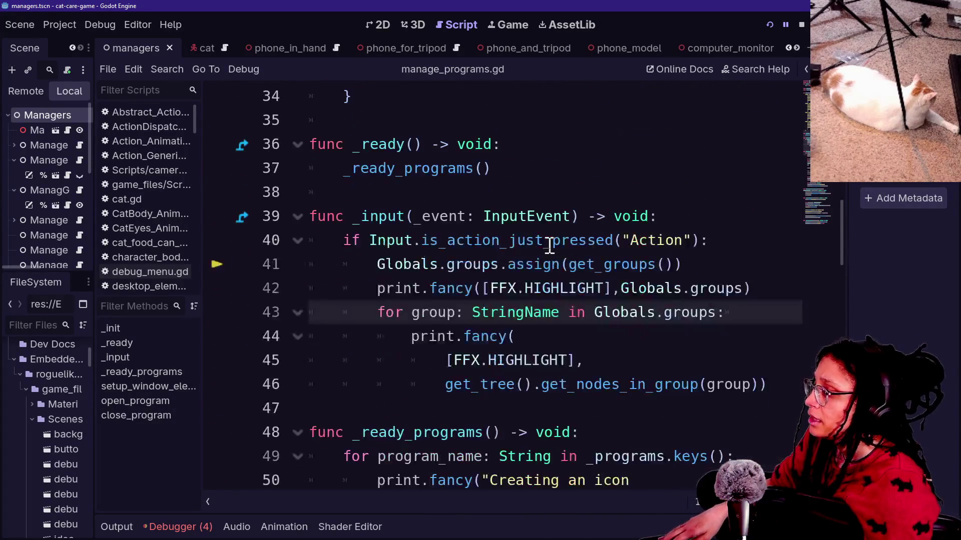
{"action": "left_click", "coordinate": [406, 268], "text": "ctrl"}
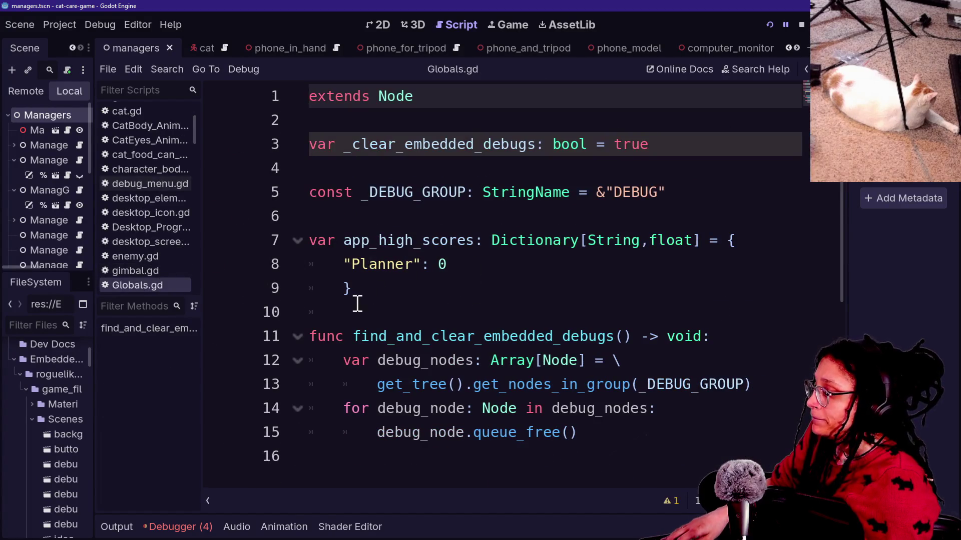
{"action": "scroll", "coordinate": [696, 199], "scroll_direction": "down", "scroll_amount": 3}
{"action": "scroll", "coordinate": [697, 199], "scroll_direction": "up", "scroll_amount": 3}
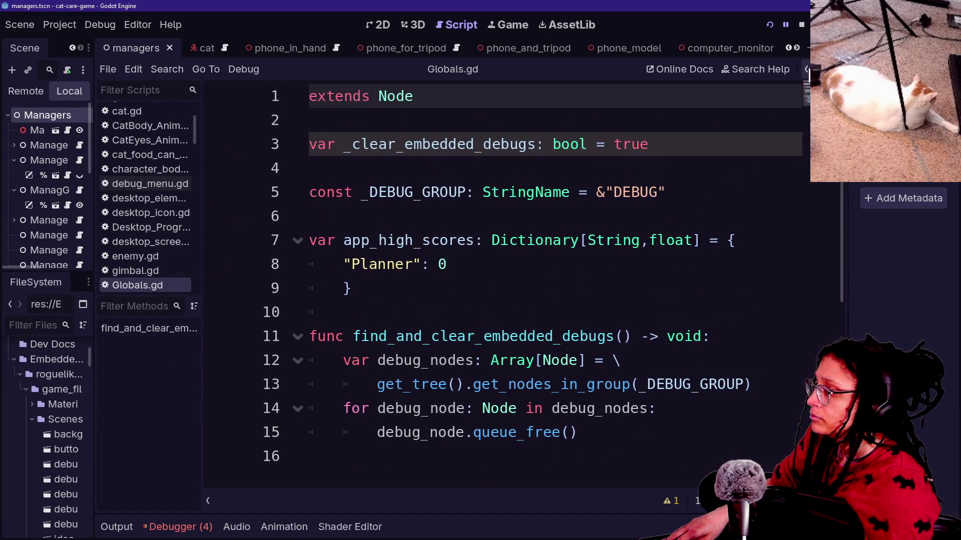
{"action": "left_click", "coordinate": [806, 70]}
Delete the _input function from manage_programs.gd and save the script
{"action": "mouse_move", "coordinate": [788, 373]}
{"action": "left_mouse_down"}
{"action": "mouse_move", "coordinate": [646, 312]}
{"action": "mouse_move", "coordinate": [710, 210]}
{"action": "mouse_move", "coordinate": [697, 197]}
{"action": "left_mouse_up"}
{"action": "key", "text": "BackSpace"}
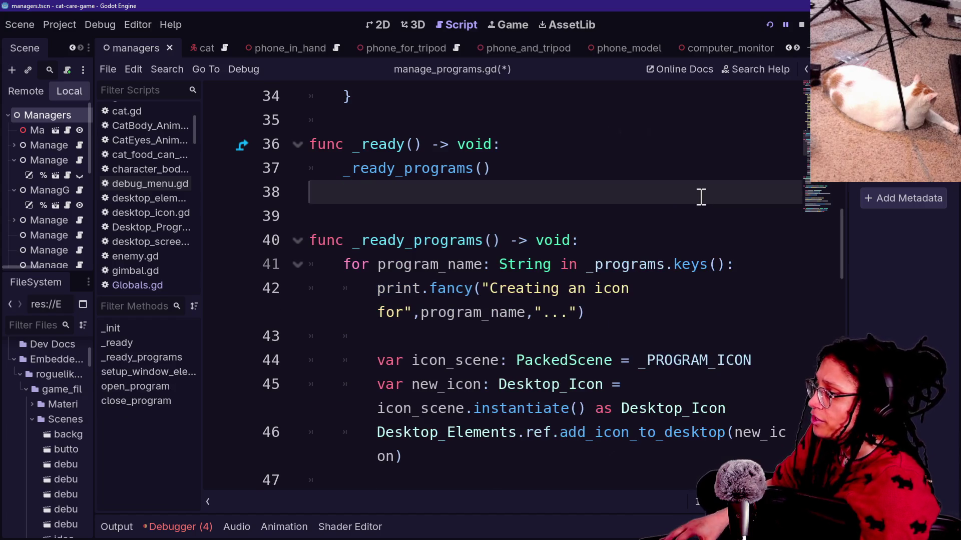
{"action": "key", "text": "BackSpace"}
{"action": "scroll", "coordinate": [699, 197], "scroll_direction": "up", "scroll_amount": 7}
{"action": "key", "text": "ctrl+s"}
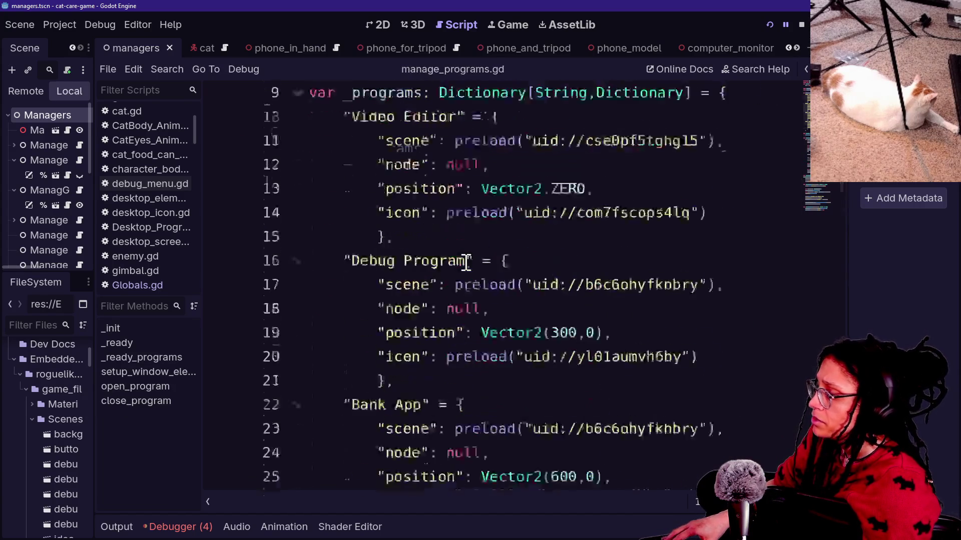
{"action": "scroll", "coordinate": [465, 262], "scroll_direction": "up", "scroll_amount": 4}
{"action": "scroll", "coordinate": [465, 262], "scroll_direction": "down", "scroll_amount": 12}
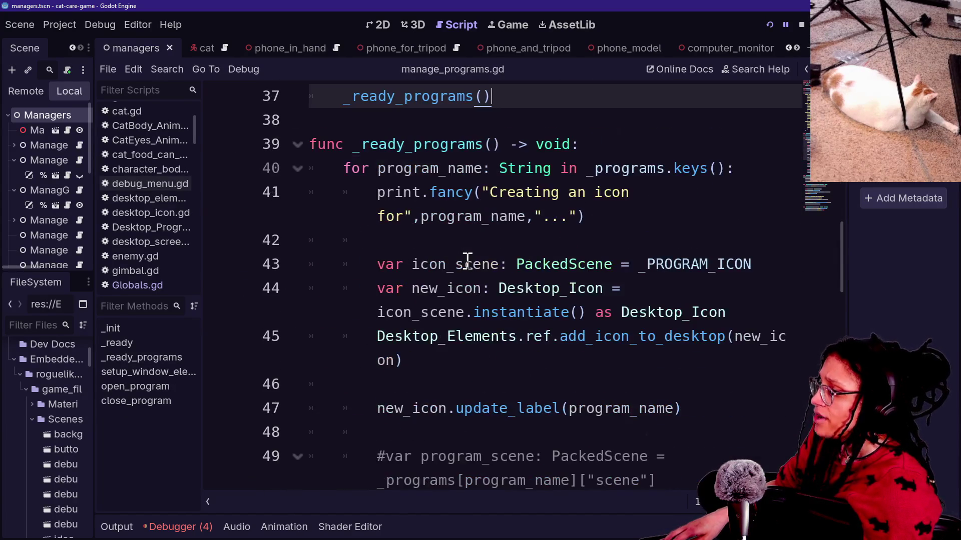
{"action": "scroll", "coordinate": [468, 261], "scroll_direction": "up", "scroll_amount": 1}
{"action": "scroll", "coordinate": [468, 260], "scroll_direction": "up", "scroll_amount": 2}
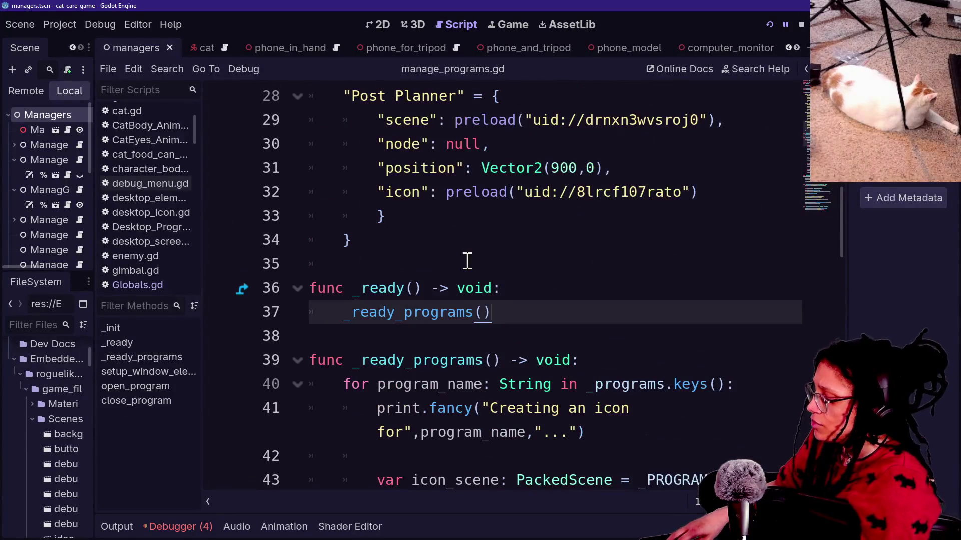
{"action": "key", "text": "ctrl+alt+o"}
Open manage_resets.gd and jump to the find_and_clear_embedded_debugs definition in Globals.gd
{"action": "type", "text": "manage_re"}
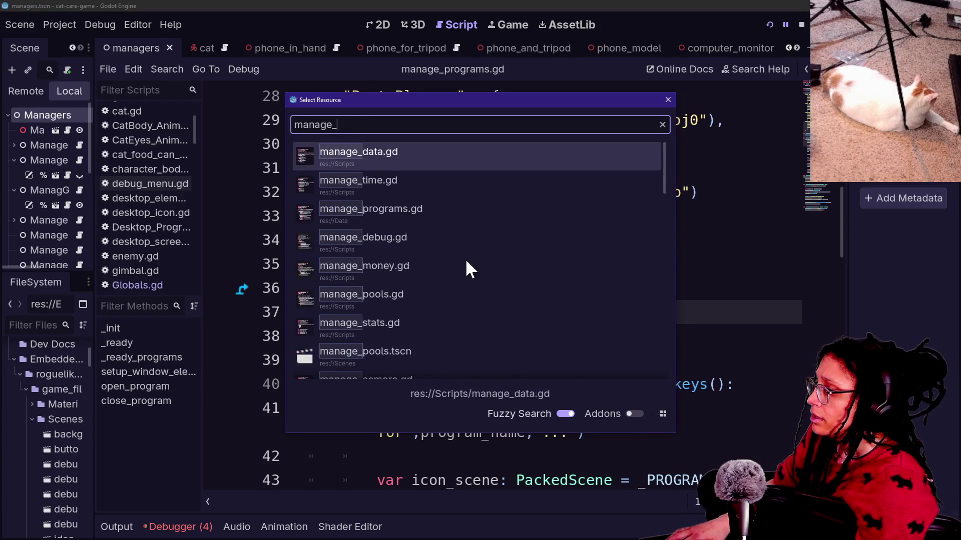
{"action": "key", "text": "Return"}
{"action": "left_click", "coordinate": [312, 240]}
{"action": "left_click_drag", "start_coordinate": [359, 312], "coordinate": [680, 320]}
{"action": "left_click", "coordinate": [681, 320]}
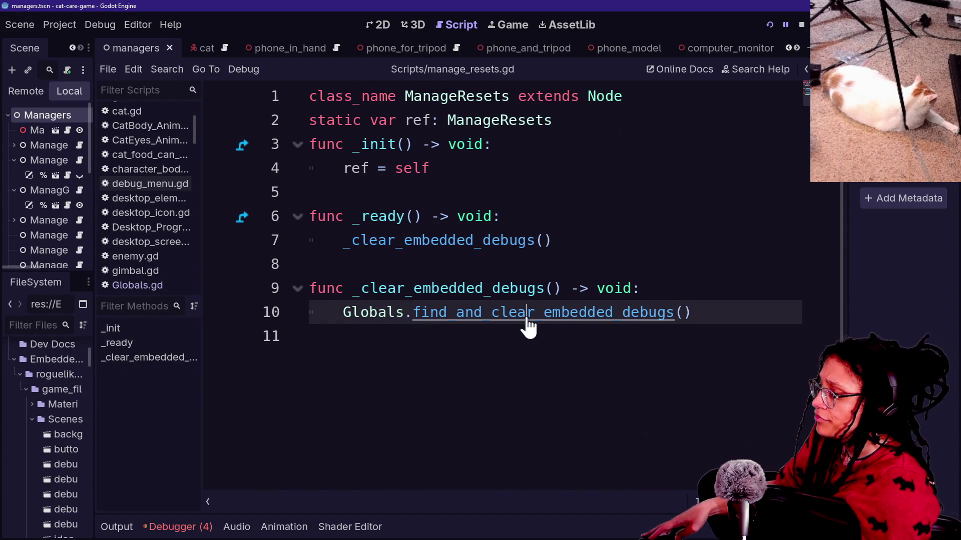
{"action": "left_click", "coordinate": [529, 325], "text": "ctrl"}
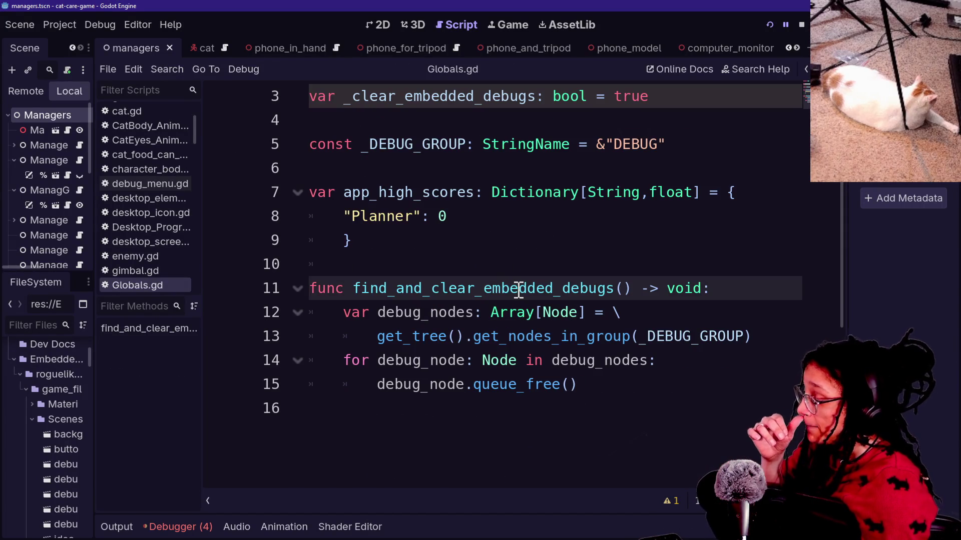
Add a print.fancy line with [FFX.HIGHLIGHT] that prints debug_nodes after the get_nodes_in_group line
{"action": "left_click", "coordinate": [616, 390]}
{"action": "left_click", "coordinate": [774, 340]}
{"action": "key", "text": "Return"}
{"action": "type", "text": "print"}
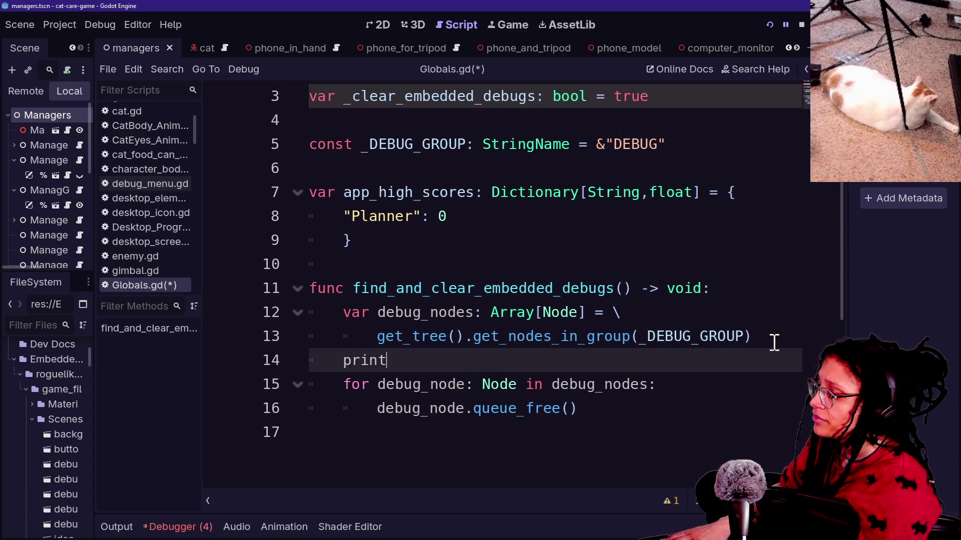
{"action": "type", "text": ".fsnv"}
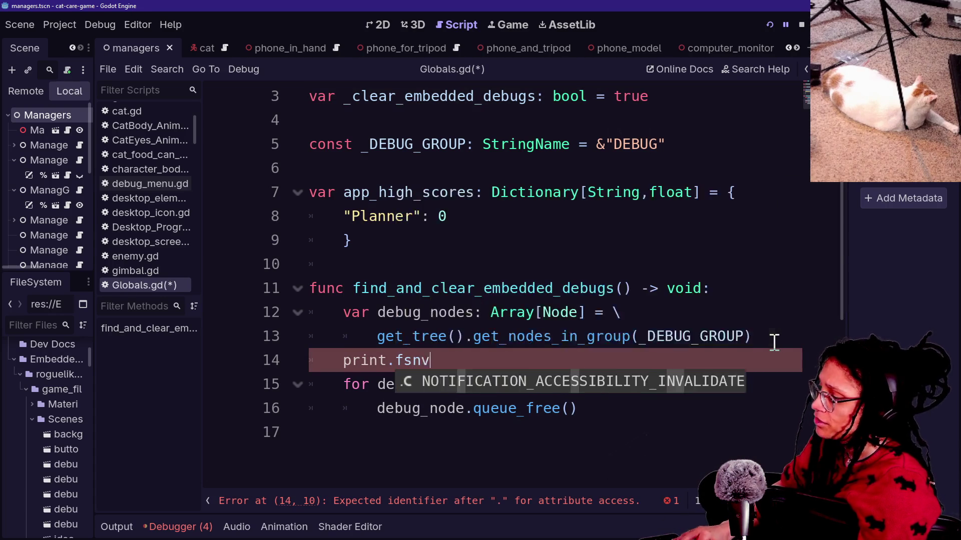
{"action": "key", "text": "BackSpace"}
{"action": "type", "text": "ancy[FF"}
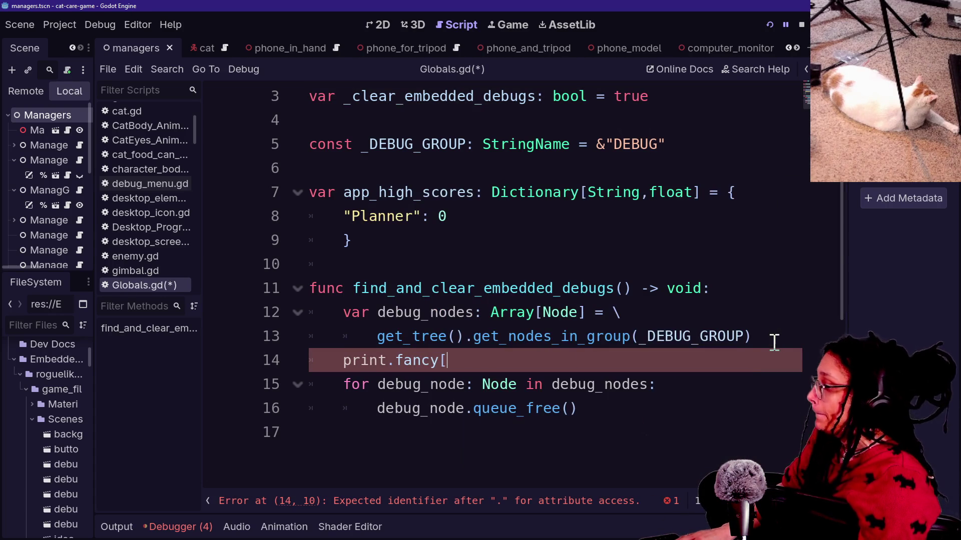
{"action": "type", "text": "X.HIGHLIGHT"}
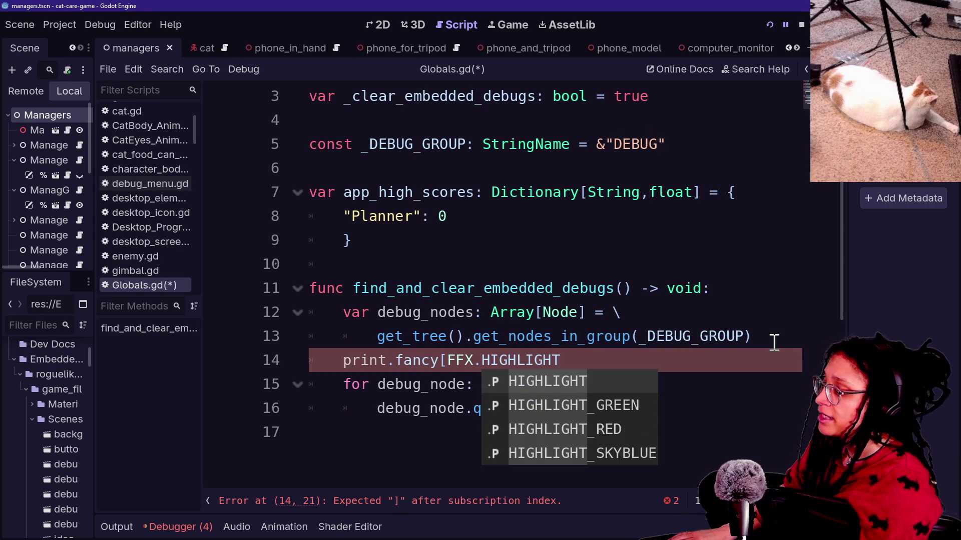
{"action": "type", "text": "\\"}
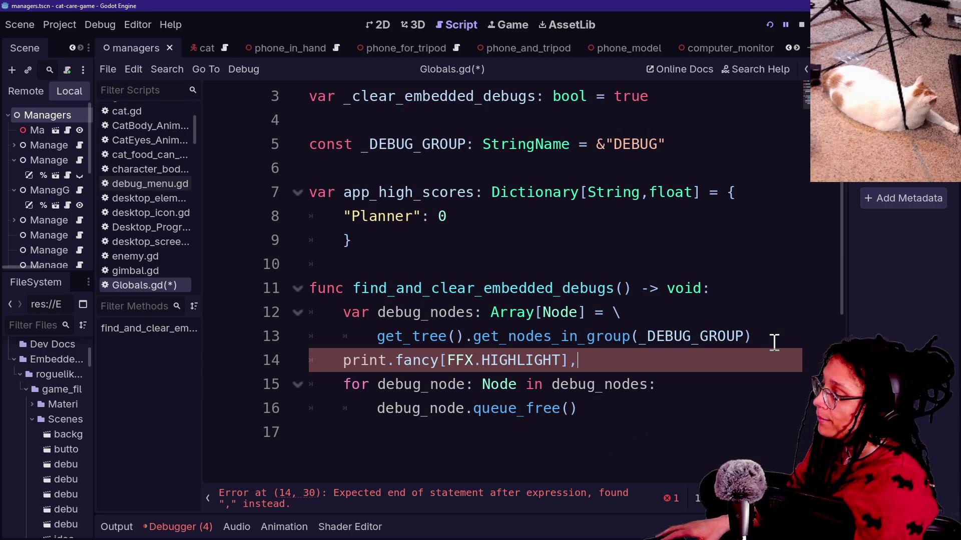
{"action": "type", "text": "\""}
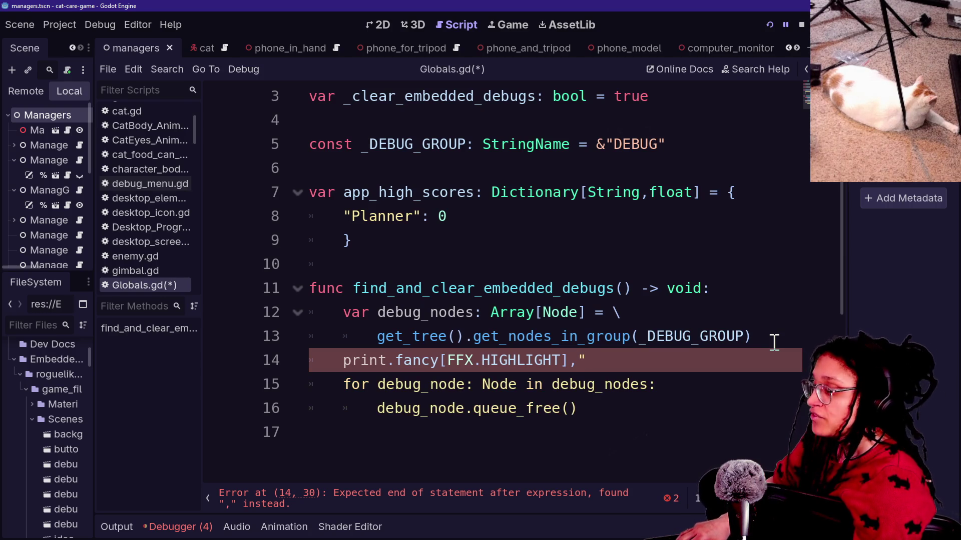
{"action": "key", "text": "BackSpace"}
{"action": "type", "text": "debug_n"}
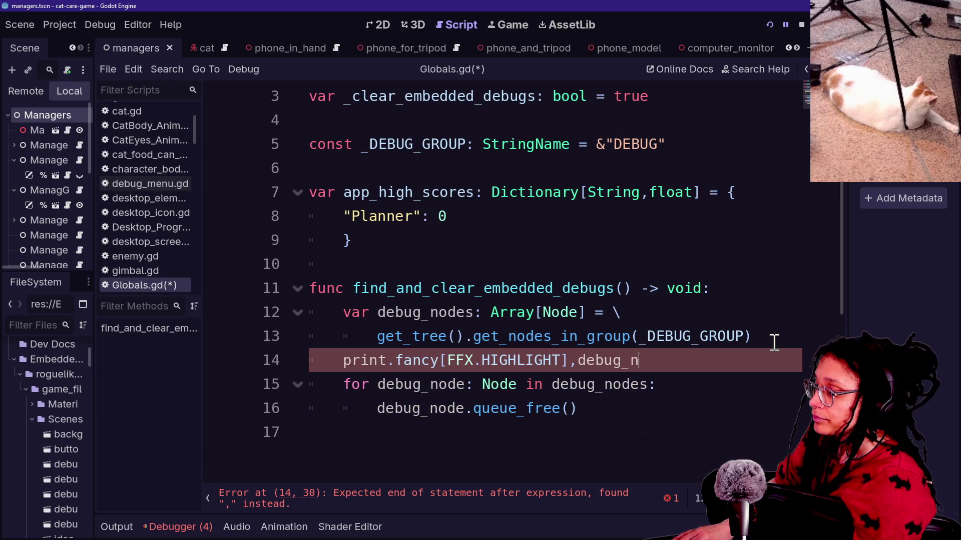
{"action": "type", "text": "odes)"}
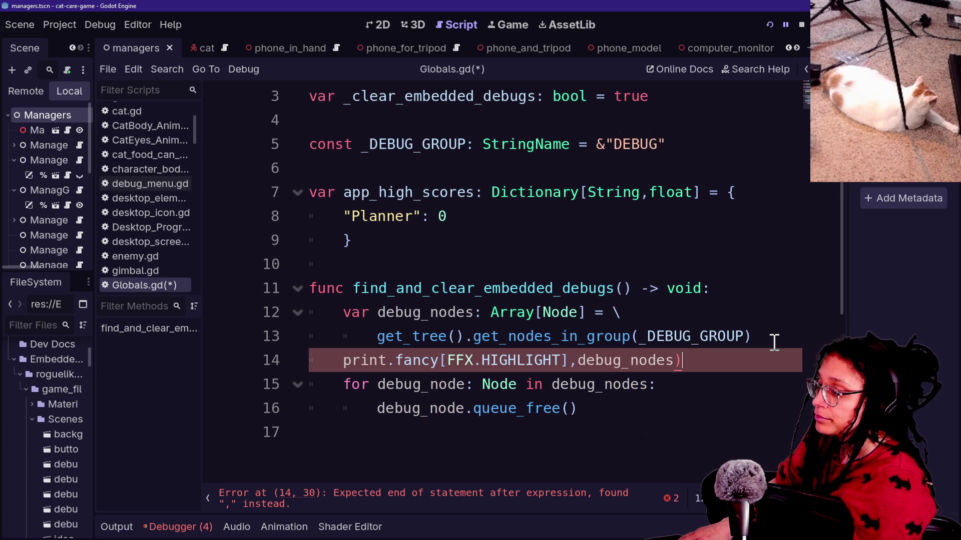
Add the message 'Removing these debug nodes:\n' before debug_nodes in the print call
{"action": "left_click", "coordinate": [568, 361]}
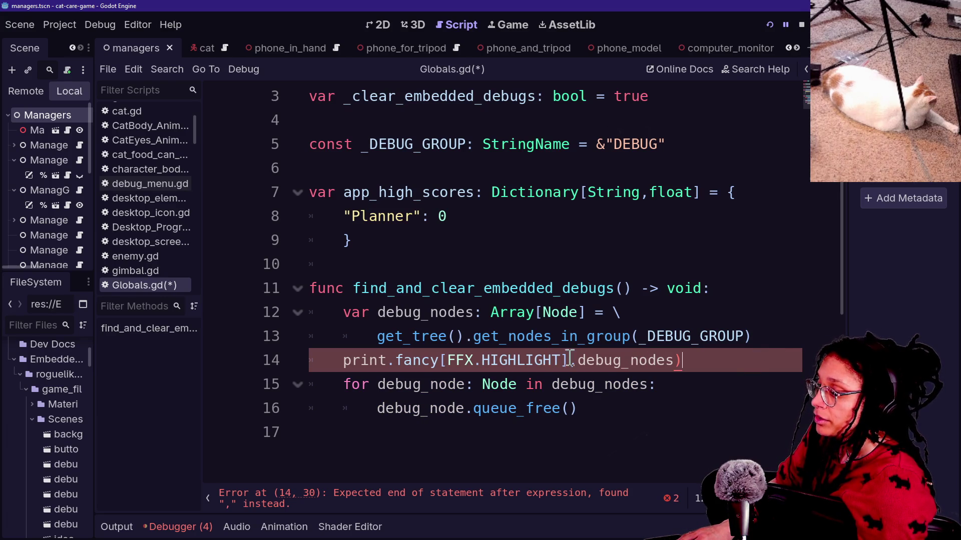
{"action": "left_click", "coordinate": [580, 361]}
{"action": "type", "text": "\"Remo"}
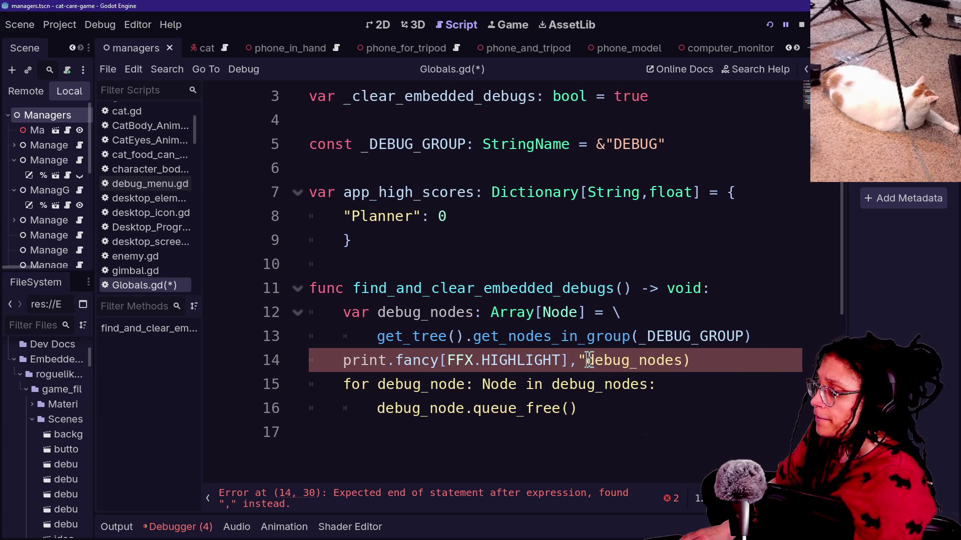
{"action": "type", "text": "ving"}
{"action": "key", "text": "BackSpace"}
{"action": "key", "text": "BackSpace"}
{"action": "key", "text": "BackSpace"}
{"action": "type", "text": "oving t"}
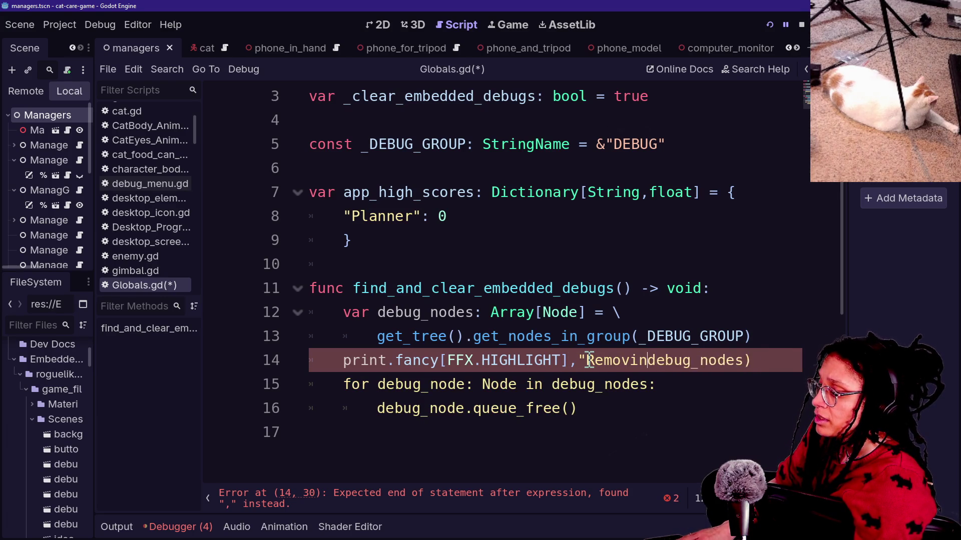
{"action": "type", "text": "h"}
{"action": "type", "text": "ese de"}
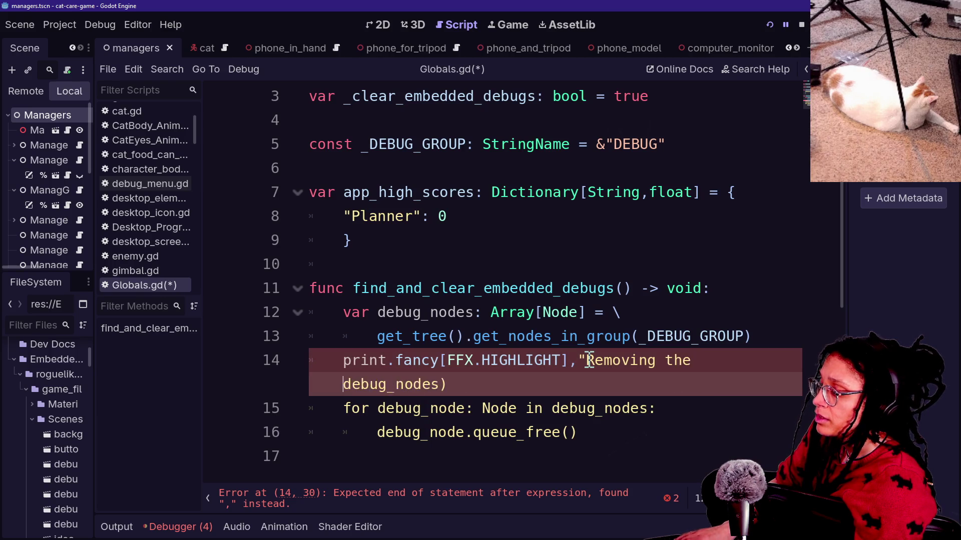
{"action": "type", "text": "bug ndebug_no"}
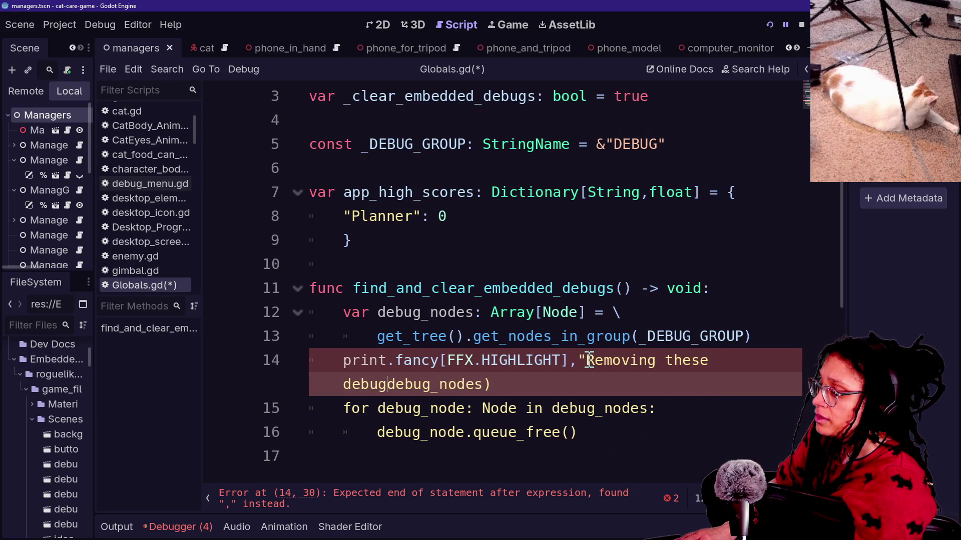
{"action": "key", "text": "BackSpace"}
{"action": "type", "text": "odes:\","}
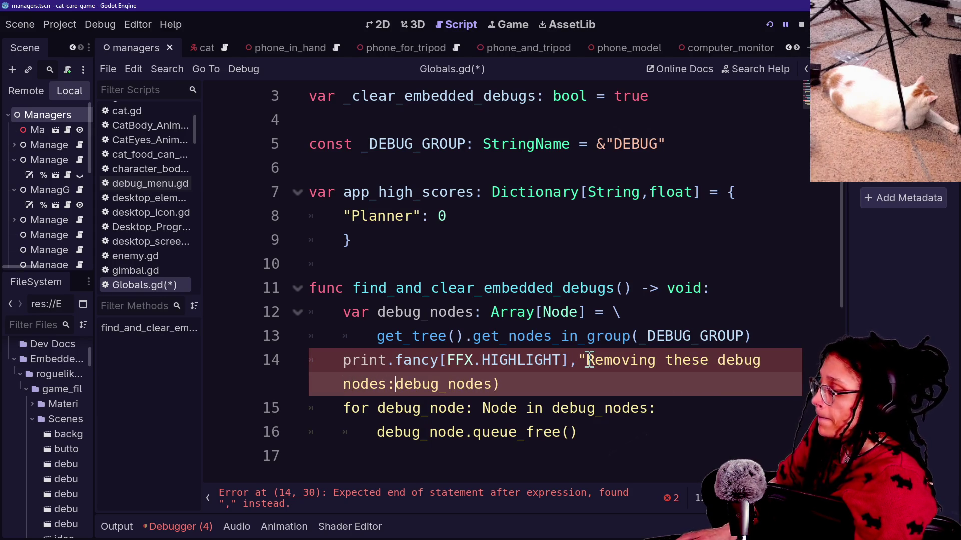
{"action": "key", "text": "Left"}
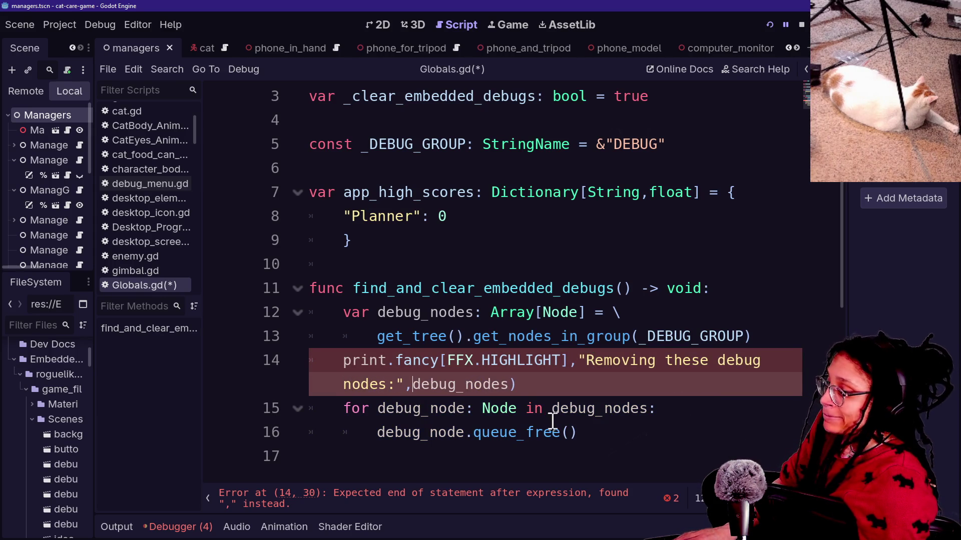
{"action": "key", "text": "Left"}
{"action": "type", "text": "\\n"}
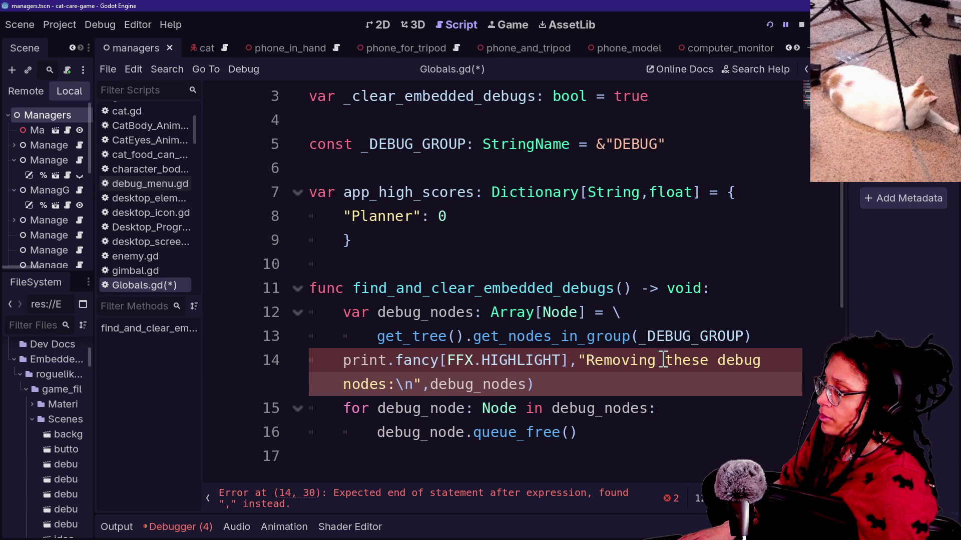
{"action": "left_click", "coordinate": [437, 361]}
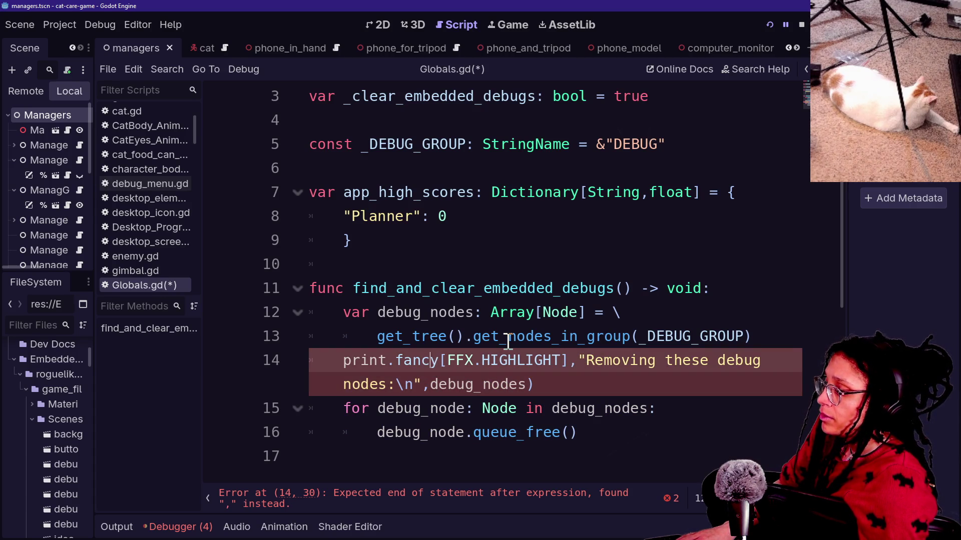
{"action": "type", "text": "("}
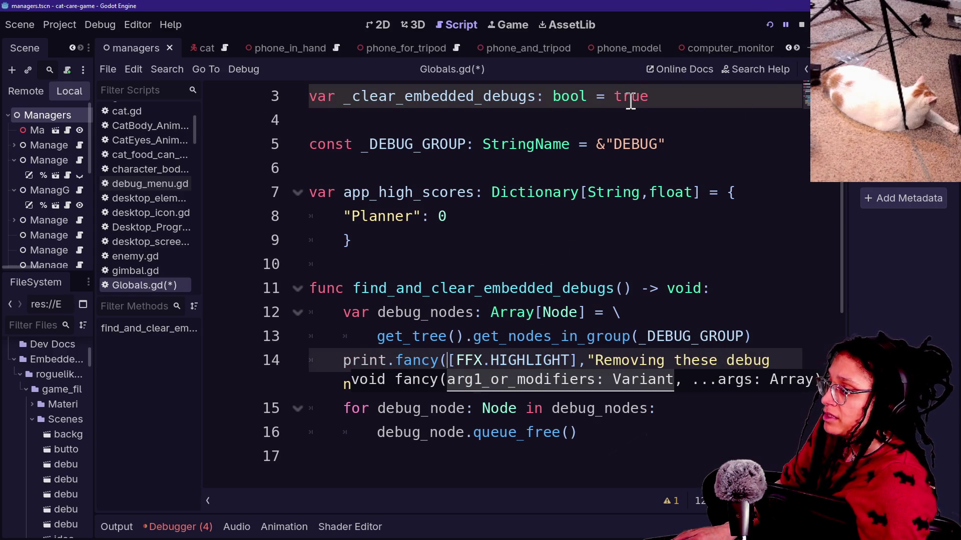
Make the function start with 'if not _clear_embedded_debugs: return', then relaunch the game with F5
{"action": "left_click", "coordinate": [570, 214]}
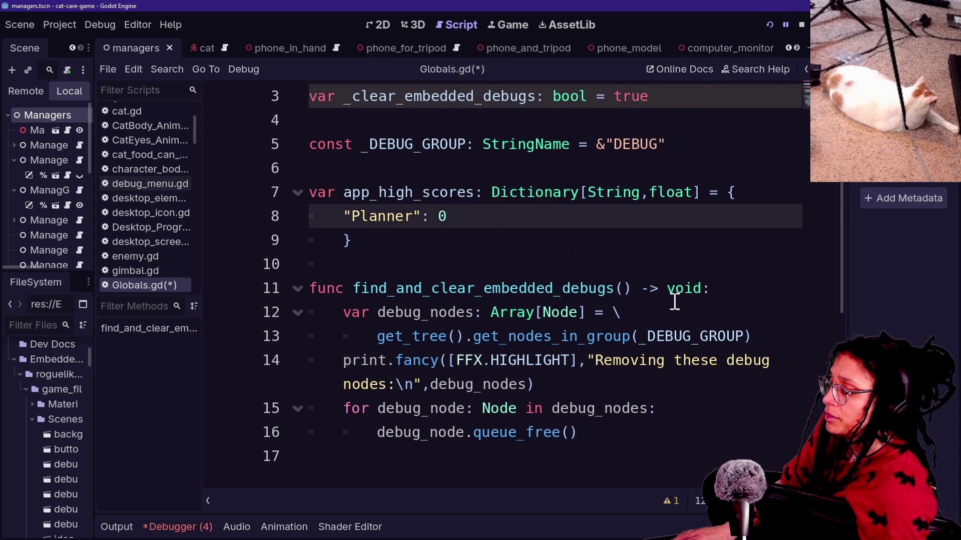
{"action": "left_click", "coordinate": [744, 285]}
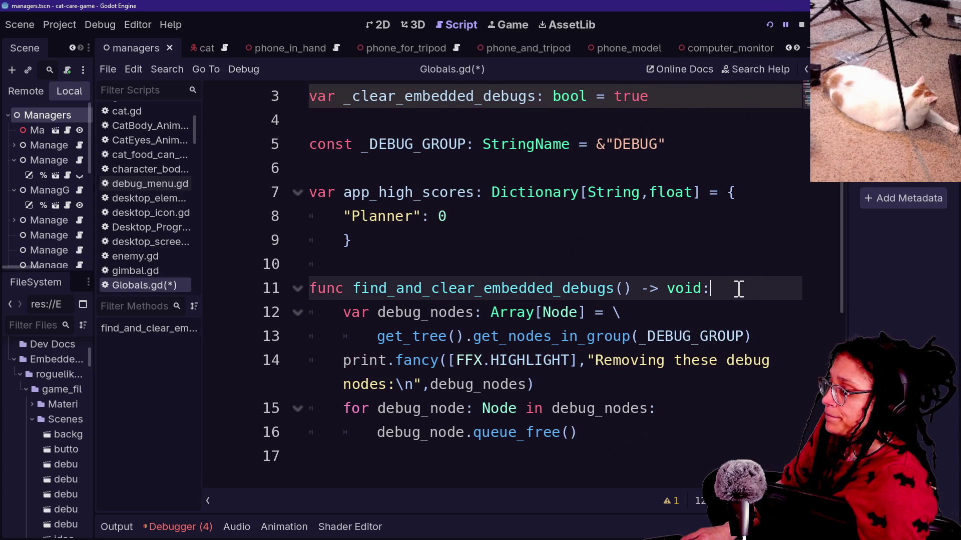
{"action": "key", "text": "Return"}
{"action": "type", "text": "if"}
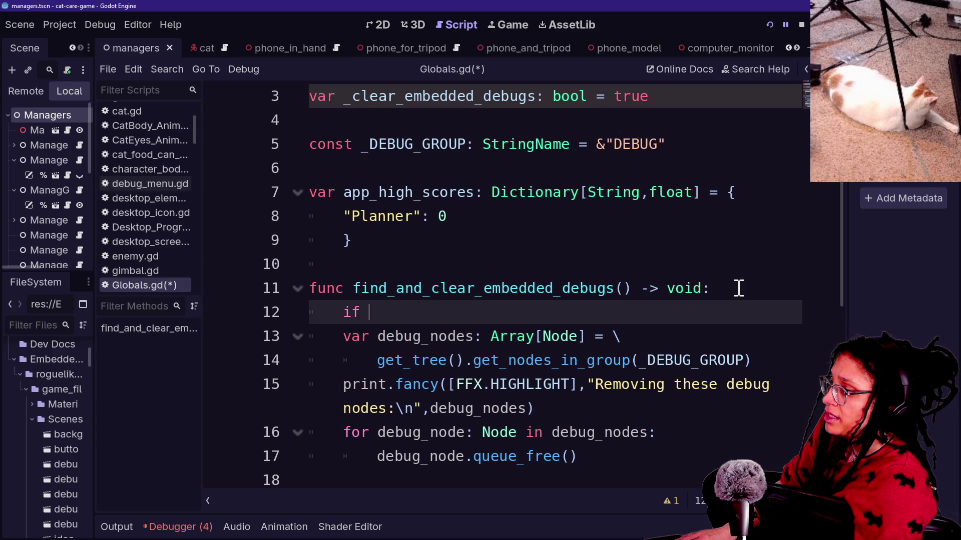
{"action": "type", "text": "not _"}
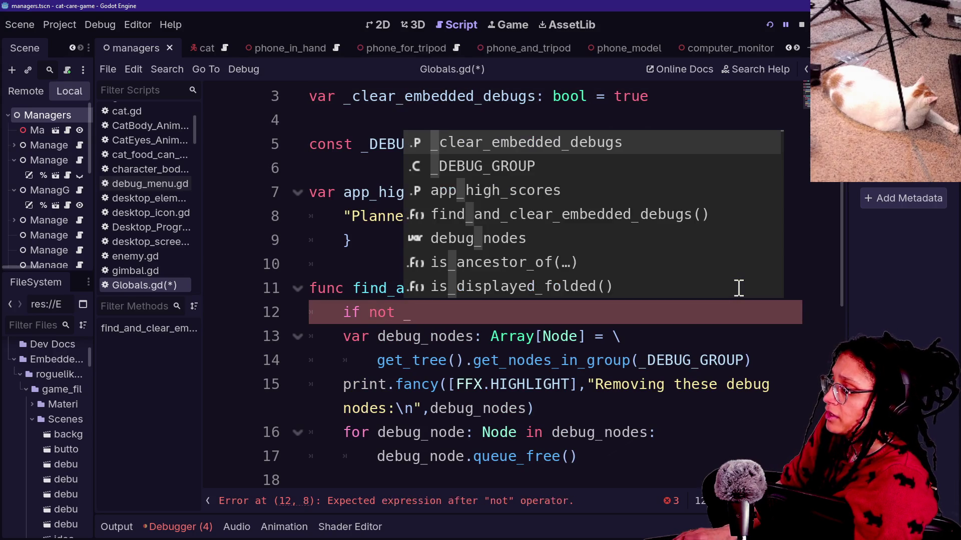
{"action": "type", "text": "clear_embedded_debugs:"}
{"action": "key", "text": "Return"}
{"action": "type", "text": "return"}
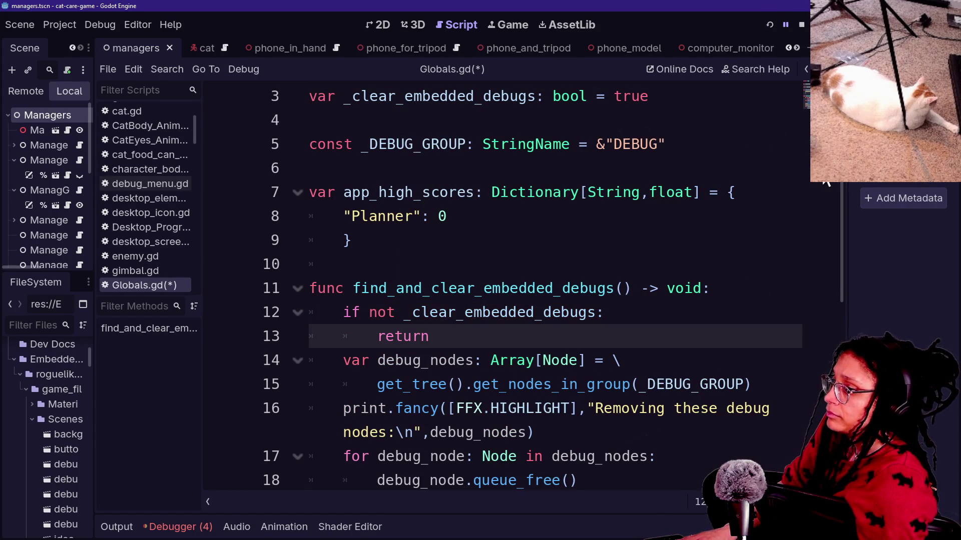
{"action": "key", "text": "F5"}
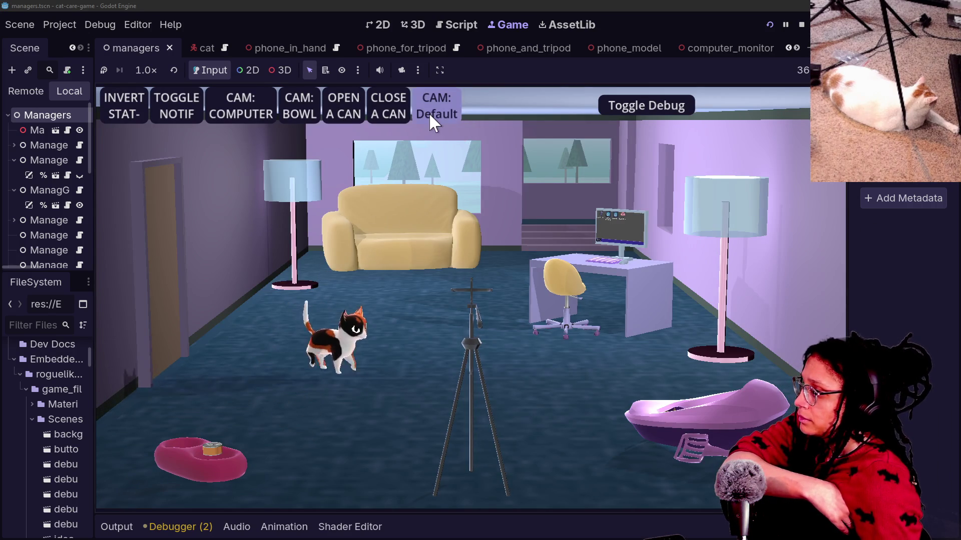
In the game, fly the camera to the computer, hide the debug buttons and launch an app
{"action": "left_click", "coordinate": [256, 96]}
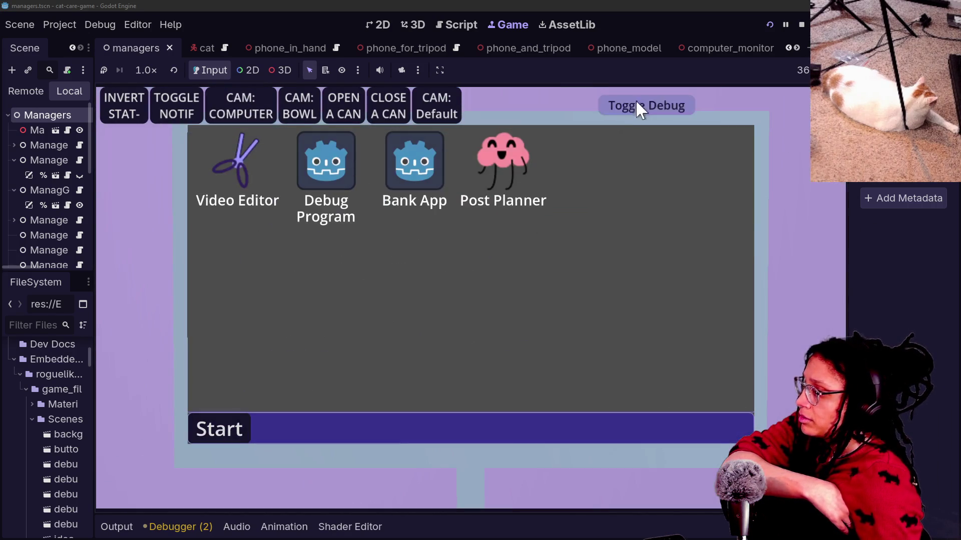
{"action": "left_click", "coordinate": [634, 101]}
{"action": "left_click", "coordinate": [507, 175]}
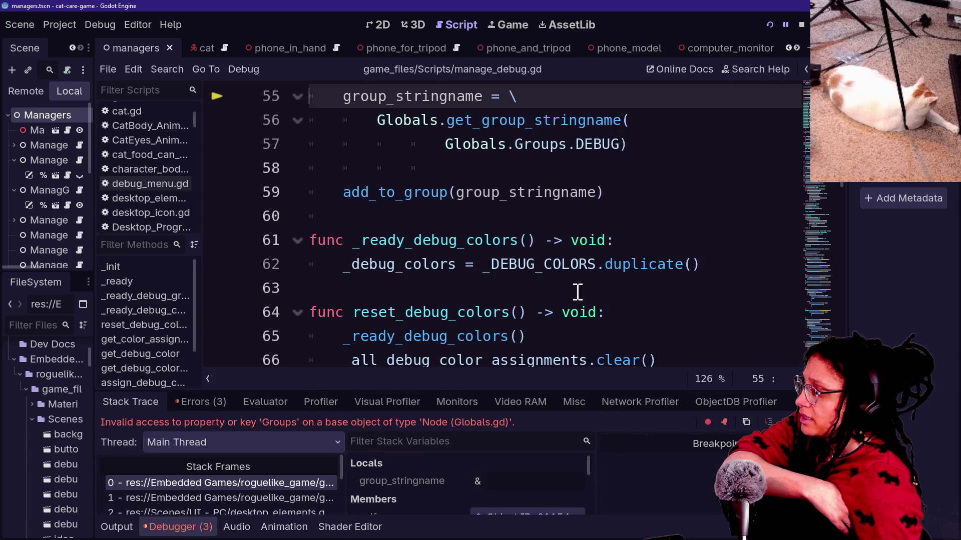
Follow the Globals reference in manage_debug.gd to open Globals.gd
{"action": "scroll", "coordinate": [577, 292], "scroll_direction": "up", "scroll_amount": 2}
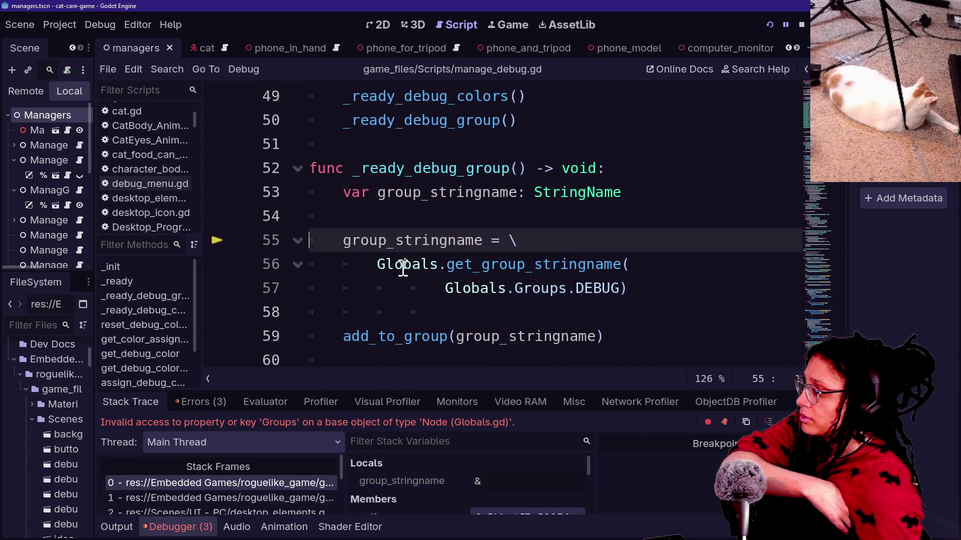
{"action": "left_click", "coordinate": [403, 268]}
{"action": "key", "text": "ctrl+alt+o"}
{"action": "key", "text": "ctrl+alt+o"}
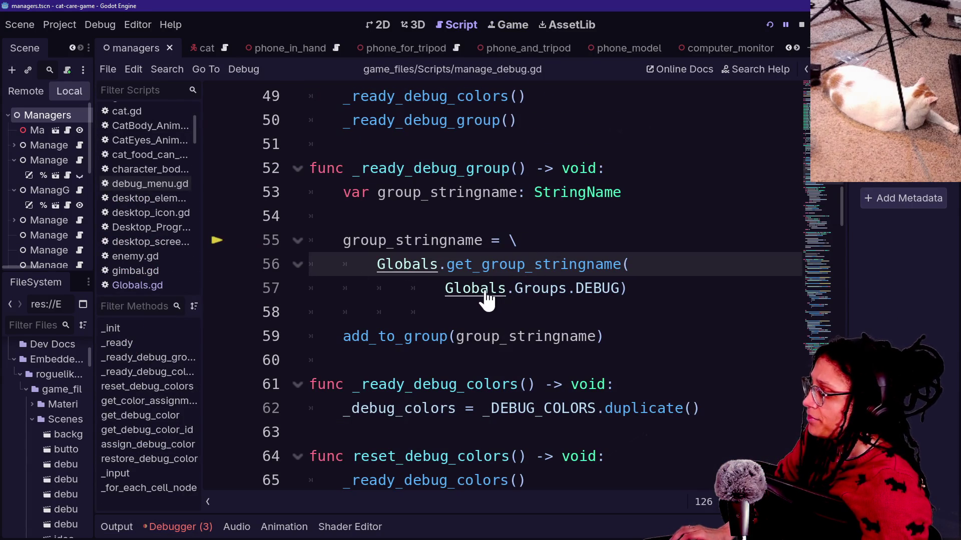
{"action": "left_click", "coordinate": [438, 263], "text": "ctrl"}
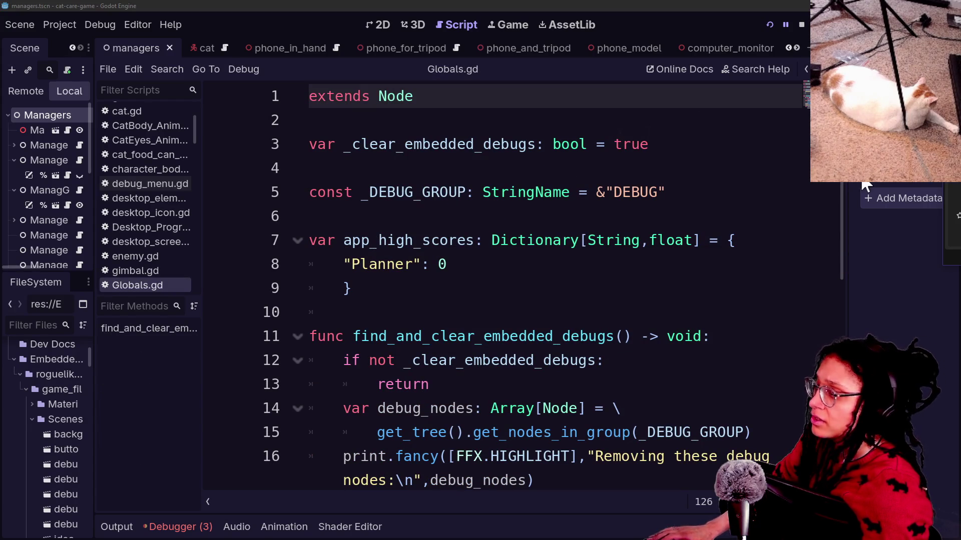
{"action": "left_click", "coordinate": [483, 313]}
Open the roguelike's globals.gd and select its Groups enum and get_group_stringname code
{"action": "key", "text": "shift+alt+o"}
{"action": "type", "text": "global"}
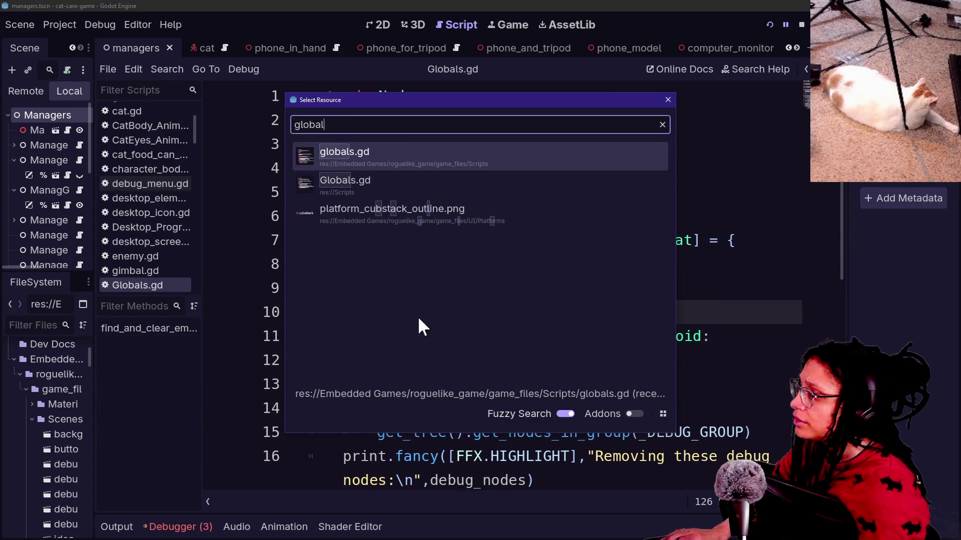
{"action": "left_click", "coordinate": [496, 154]}
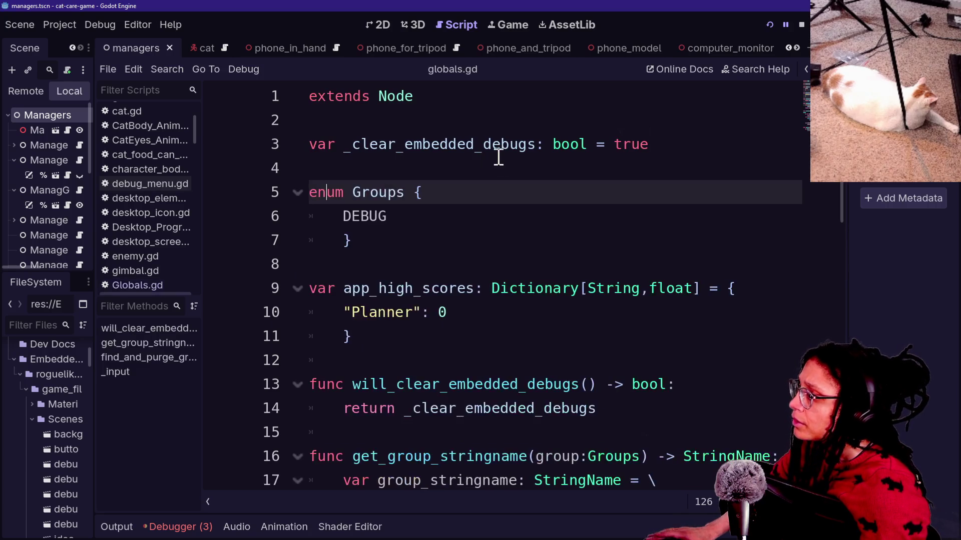
{"action": "left_click_drag", "start_coordinate": [493, 344], "coordinate": [395, 176]}
{"action": "left_click", "coordinate": [495, 240]}
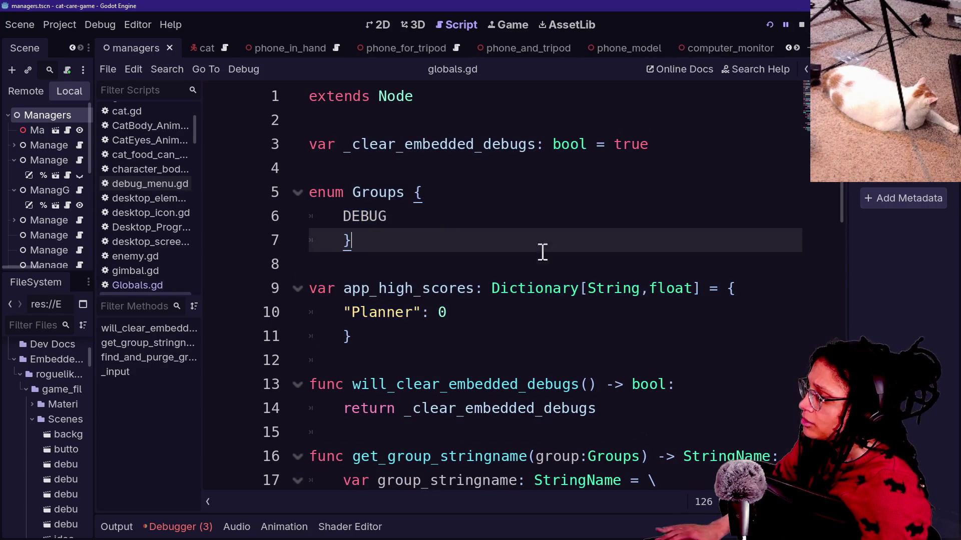
{"action": "scroll", "coordinate": [549, 257], "scroll_direction": "down", "scroll_amount": 1}
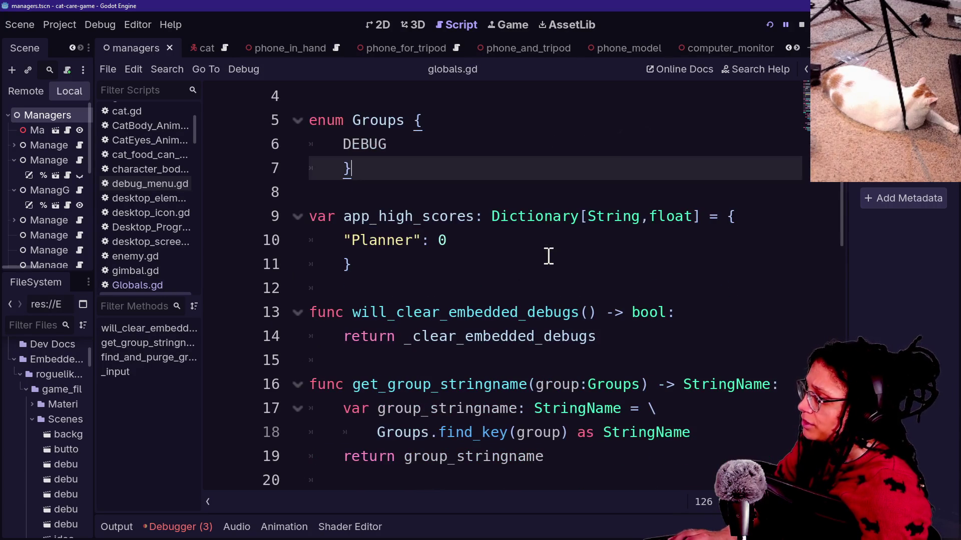
{"action": "left_click", "coordinate": [451, 281]}
{"action": "scroll", "coordinate": [603, 400], "scroll_direction": "down", "scroll_amount": 1}
{"action": "left_click_drag", "start_coordinate": [565, 360], "coordinate": [450, 307]}
{"action": "scroll", "coordinate": [450, 306], "scroll_direction": "down", "scroll_amount": 1}
{"action": "left_click", "coordinate": [448, 390]}
{"action": "left_click_drag", "start_coordinate": [448, 389], "coordinate": [539, 405]}
{"action": "left_click", "coordinate": [542, 404]}
{"action": "mouse_move", "coordinate": [542, 315]}
{"action": "left_mouse_down"}
{"action": "mouse_move", "coordinate": [531, 265]}
{"action": "mouse_move", "coordinate": [392, 168]}
{"action": "mouse_move", "coordinate": [343, 93]}
{"action": "mouse_move", "coordinate": [336, 58]}
{"action": "mouse_move", "coordinate": [354, 236]}
{"action": "mouse_move", "coordinate": [337, 281]}
{"action": "mouse_move", "coordinate": [281, 48]}
{"action": "left_mouse_up"}
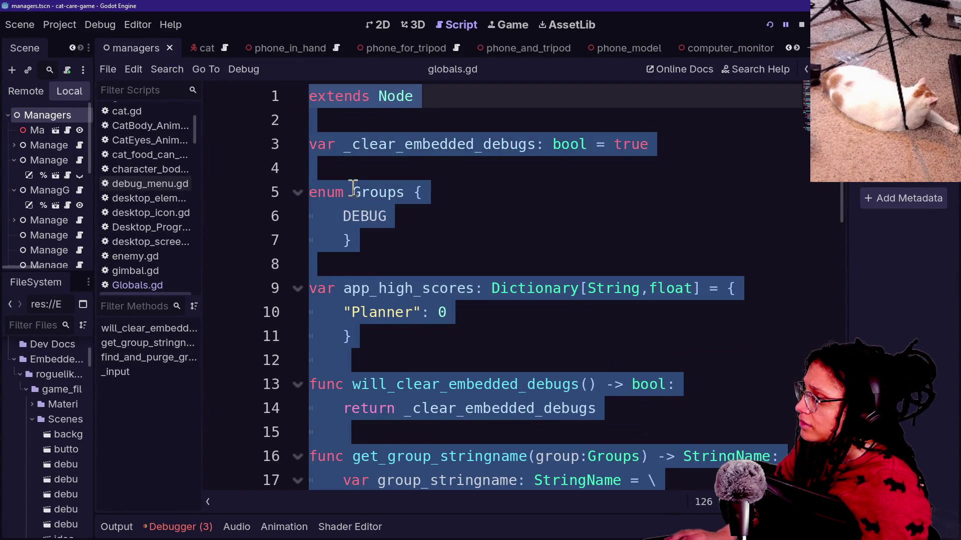
{"action": "left_click", "coordinate": [310, 190], "text": "shift"}
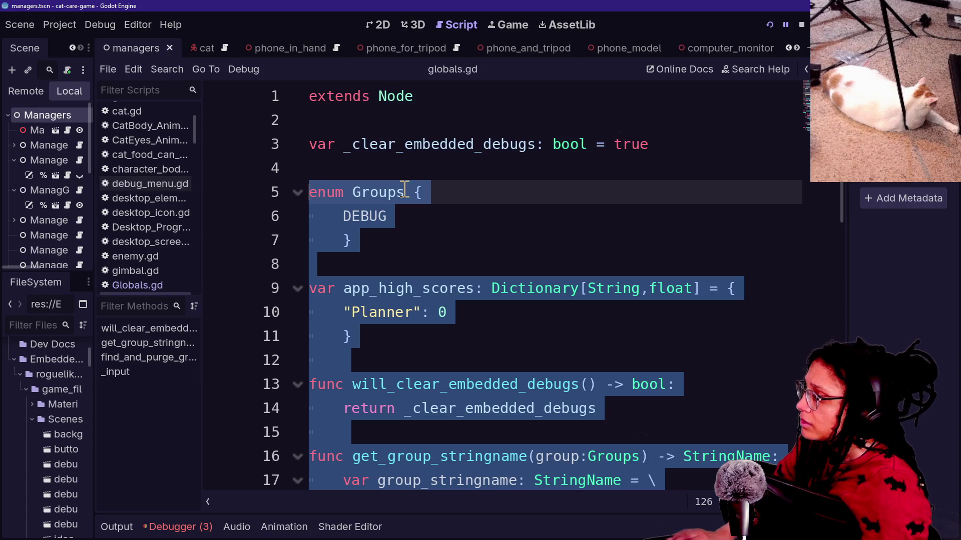
Paste that code into Globals.gd over the _DEBUG_GROUP constant and dictionary lines
{"action": "left_click", "coordinate": [131, 286]}
{"action": "left_click", "coordinate": [435, 230]}
{"action": "left_click_drag", "start_coordinate": [334, 144], "coordinate": [385, 236]}
{"action": "left_click", "coordinate": [433, 312]}
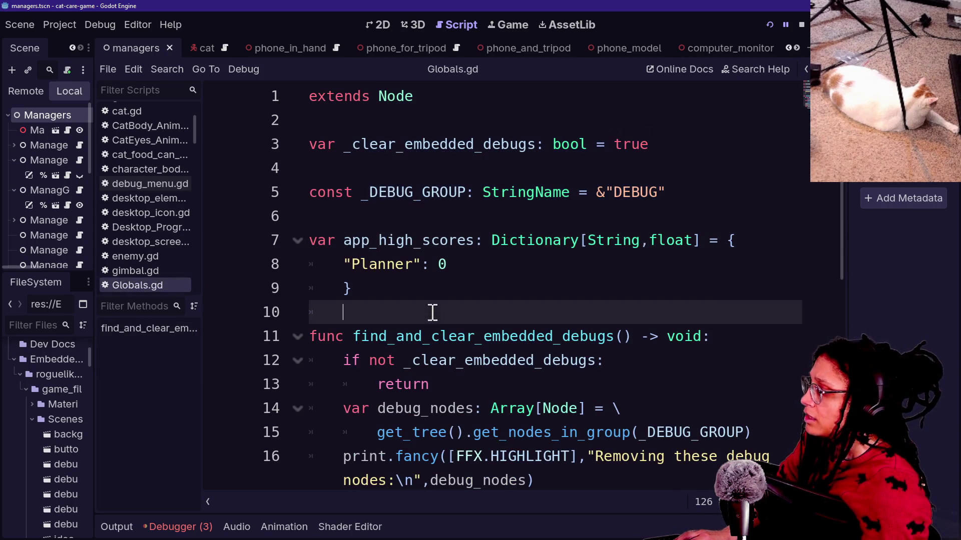
{"action": "mouse_move", "coordinate": [365, 294]}
{"action": "left_mouse_down"}
{"action": "mouse_move", "coordinate": [280, 266]}
{"action": "mouse_move", "coordinate": [233, 199]}
{"action": "left_mouse_up"}
{"action": "key", "text": "ctrl+v"}
{"action": "mouse_move", "coordinate": [587, 384]}
{"action": "left_mouse_down"}
{"action": "mouse_move", "coordinate": [336, 249]}
{"action": "mouse_move", "coordinate": [336, 222]}
{"action": "left_mouse_up"}
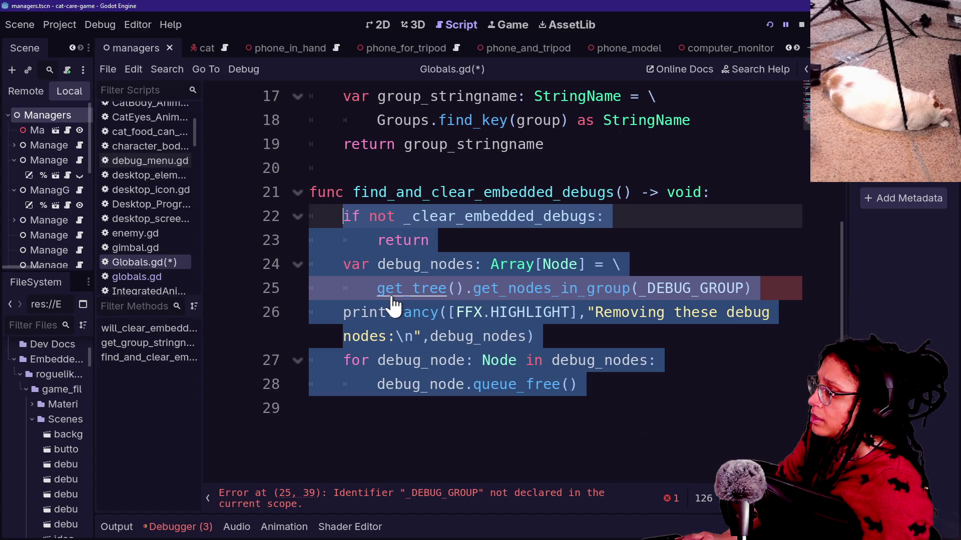
{"action": "left_click", "coordinate": [158, 277]}
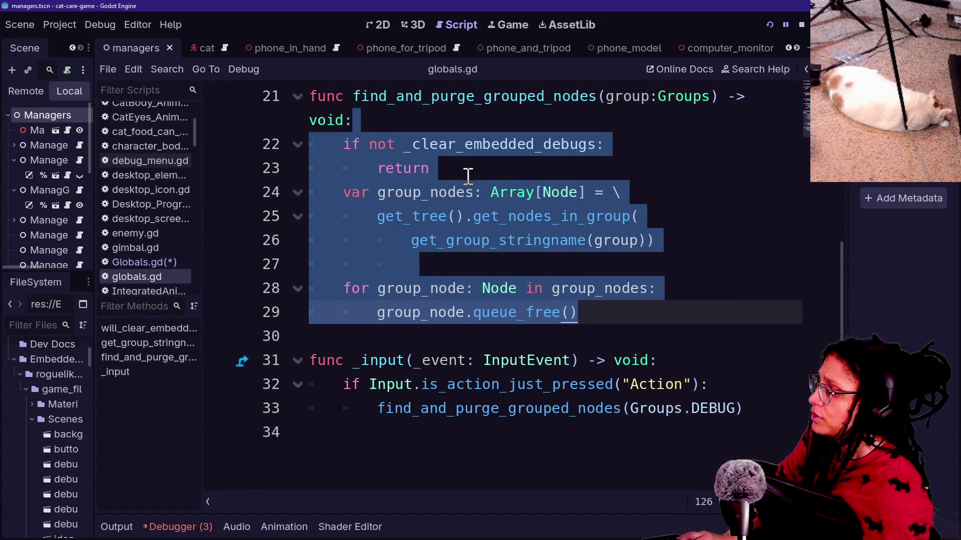
Paste the roguelike's find_and_purge_grouped_nodes over find_and_clear_embedded_debugs in Globals.gd
{"action": "left_click", "coordinate": [580, 273]}
{"action": "mouse_move", "coordinate": [581, 310]}
{"action": "left_mouse_down"}
{"action": "mouse_move", "coordinate": [278, 138]}
{"action": "mouse_move", "coordinate": [291, 104]}
{"action": "left_mouse_up"}
{"action": "key", "text": "ctrl+c"}
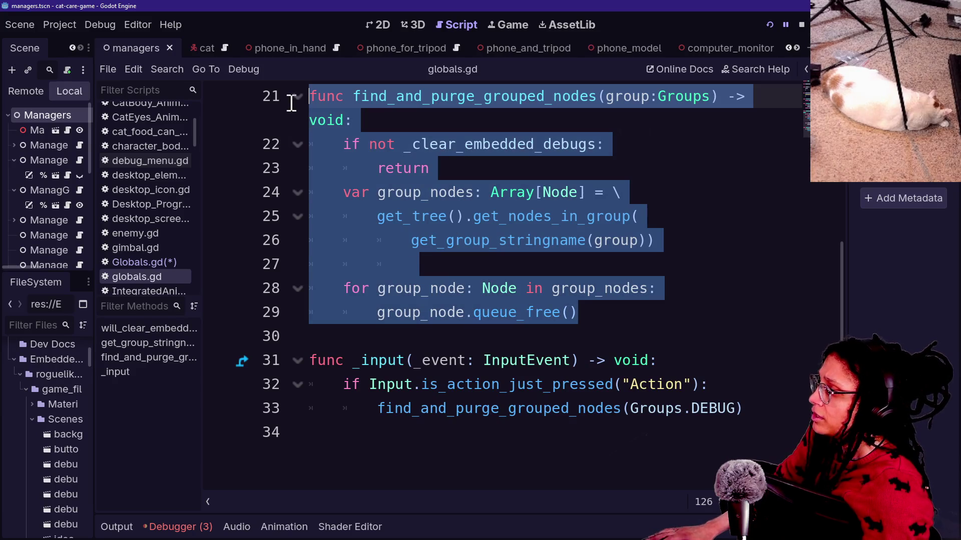
{"action": "left_click", "coordinate": [143, 262]}
{"action": "left_click", "coordinate": [529, 311]}
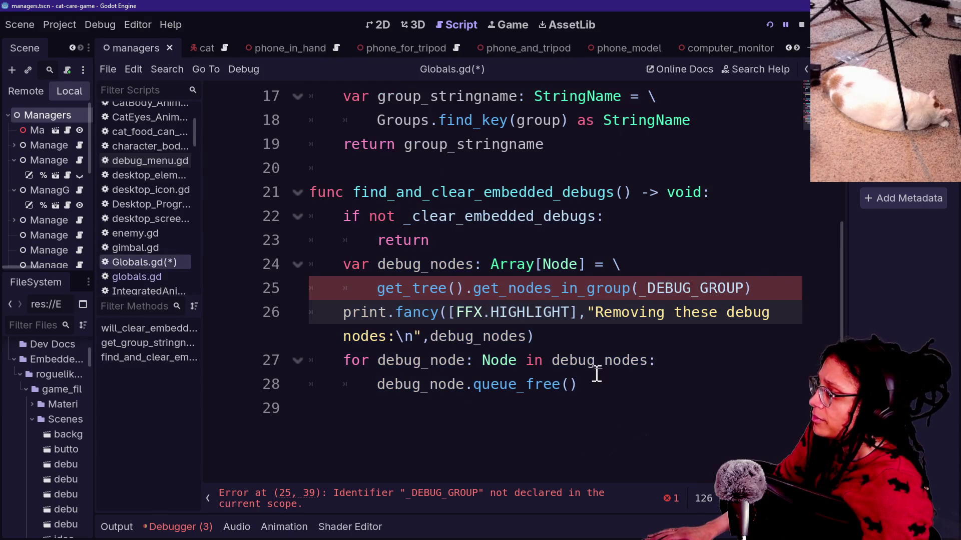
{"action": "left_click_drag", "start_coordinate": [595, 383], "coordinate": [318, 189]}
{"action": "key", "text": "ctrl+v"}
Rename purge to clear in the pasted function, then undo the paste and rename
{"action": "left_click_drag", "start_coordinate": [422, 192], "coordinate": [473, 193]}
{"action": "type", "text": "+c"}
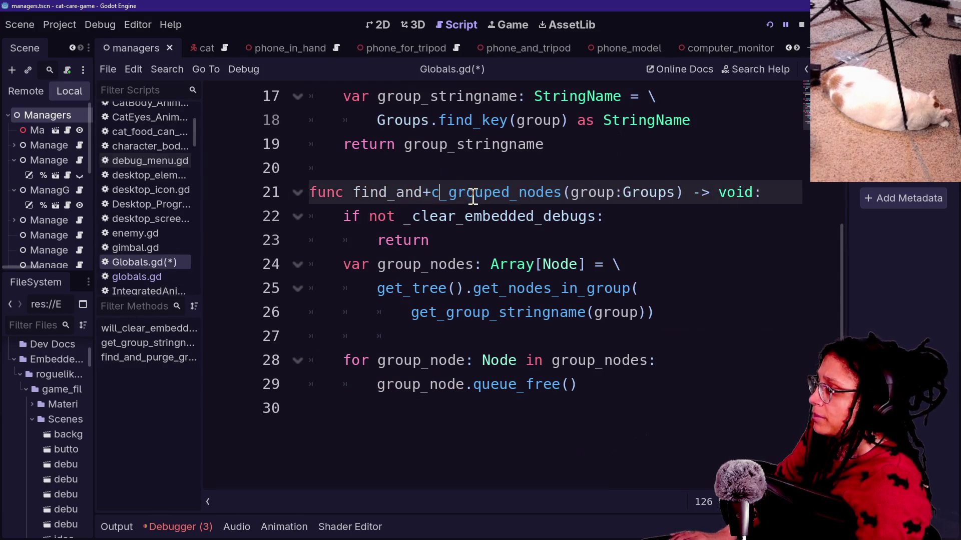
{"action": "key", "text": "BackSpace"}
{"action": "key", "text": "BackSpace"}
{"action": "type", "text": "_clear"}
{"action": "left_click", "coordinate": [350, 272]}
{"action": "left_click", "coordinate": [455, 384]}
{"action": "scroll", "coordinate": [457, 385], "scroll_direction": "up", "scroll_amount": 1}
{"action": "key", "text": "ctrl+z"}
{"action": "key", "text": "ctrl+z"}
{"action": "key", "text": "ctrl+z"}
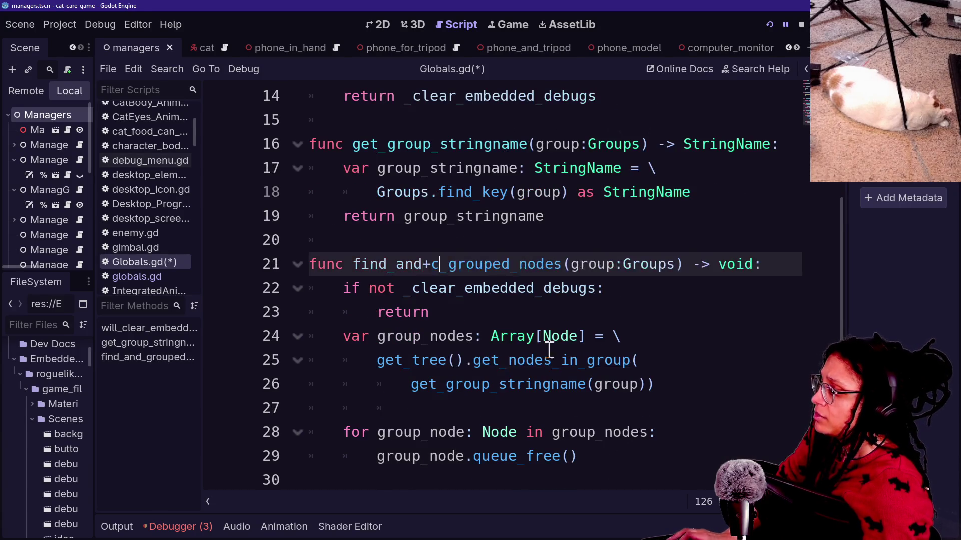
Delete the print.fancy debug line from the old function
{"action": "left_click_drag", "start_coordinate": [561, 408], "coordinate": [765, 358]}
{"action": "key", "text": "BackSpace"}
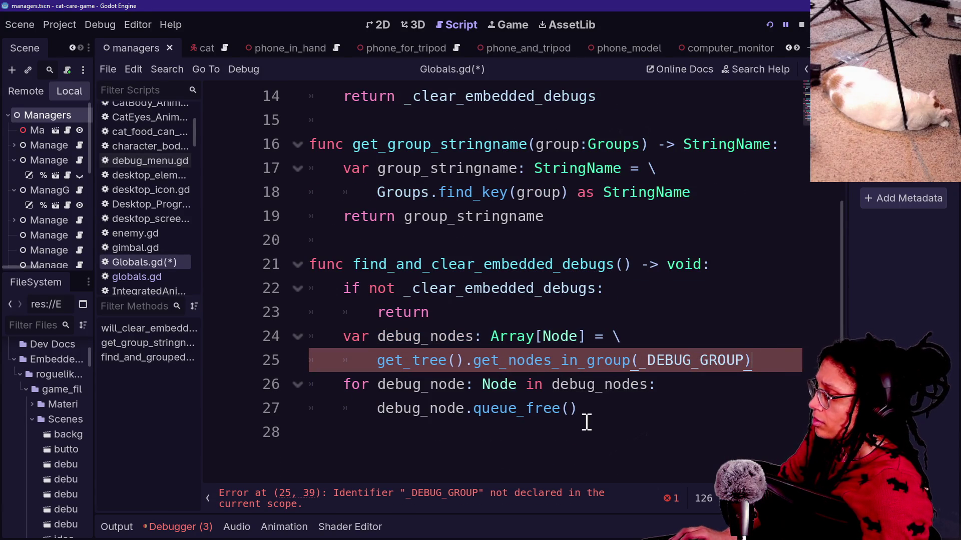
{"action": "scroll", "coordinate": [585, 422], "scroll_direction": "up", "scroll_amount": 3}
{"action": "scroll", "coordinate": [586, 425], "scroll_direction": "down", "scroll_amount": 2}
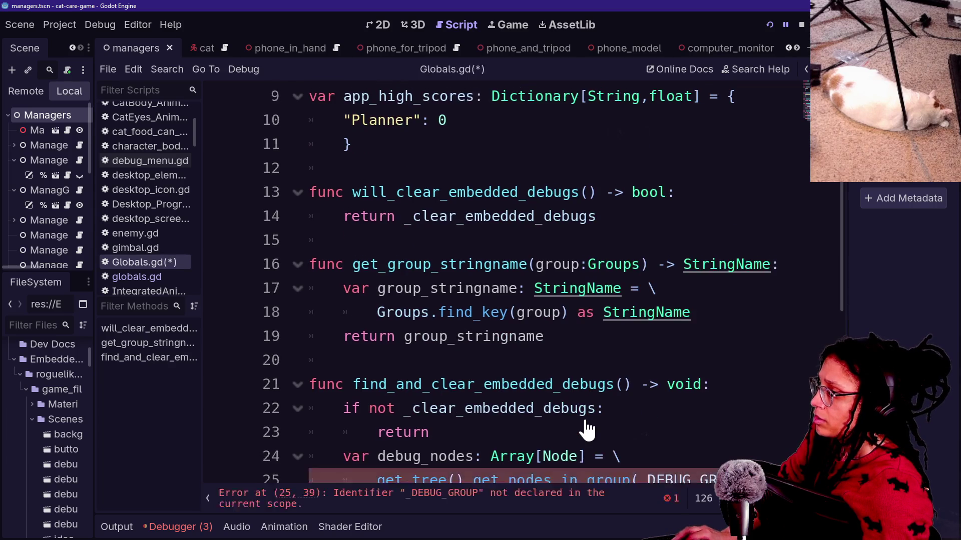
{"action": "scroll", "coordinate": [587, 428], "scroll_direction": "down", "scroll_amount": 1}
Replace the function body lines with find_and_purge_grouped_nodes from clipboard history
{"action": "mouse_move", "coordinate": [603, 454]}
{"action": "left_mouse_down"}
{"action": "mouse_move", "coordinate": [369, 334]}
{"action": "mouse_move", "coordinate": [280, 335]}
{"action": "mouse_move", "coordinate": [267, 321]}
{"action": "left_mouse_up"}
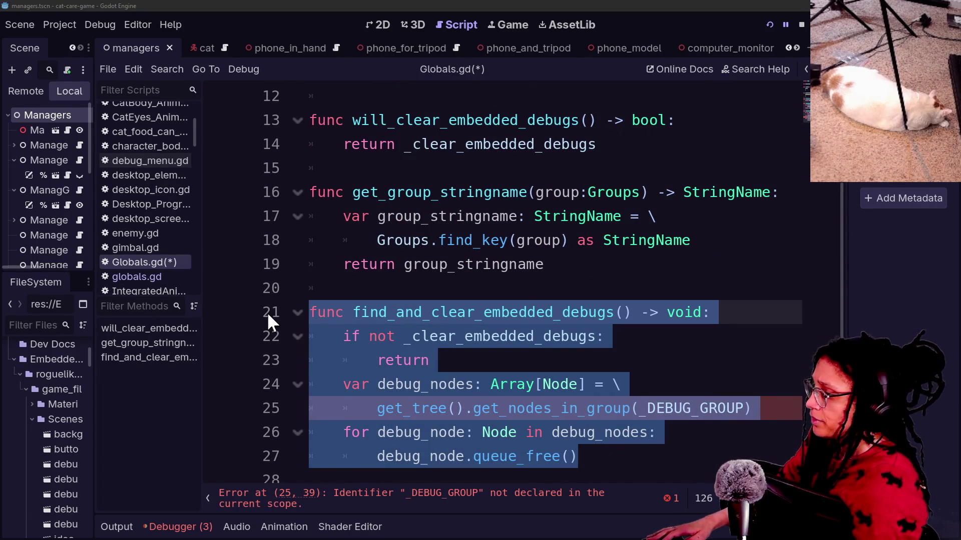
{"action": "left_click", "coordinate": [599, 496]}
{"action": "mouse_move", "coordinate": [613, 463]}
{"action": "left_mouse_down"}
{"action": "mouse_move", "coordinate": [525, 455]}
{"action": "mouse_move", "coordinate": [270, 339]}
{"action": "mouse_move", "coordinate": [308, 311]}
{"action": "left_mouse_up"}
{"action": "key", "text": "super+v"}
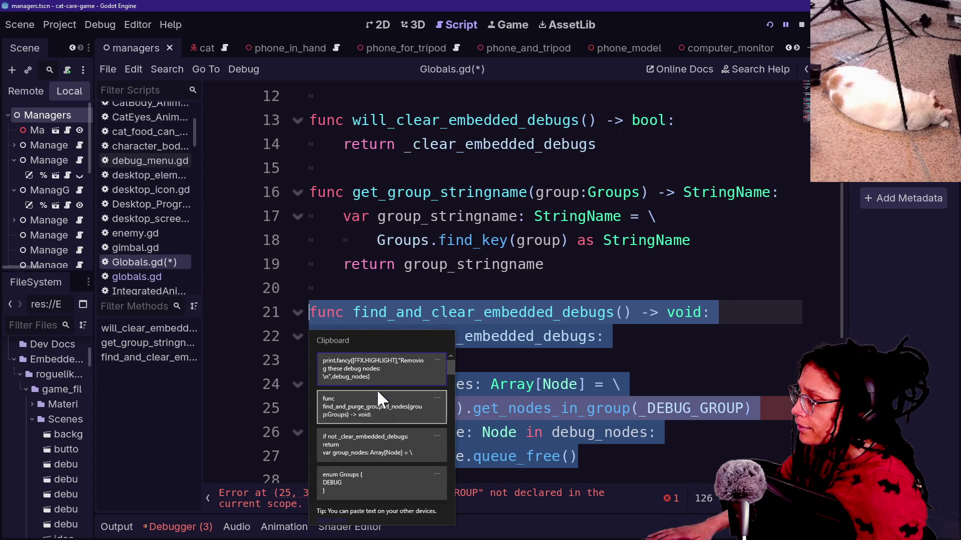
{"action": "left_click", "coordinate": [381, 410]}
{"action": "scroll", "coordinate": [570, 251], "scroll_direction": "down", "scroll_amount": 3}
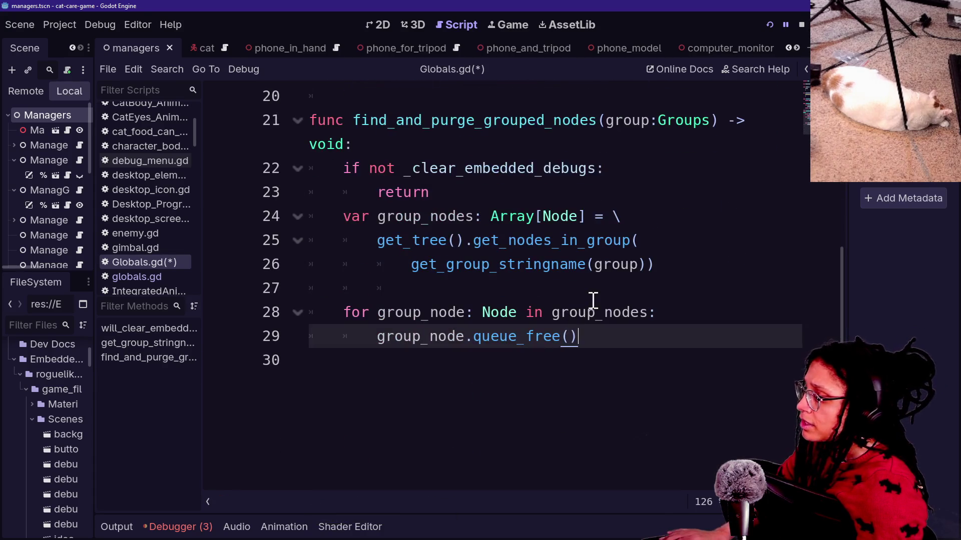
{"action": "key", "text": "Up"}
{"action": "key", "text": "Up"}
{"action": "key", "text": "Up"}
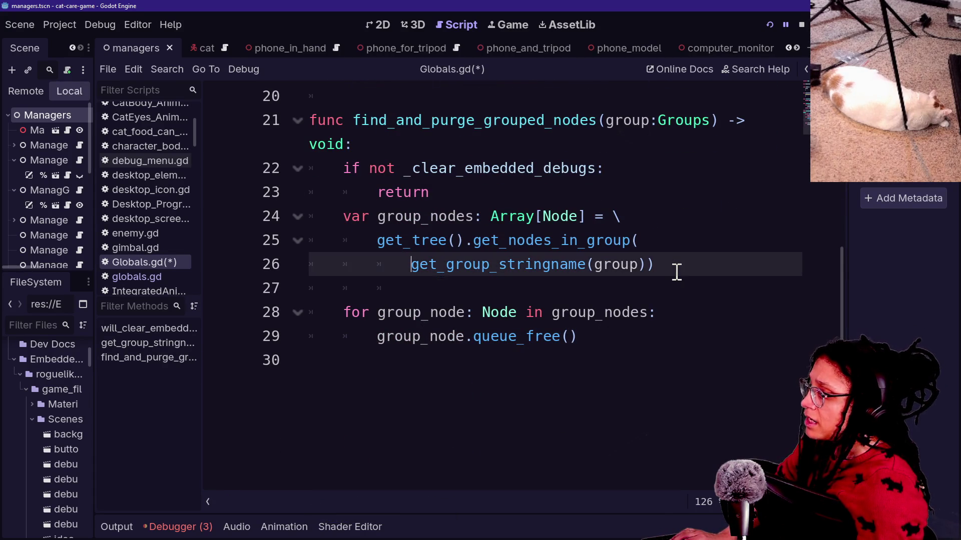
{"action": "key", "text": "Down"}
{"action": "key", "text": "Down"}
{"action": "key", "text": "Up"}
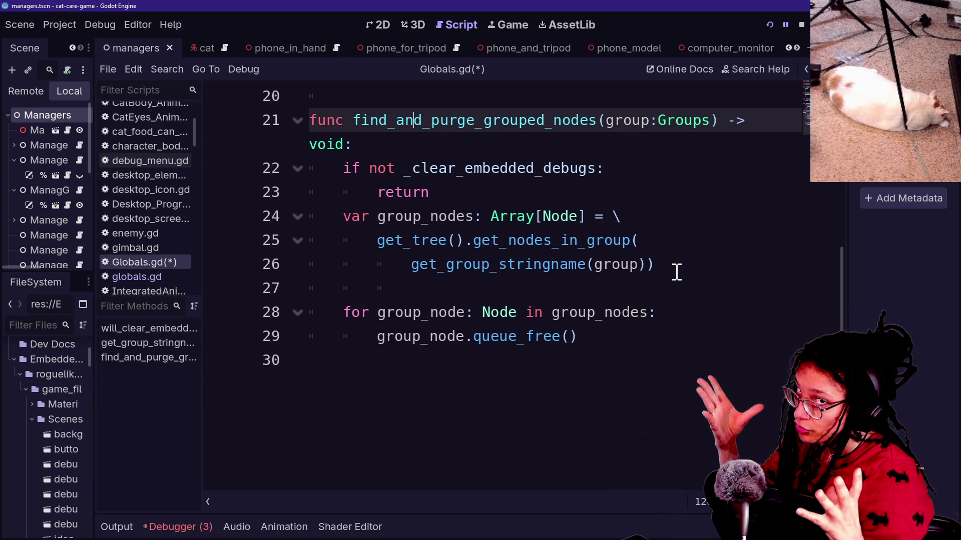
{"action": "left_click", "coordinate": [674, 280]}
Write find_and_purge_grouped_nodes(group: Groups) with early return, get_nodes_in_group lookup and queue_free loop
{"action": "key", "text": "Up"}
{"action": "scroll", "coordinate": [637, 307], "scroll_direction": "up", "scroll_amount": 1}
{"action": "left_click", "coordinate": [553, 343]}
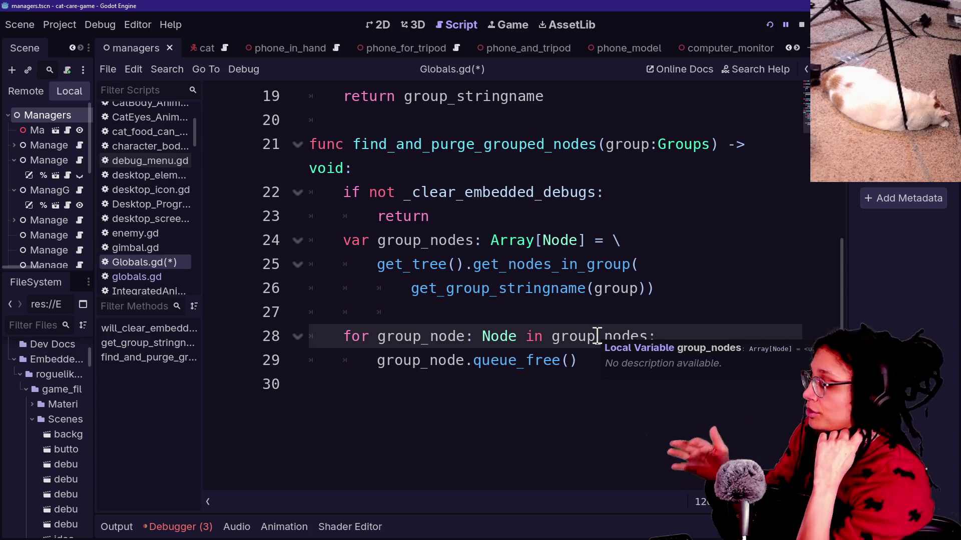
{"action": "left_click", "coordinate": [612, 407]}
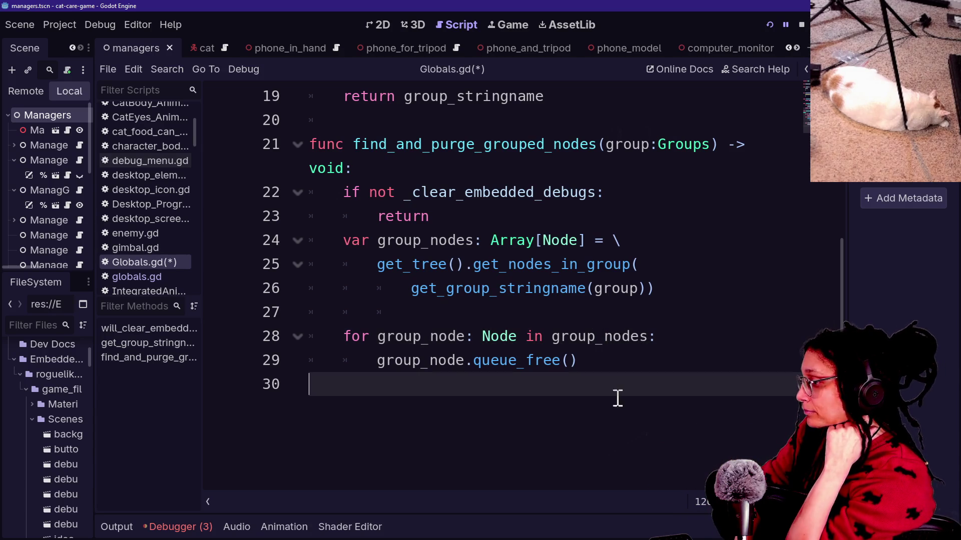
{"action": "key", "text": "Up"}
{"action": "key", "text": "Down"}
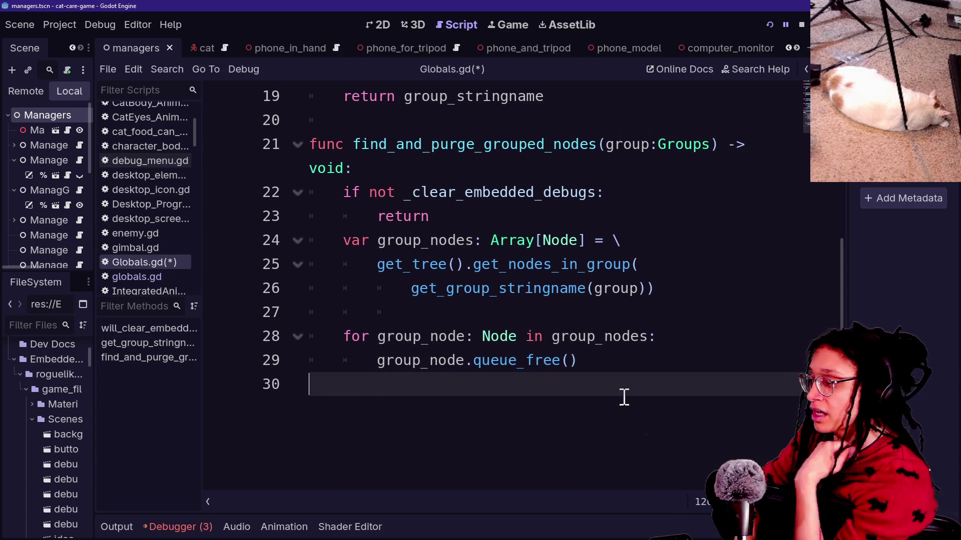
{"action": "left_click", "coordinate": [634, 371]}
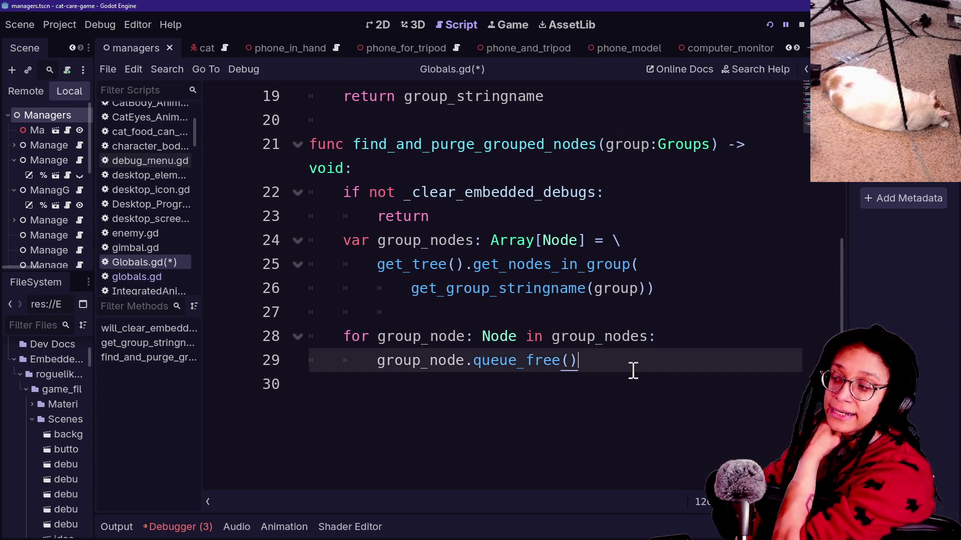
{"action": "left_click", "coordinate": [631, 393]}
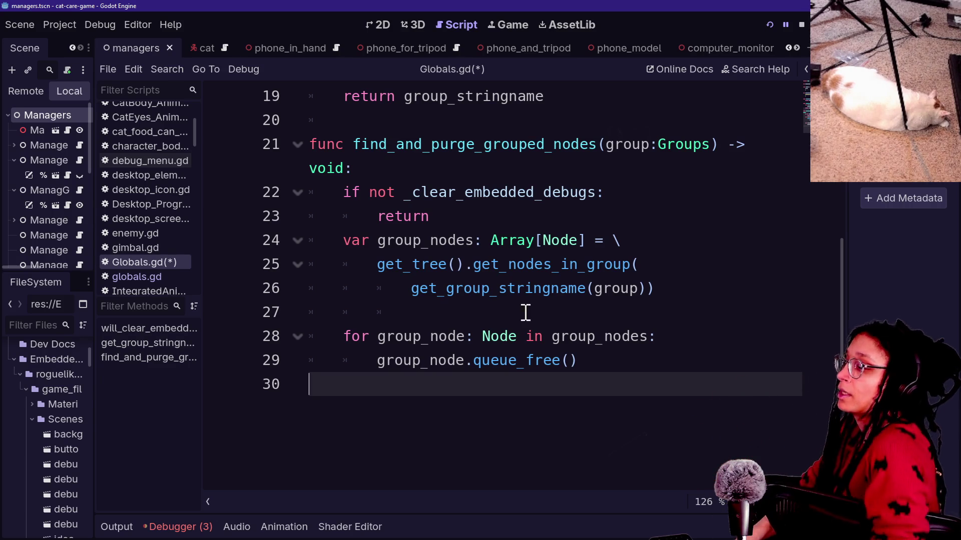
{"action": "left_click", "coordinate": [607, 312]}
{"action": "scroll", "coordinate": [615, 316], "scroll_direction": "down", "scroll_amount": 1}
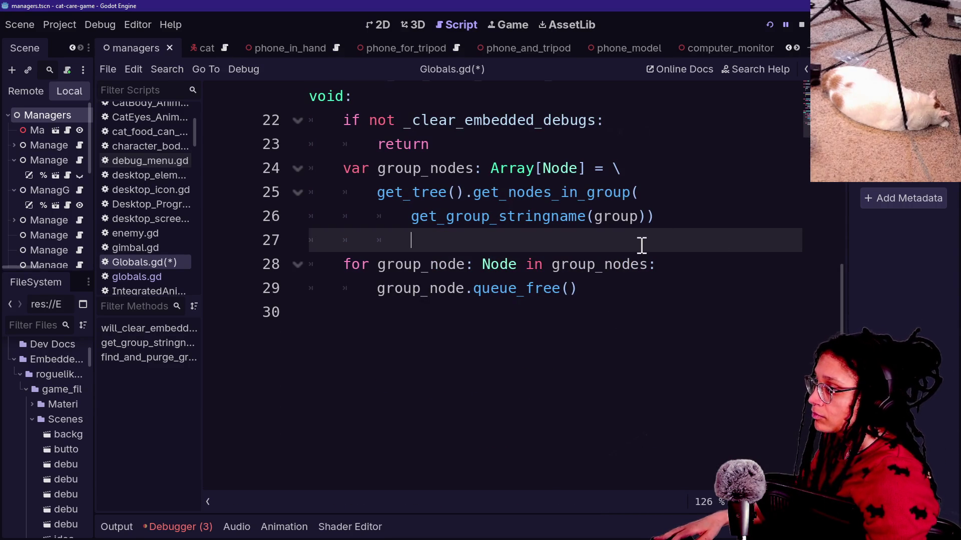
Add a print.fancy 'Removing these nodes:' line logging group_nodes before the loop
{"action": "key", "text": "BackSpace"}
{"action": "key", "text": "BackSpace"}
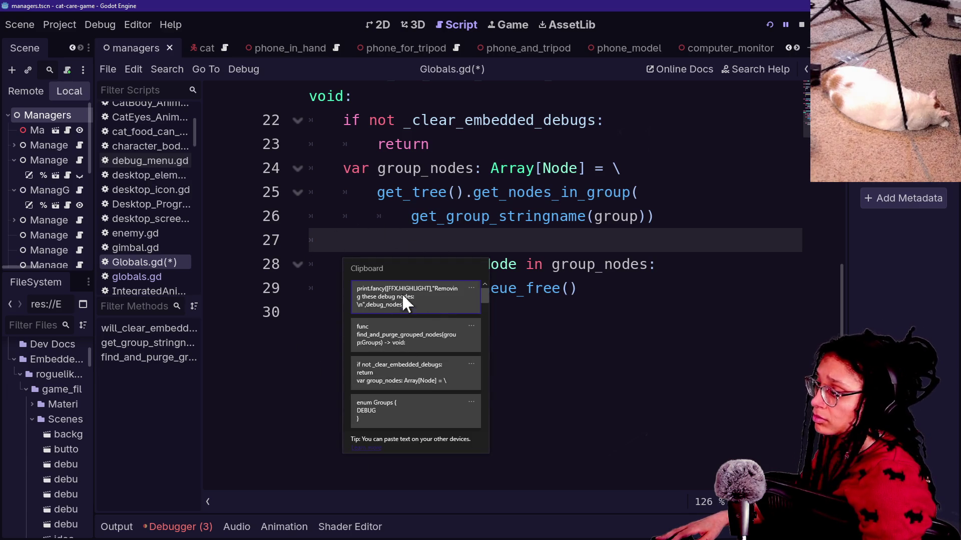
{"action": "left_click", "coordinate": [457, 296]}
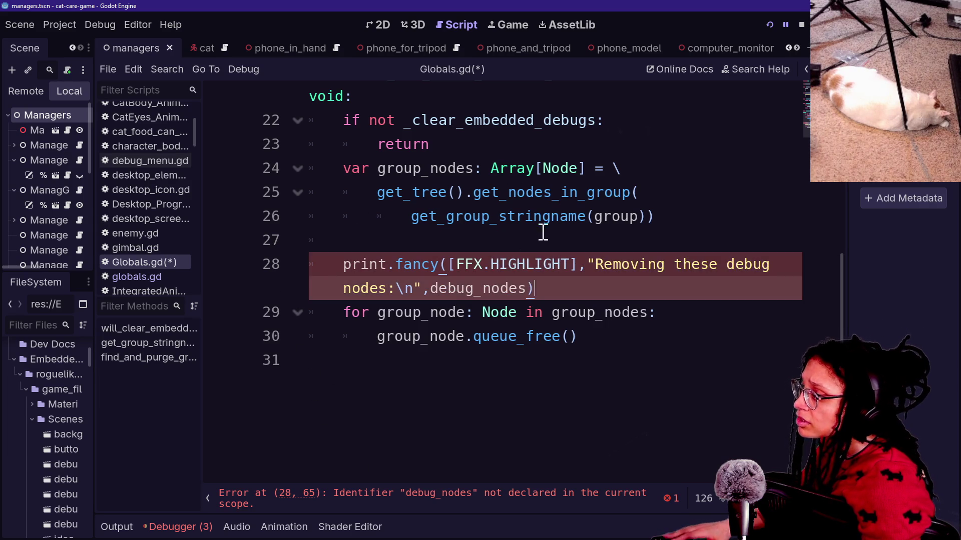
{"action": "key", "text": "ctrl+shift+k"}
{"action": "left_click_drag", "start_coordinate": [430, 262], "coordinate": [474, 261]}
{"action": "type", "text": "group"}
{"action": "left_click", "coordinate": [438, 216]}
{"action": "left_click", "coordinate": [745, 241]}
{"action": "key", "text": "BackSpace"}
{"action": "key", "text": "BackSpace"}
{"action": "key", "text": "BackSpace"}
{"action": "key", "text": "Delete"}
{"action": "key", "text": "Delete"}
{"action": "key", "text": "Delete"}
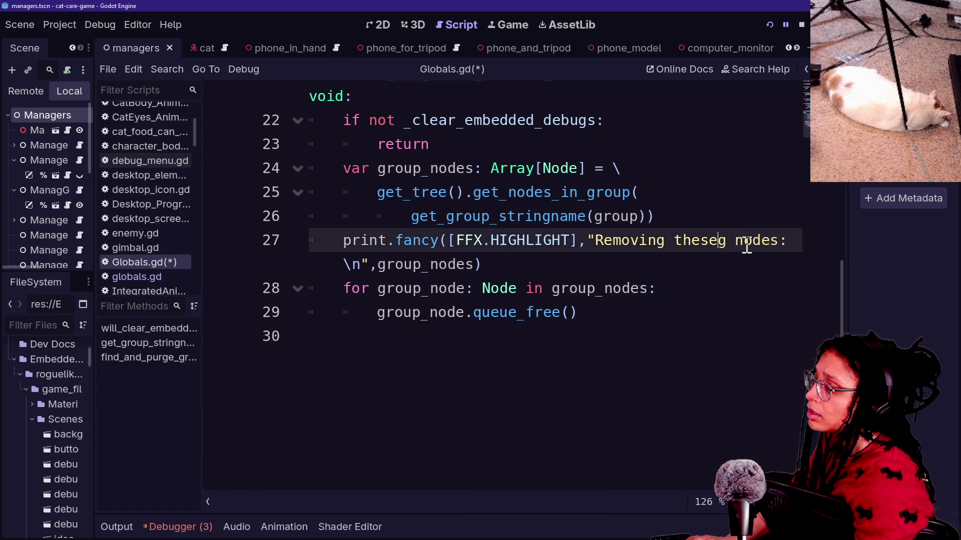
Save Globals.gd and rerun the game
{"action": "left_click", "coordinate": [491, 171]}
{"action": "key", "text": "ctrl+s"}
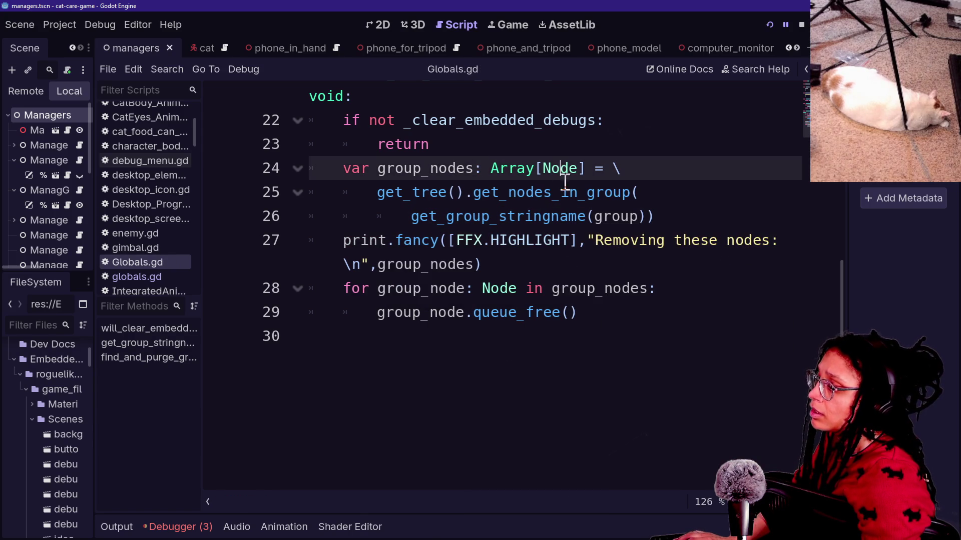
{"action": "left_click", "coordinate": [771, 22]}
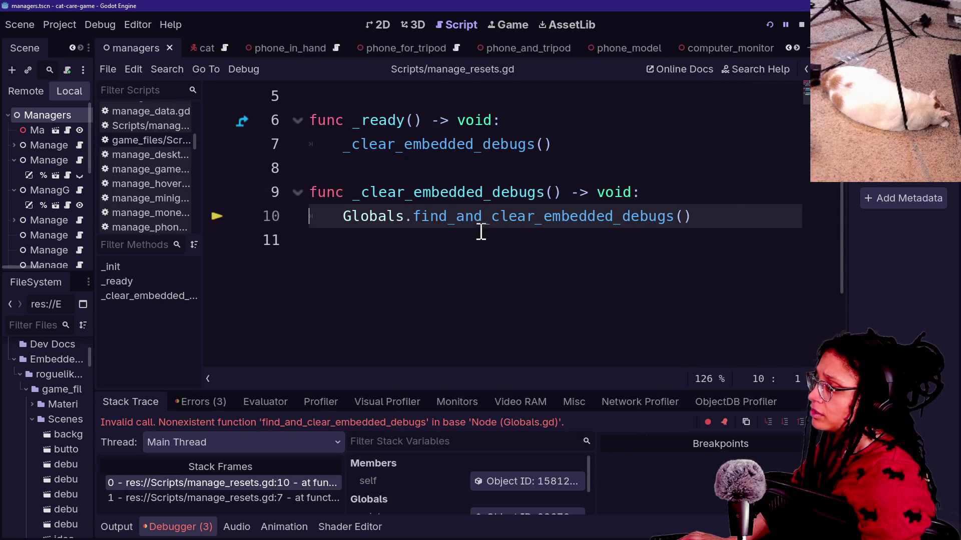
Replace the broken call in manage_resets.gd with the autocompleted Globals.find_and_purge_grouped_nodes
{"action": "left_click_drag", "start_coordinate": [708, 220], "coordinate": [407, 216]}
{"action": "key", "text": "BackSpace"}
{"action": "key", "text": "ctrl+space"}
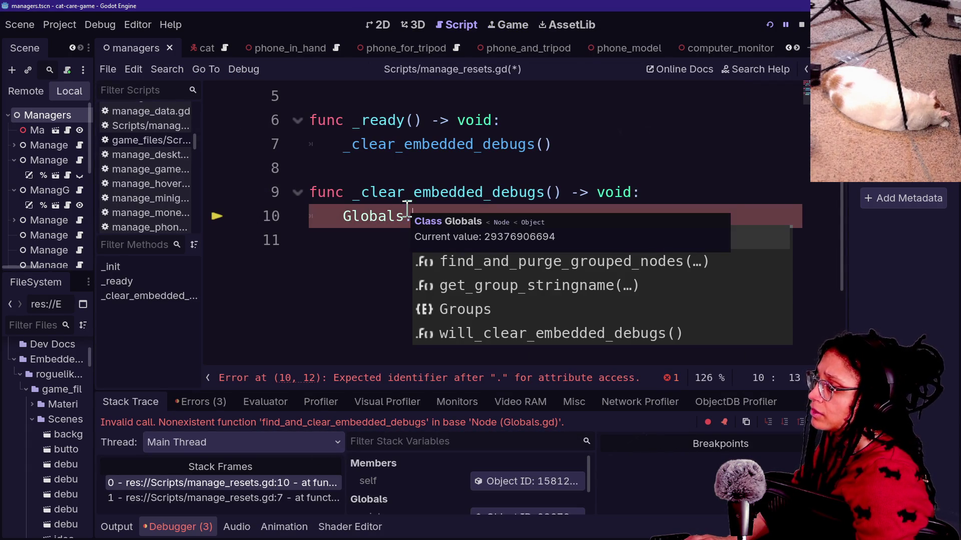
{"action": "left_click", "coordinate": [546, 265]}
Rename the helper in Globals.gd to find_and_clear_grouped_nodes and save
{"action": "scroll", "coordinate": [602, 281], "scroll_direction": "up", "scroll_amount": 1}
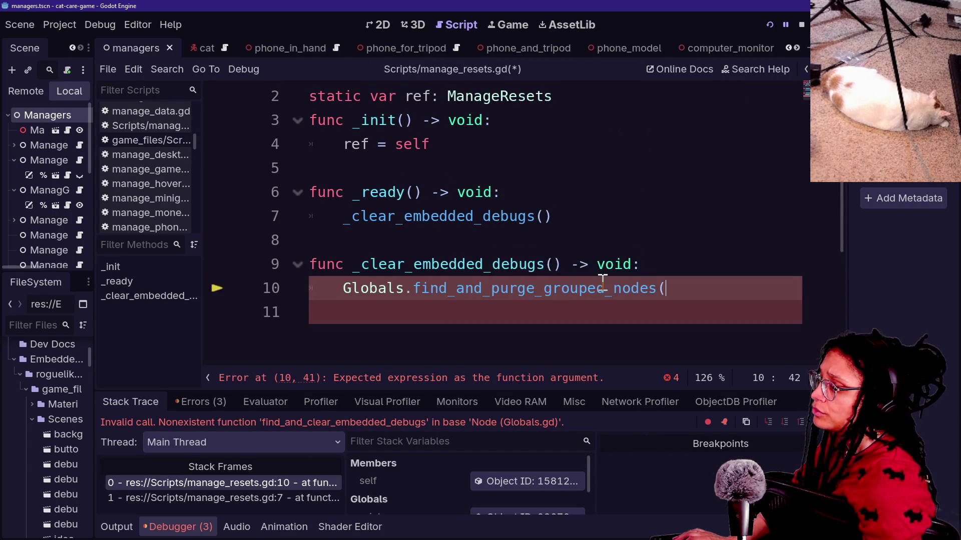
{"action": "left_click", "coordinate": [449, 291], "text": "ctrl"}
{"action": "left_click_drag", "start_coordinate": [431, 290], "coordinate": [475, 288]}
{"action": "type", "text": "clear"}
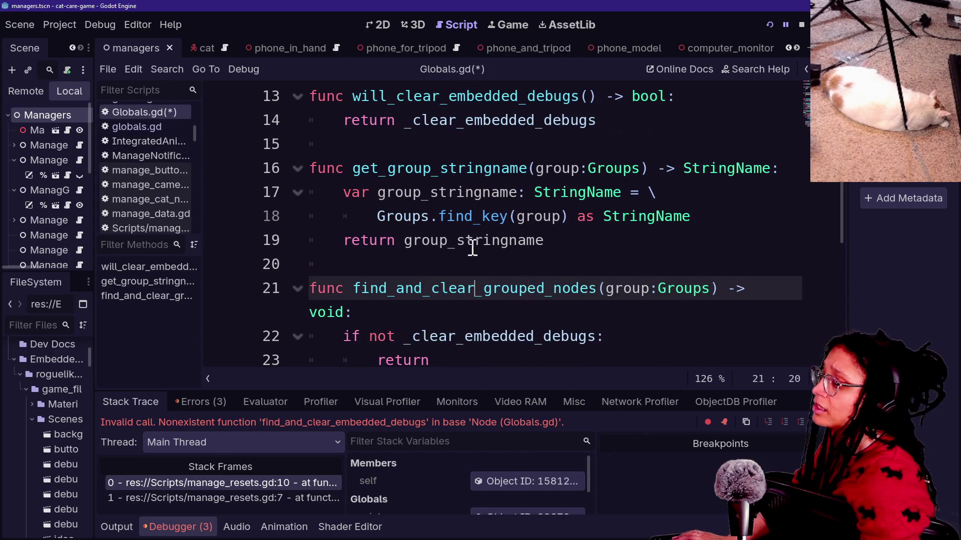
{"action": "left_click", "coordinate": [413, 192]}
{"action": "key", "text": "ctrl+s"}
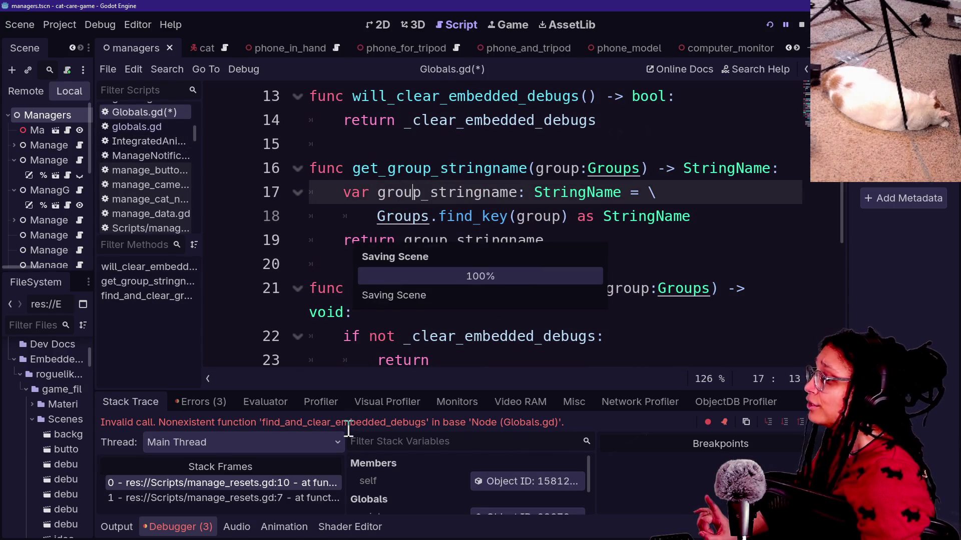
Change the manage_resets.gd call to find_and_clear_grouped_nodes, hiding the debugger panel
{"action": "left_click", "coordinate": [282, 483]}
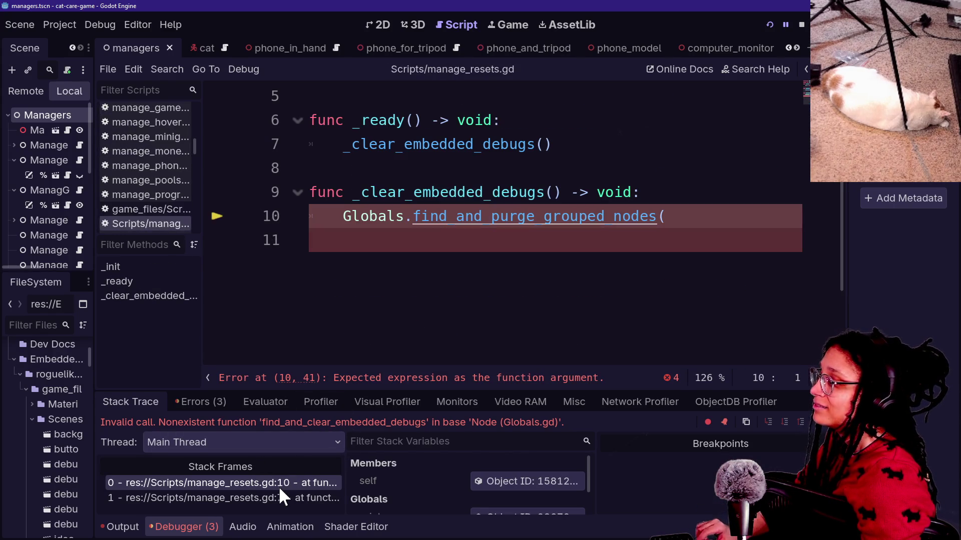
{"action": "key", "text": "BackSpace"}
{"action": "key", "text": "BackSpace"}
{"action": "key", "text": "BackSpace"}
{"action": "type", "text": "vlrs"}
{"action": "key", "text": "BackSpace"}
{"action": "key", "text": "BackSpace"}
{"action": "key", "text": "BackSpace"}
{"action": "type", "text": "lear"}
{"action": "left_click", "coordinate": [509, 192]}
{"action": "scroll", "coordinate": [525, 205], "scroll_direction": "up", "scroll_amount": 2}
{"action": "key", "text": "alt+o"}
{"action": "key", "text": "alt+o"}
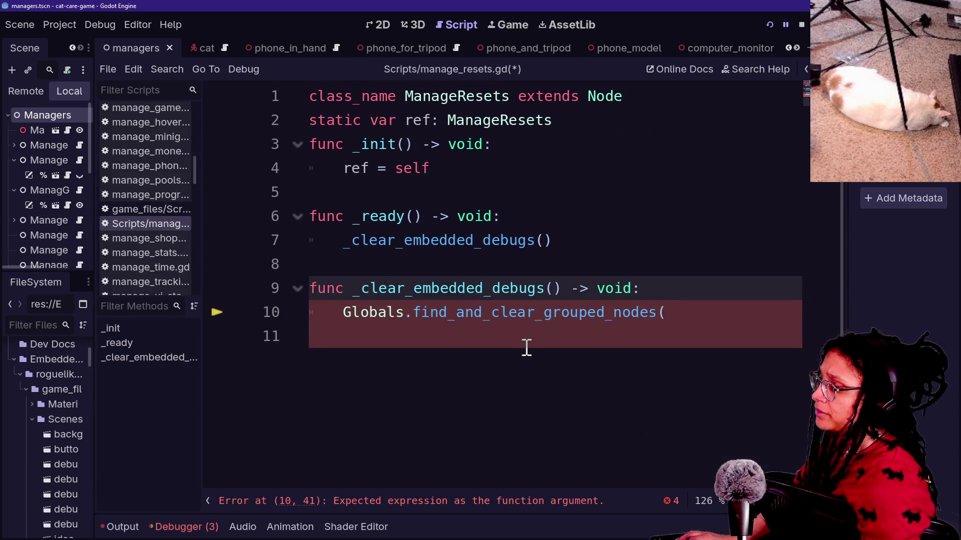
{"action": "left_click", "coordinate": [718, 312]}
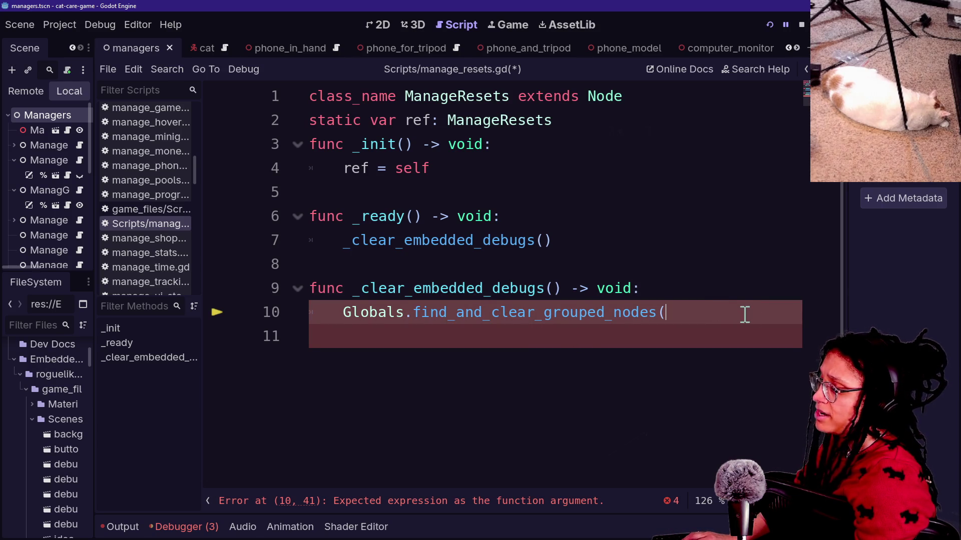
Pass Globals.get_group_stringname(Globals.Groups.DEBUG) as the call's argument via autocomplete
{"action": "key", "text": "Return"}
{"action": "type", "text": "g"}
{"action": "key", "text": "BackSpace"}
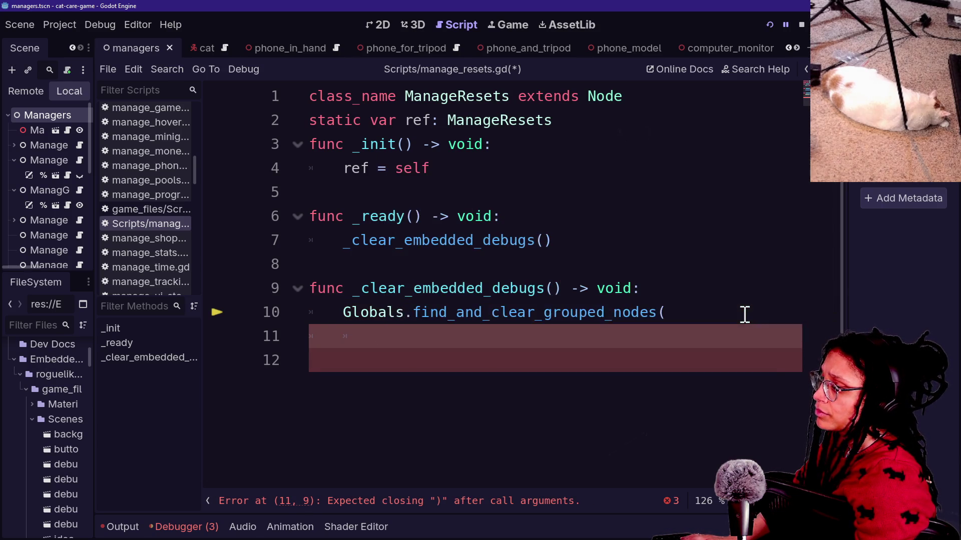
{"action": "type", "text": "Globals.get"}
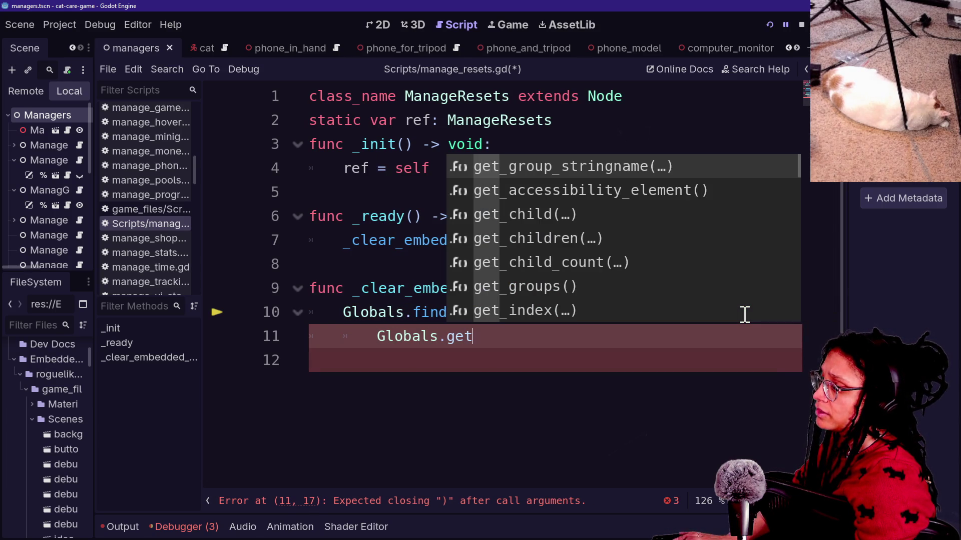
{"action": "key", "text": "Return"}
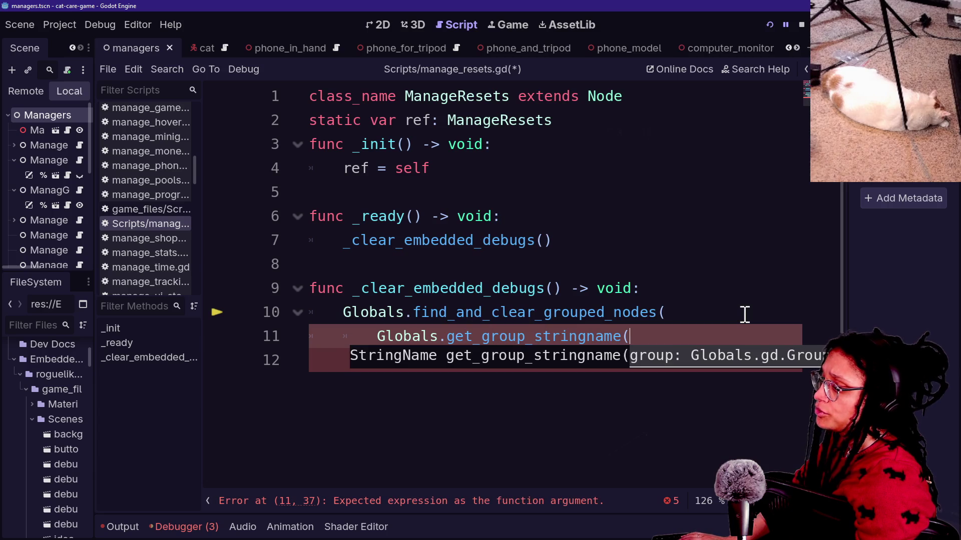
{"action": "key", "text": "Return"}
{"action": "type", "text": "Globals."}
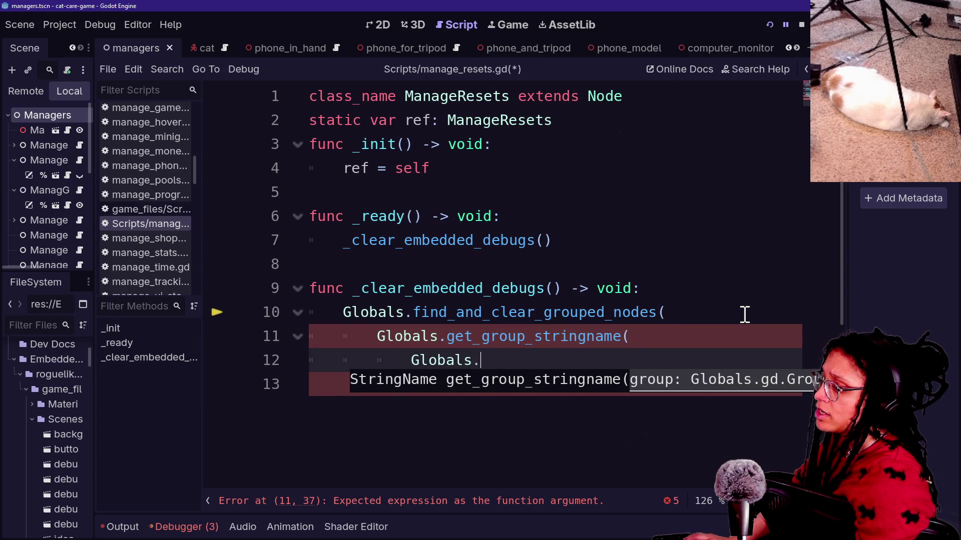
{"action": "type", "text": "Groups."}
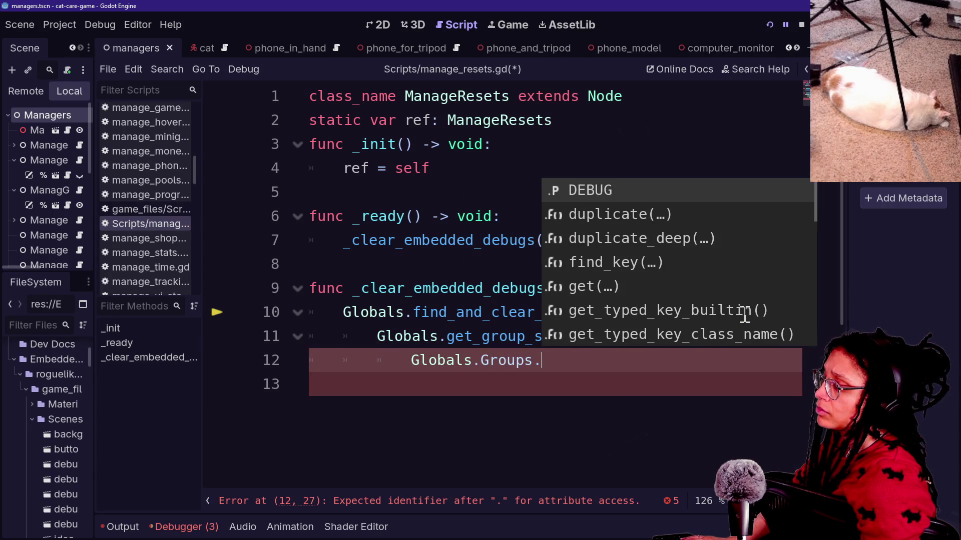
{"action": "key", "text": "Return"}
{"action": "type", "text": "))"}
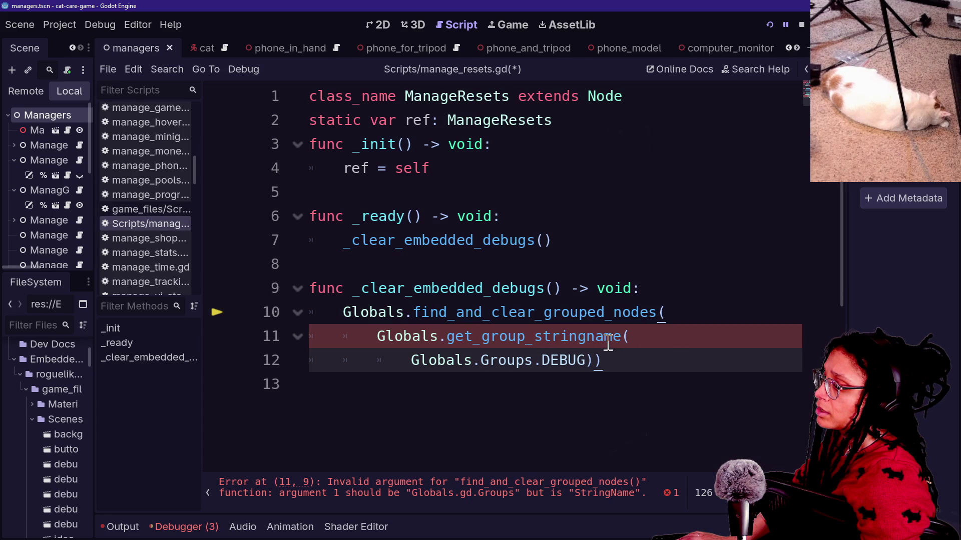
Strip the get_group_stringname wrapper and extra parenthesis, leaving Globals.Groups.DEBUG, then save and run
{"action": "left_click_drag", "start_coordinate": [380, 337], "coordinate": [649, 329]}
{"action": "key", "text": "BackSpace"}
{"action": "key", "text": "BackSpace"}
{"action": "left_click", "coordinate": [351, 285]}
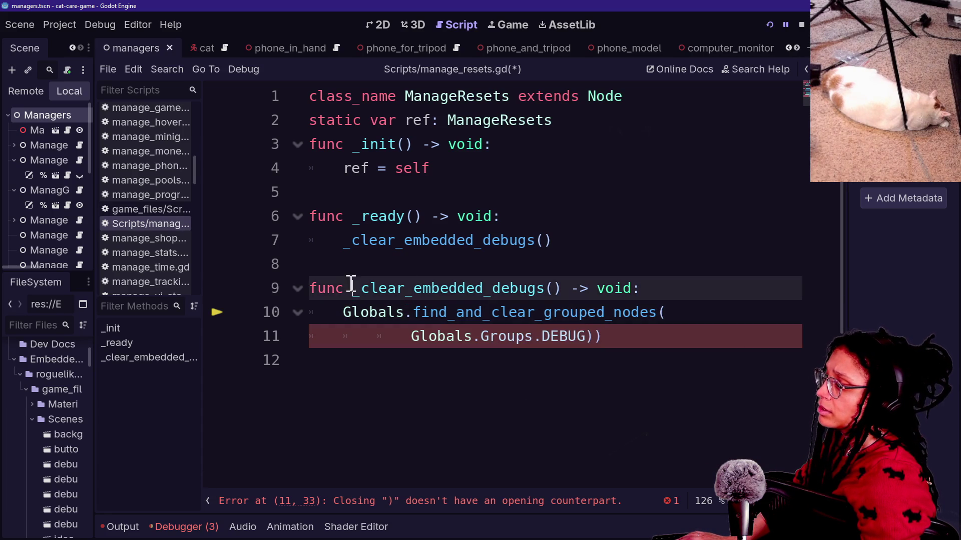
{"action": "left_click", "coordinate": [613, 350]}
{"action": "left_click", "coordinate": [622, 332]}
{"action": "key", "text": "BackSpace"}
{"action": "key", "text": "Up"}
{"action": "key", "text": "Up"}
{"action": "key", "text": "Up"}
{"action": "key", "text": "F5"}
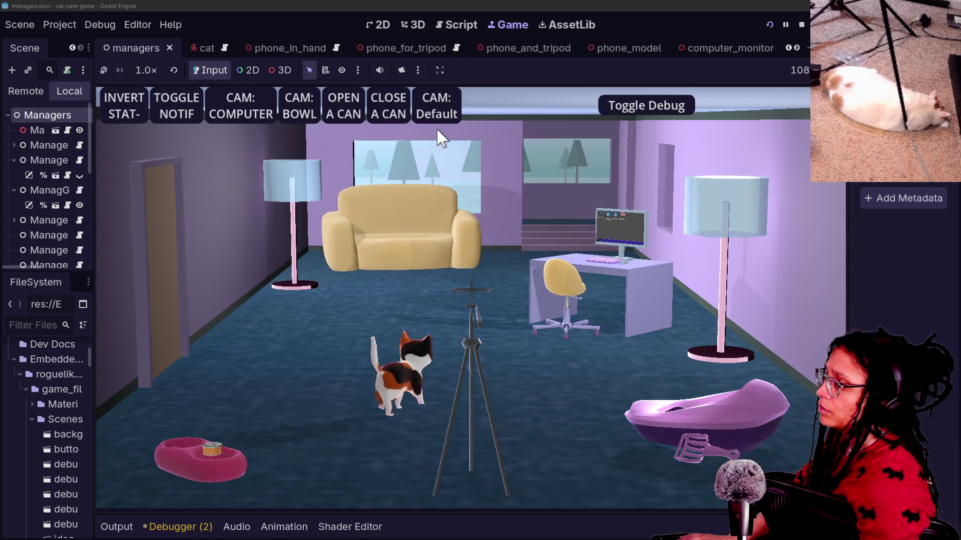
Open Post Planner in the game and find the 'Removing these nodes:' entries in the Output log
{"action": "left_click", "coordinate": [261, 101]}
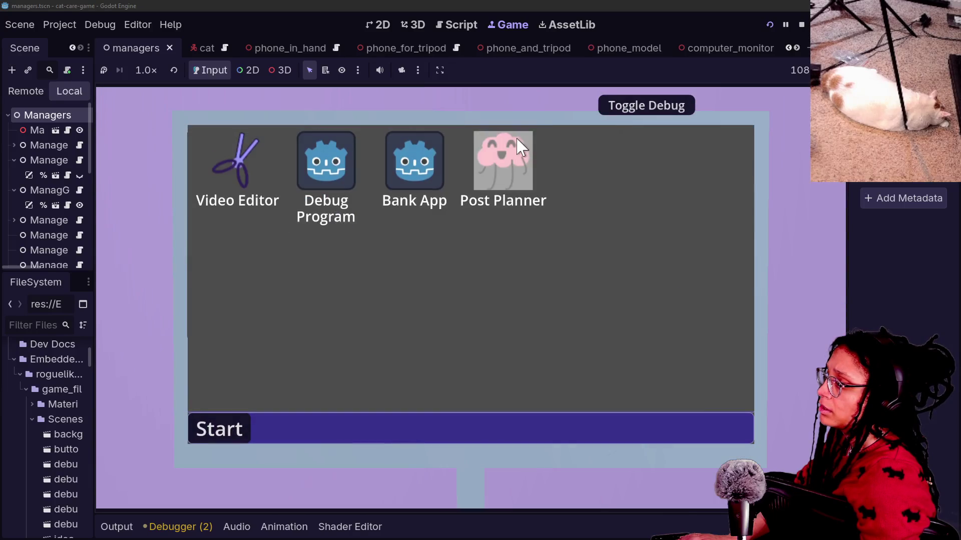
{"action": "left_click", "coordinate": [519, 145]}
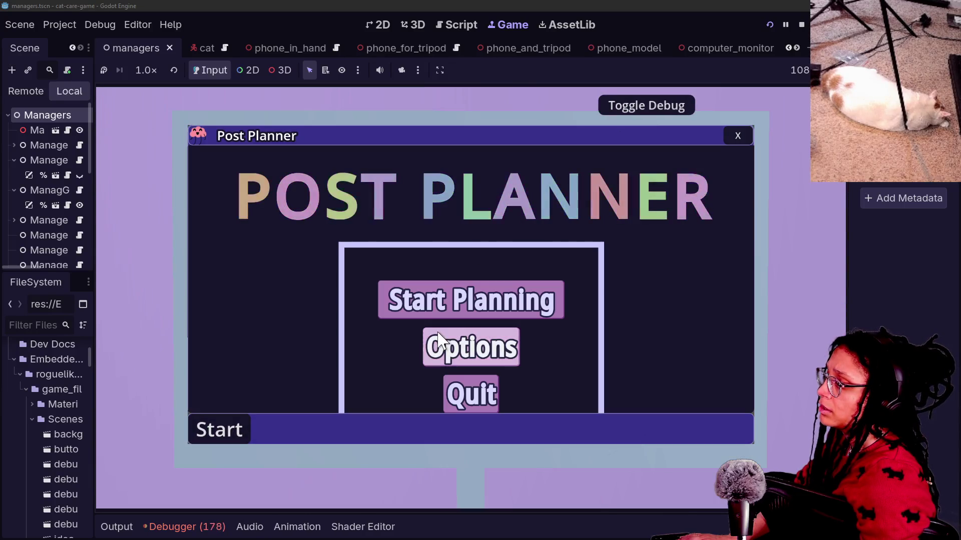
{"action": "left_click", "coordinate": [197, 536]}
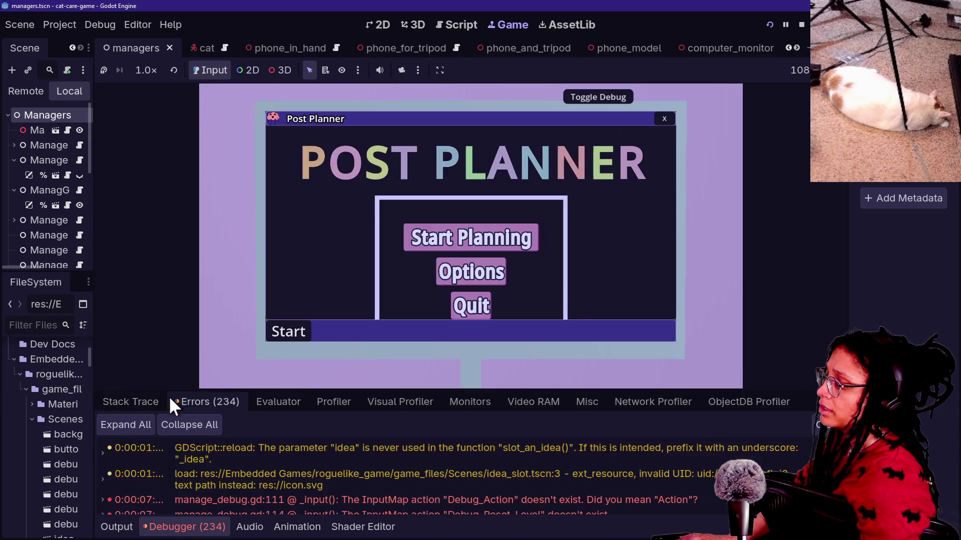
{"action": "scroll", "coordinate": [346, 485], "scroll_direction": "down", "scroll_amount": 3}
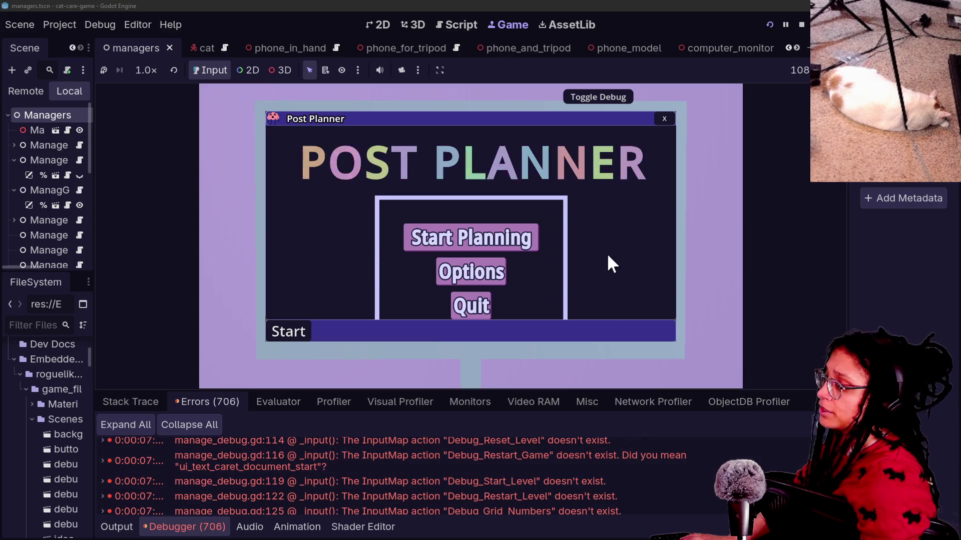
{"action": "left_click", "coordinate": [133, 529]}
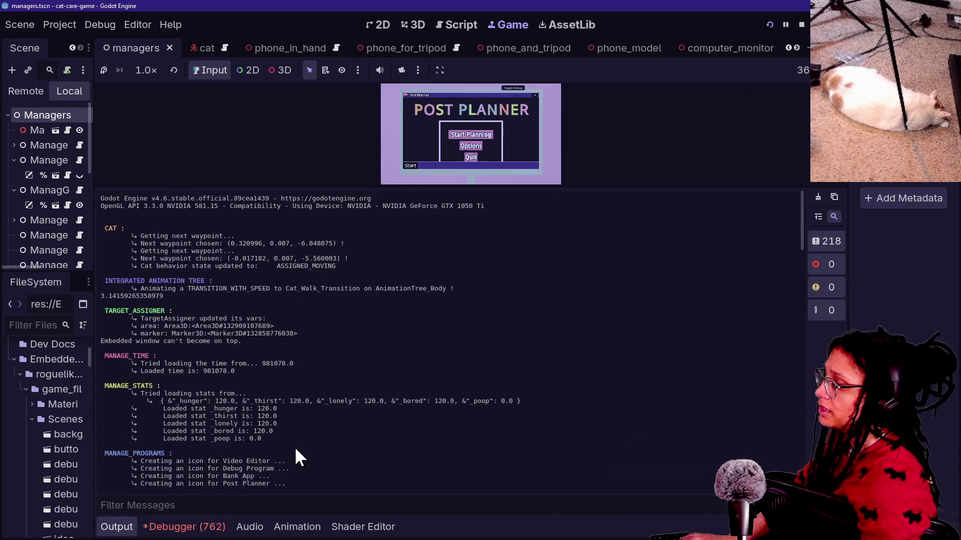
{"action": "left_click_drag", "start_coordinate": [131, 352], "coordinate": [178, 364]}
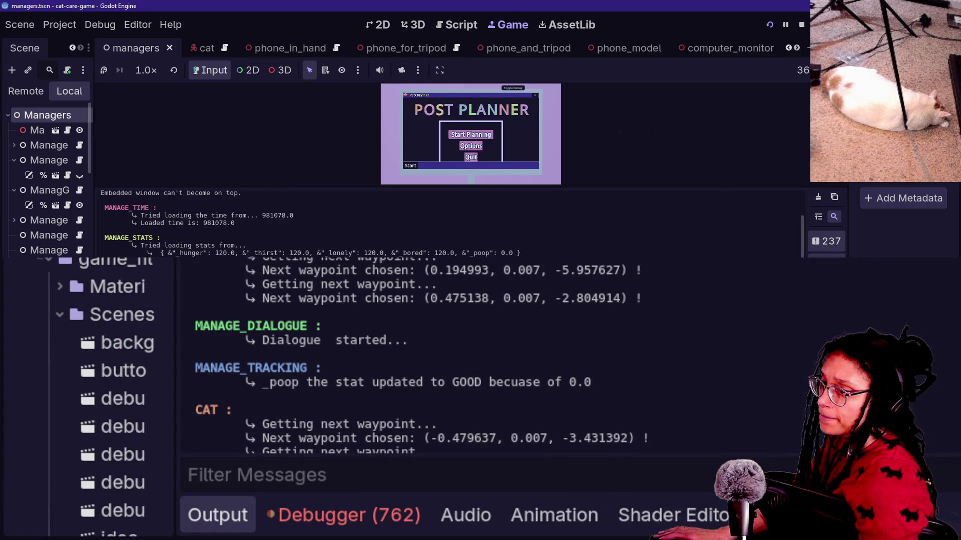
Stop the running game and return to the script editor
{"action": "key", "text": "alt+Tab"}
{"action": "key", "text": "alt+Tab"}
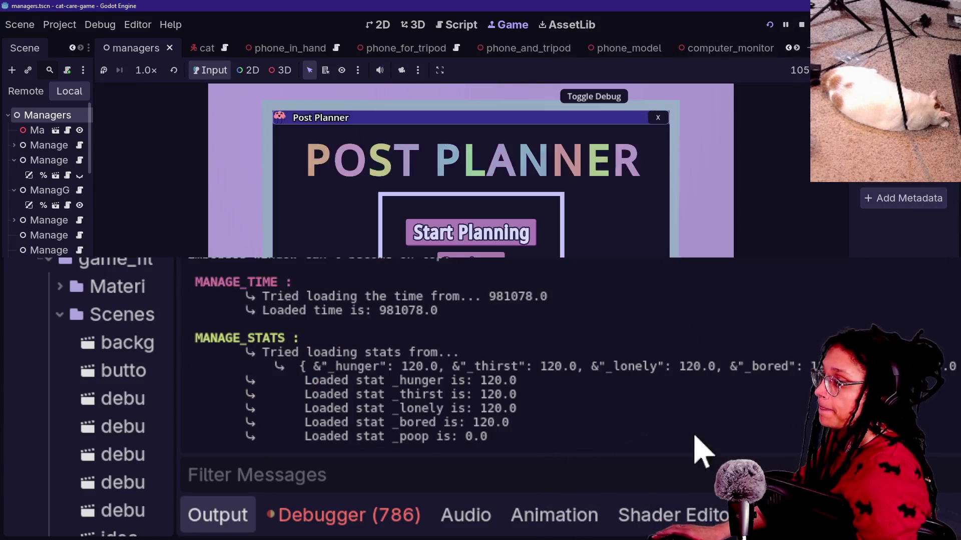
{"action": "left_click", "coordinate": [801, 25]}
{"action": "left_click", "coordinate": [652, 195]}
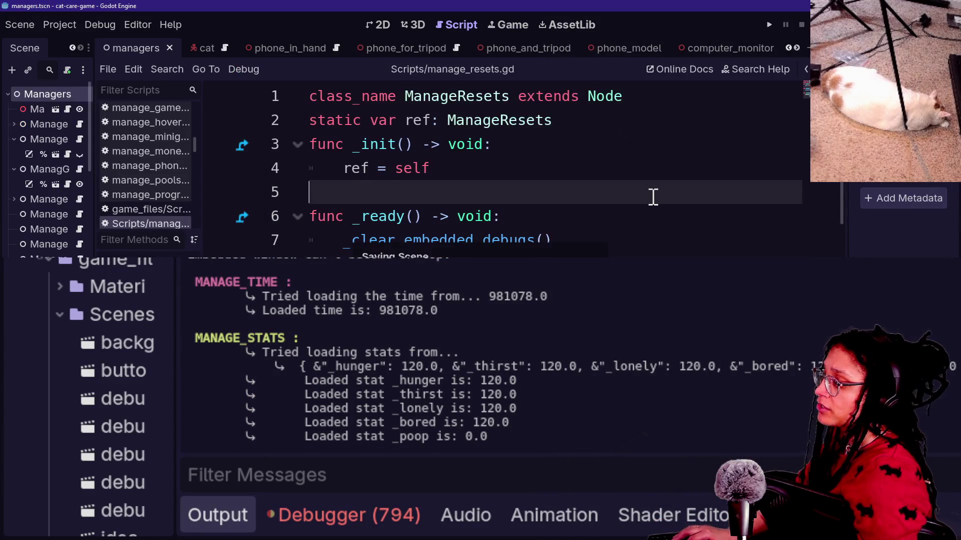
In GitHub Desktop, switch to cat-care-game, commit 12 files to main and push to origin
{"action": "key", "text": "alt+Tab"}
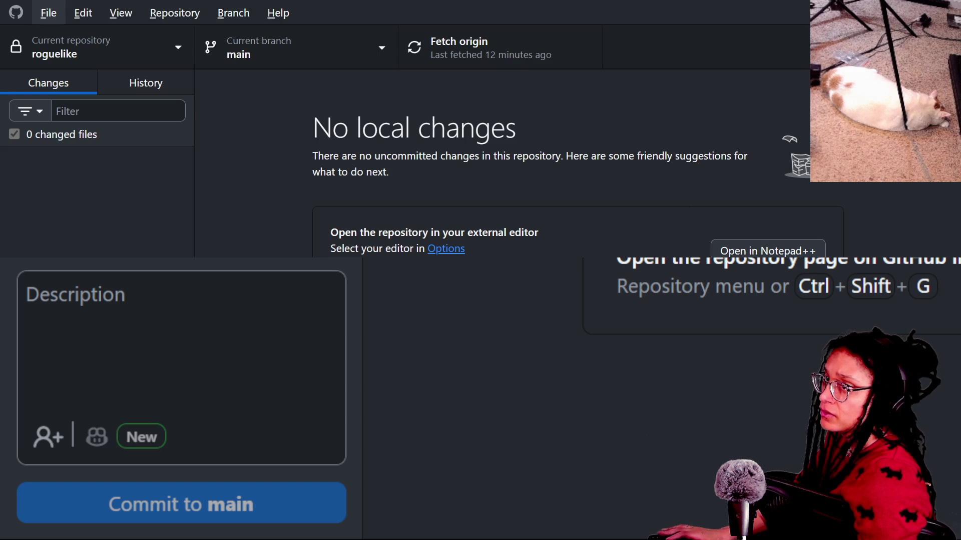
{"action": "left_click", "coordinate": [112, 67]}
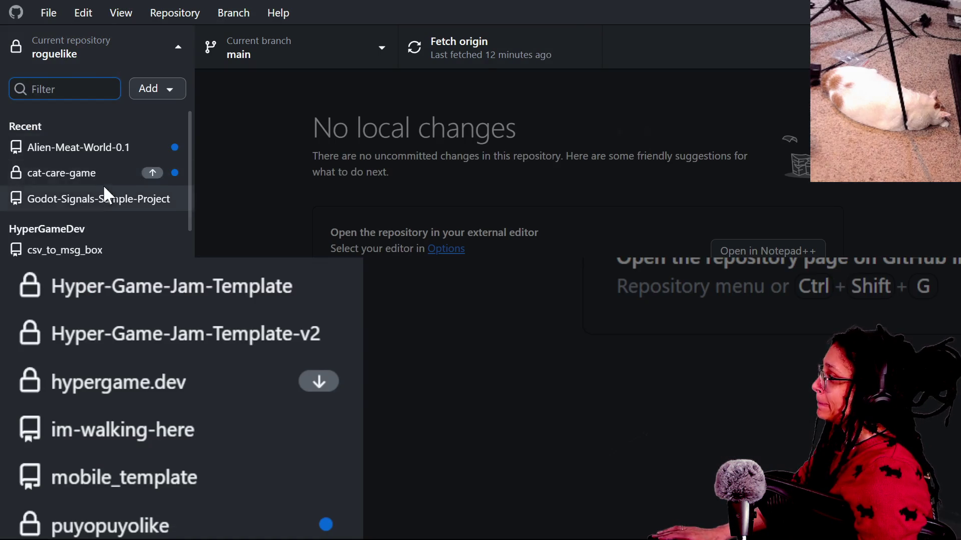
{"action": "left_click", "coordinate": [100, 178]}
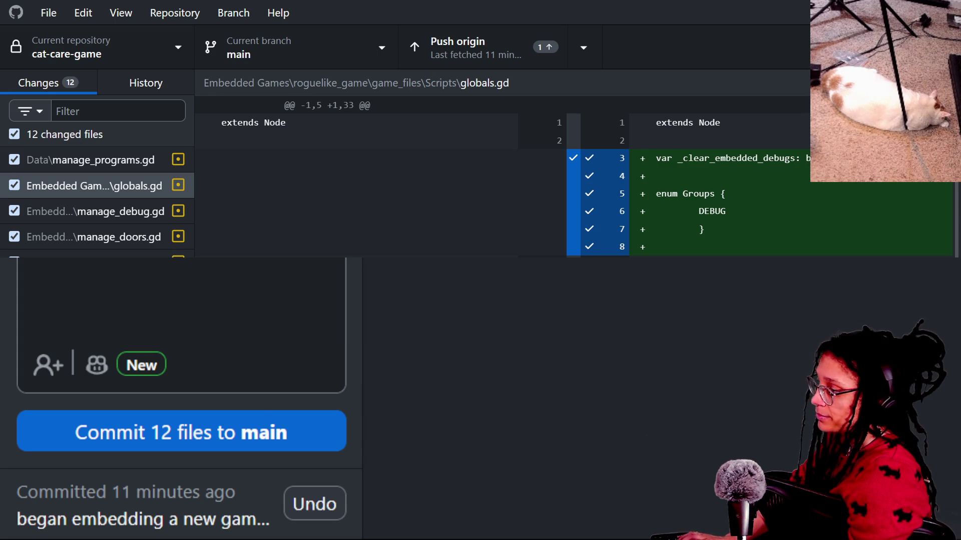
{"action": "left_click", "coordinate": [274, 429]}
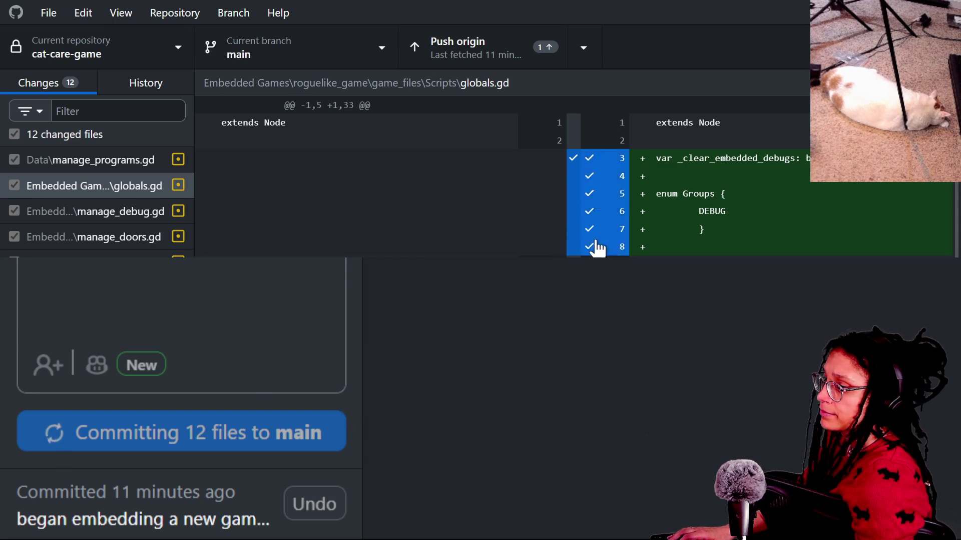
{"action": "left_click", "coordinate": [783, 248]}
{"action": "key", "text": "alt+Tab"}
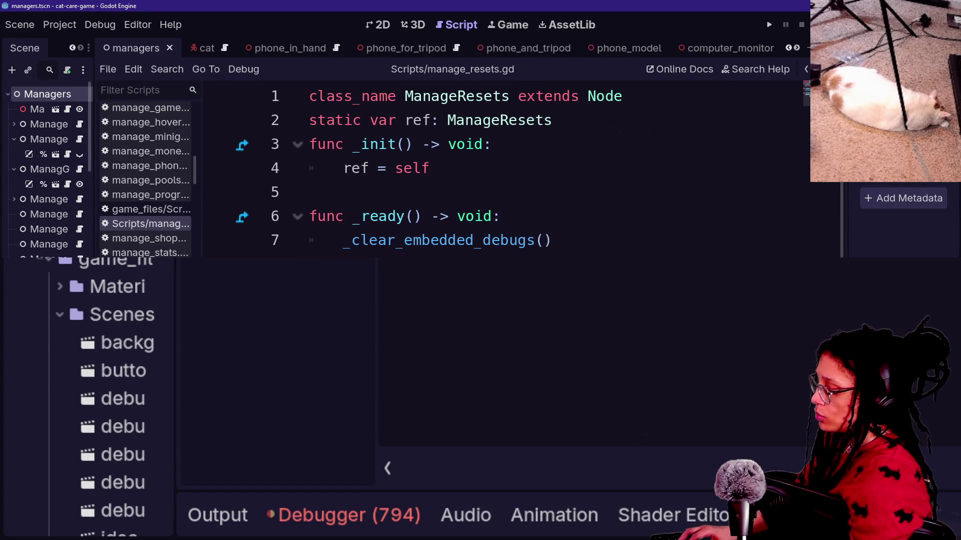
Find and open the roguelike's game_files/Scripts/manage_debug.gd through Quick Open
{"action": "key", "text": "shift+alt+o"}
{"action": "type", "text": "manage"}
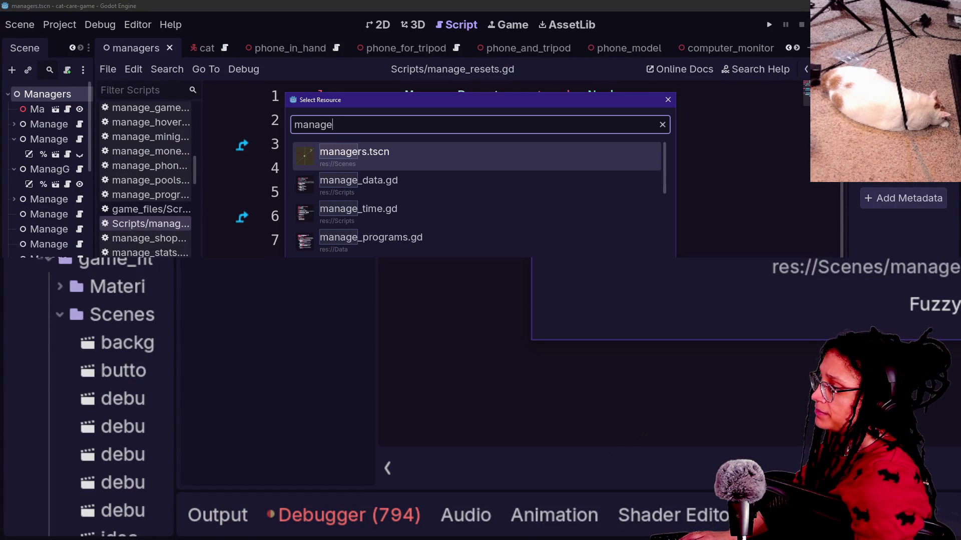
{"action": "key", "text": "Down"}
{"action": "key", "text": "Down"}
{"action": "key", "text": "Return"}
{"action": "scroll", "coordinate": [500, 165], "scroll_direction": "down", "scroll_amount": 2}
{"action": "scroll", "coordinate": [500, 165], "scroll_direction": "down", "scroll_amount": 2}
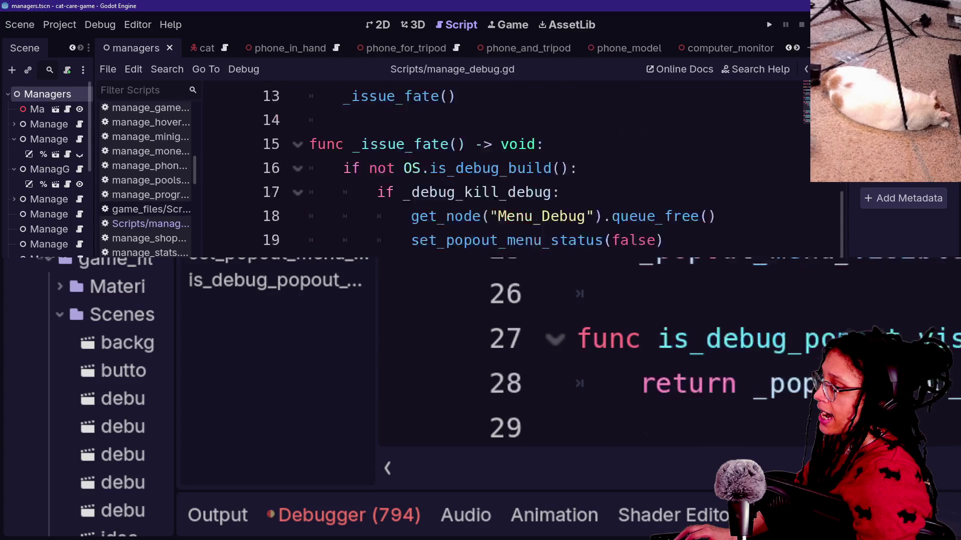
{"action": "scroll", "coordinate": [500, 165], "scroll_direction": "up", "scroll_amount": 4}
{"action": "key", "text": "ctrl+alt+o"}
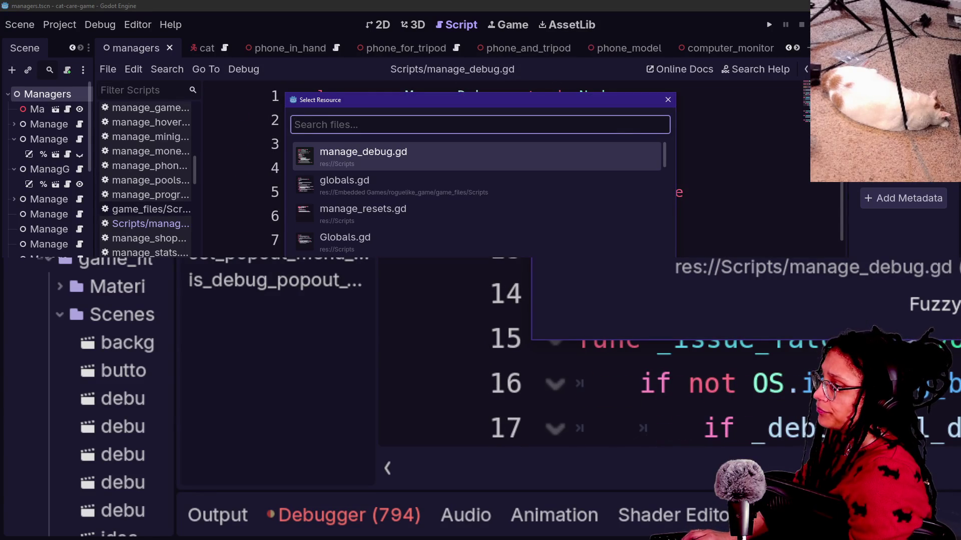
{"action": "type", "text": "manage_debug_"}
{"action": "key", "text": "BackSpace"}
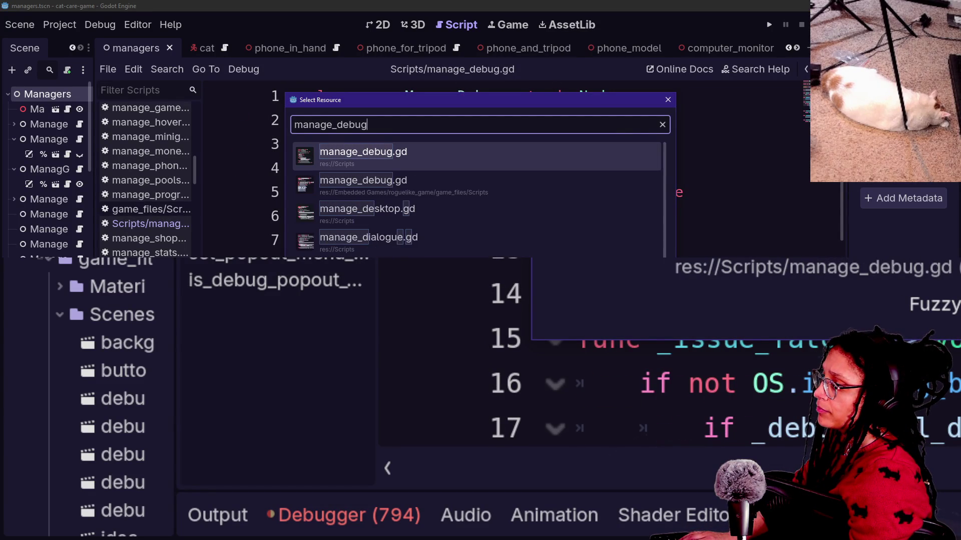
{"action": "left_click", "coordinate": [481, 192]}
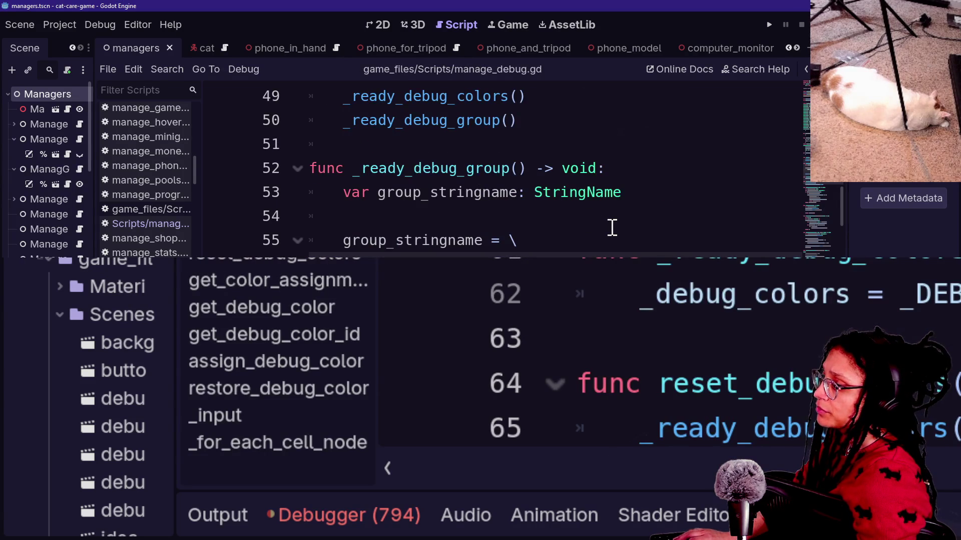
Hide the side docks and review _ready_debug_group, ending after Globals.Groups.DEBUG) on line 57
{"action": "key", "text": "ctrl+shift+F11"}
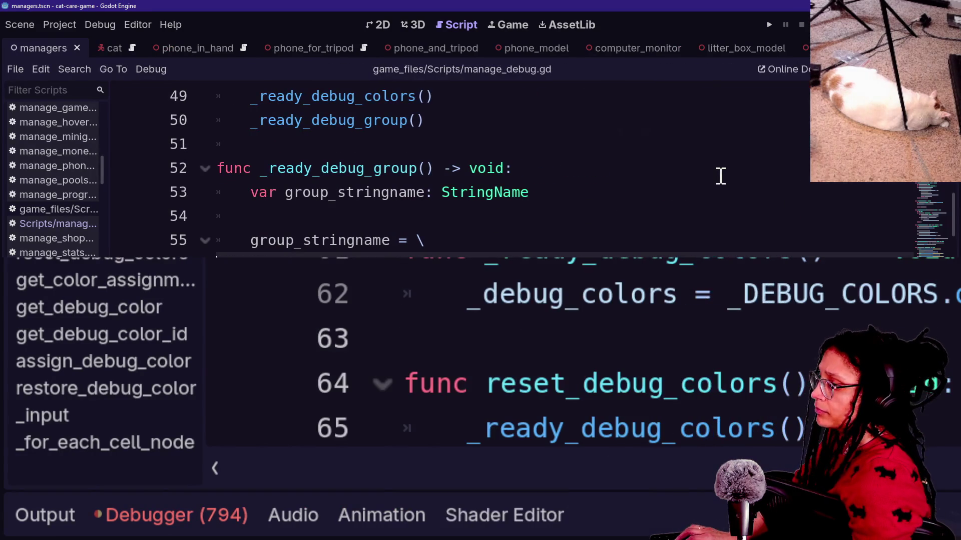
{"action": "left_click", "coordinate": [430, 170]}
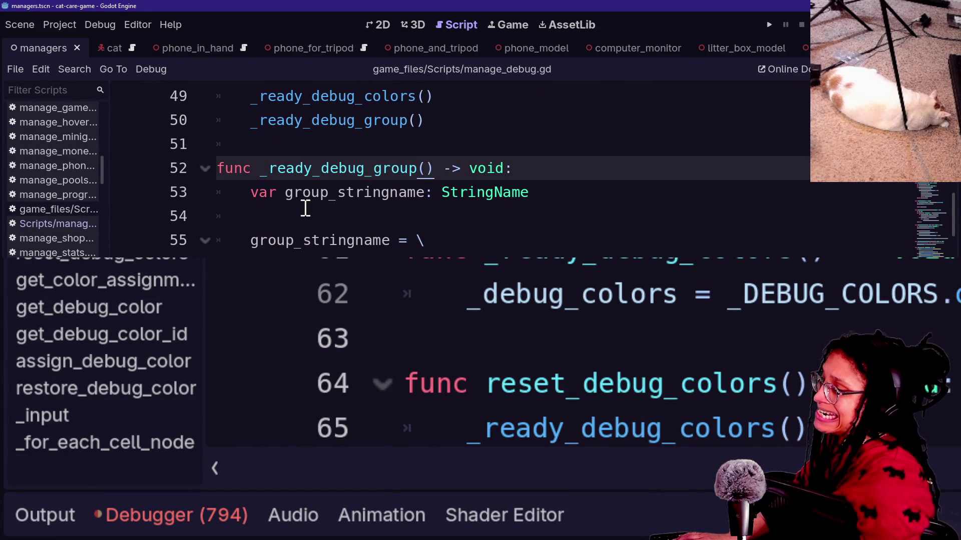
{"action": "scroll", "coordinate": [315, 190], "scroll_direction": "up", "scroll_amount": 15}
{"action": "left_click_drag", "start_coordinate": [287, 98], "coordinate": [556, 98]}
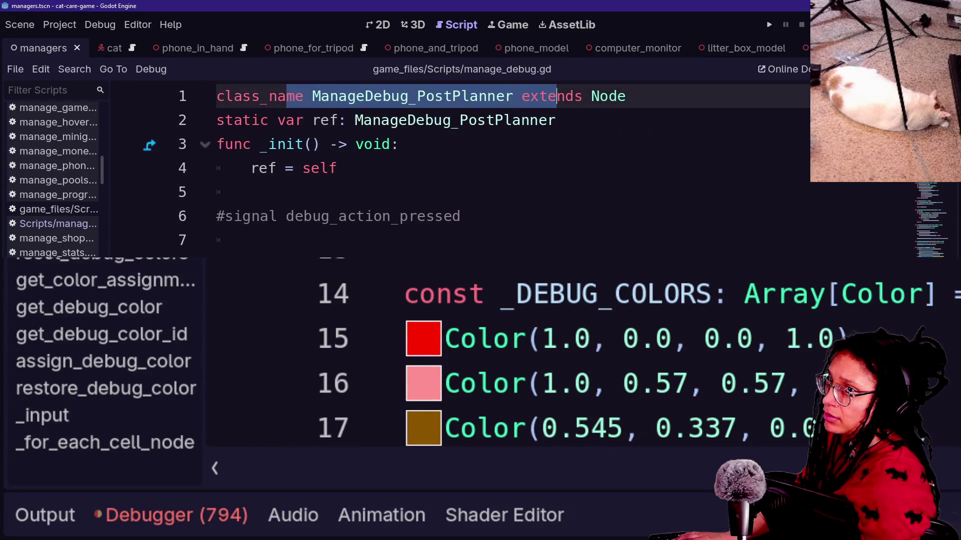
{"action": "scroll", "coordinate": [501, 165], "scroll_direction": "down", "scroll_amount": 15}
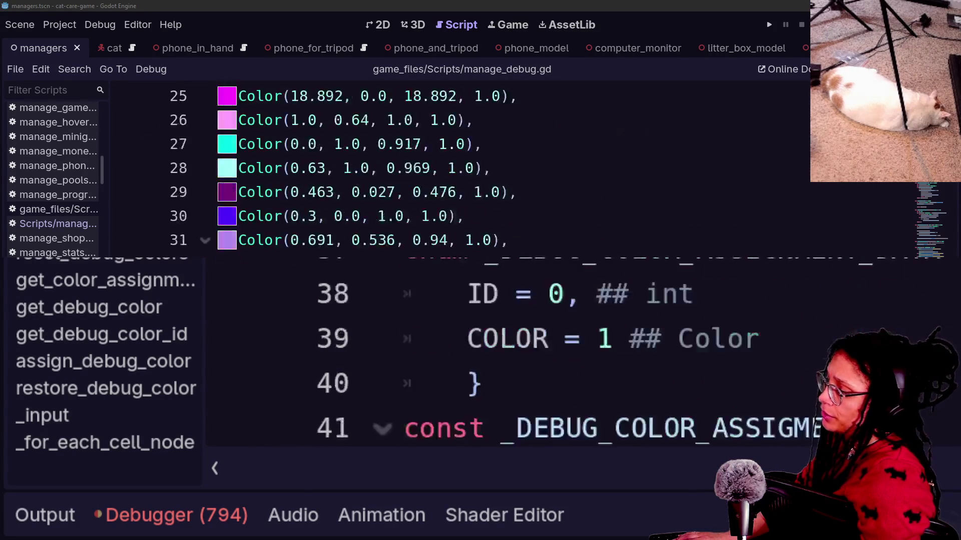
{"action": "scroll", "coordinate": [333, 226], "scroll_direction": "down", "scroll_amount": 3}
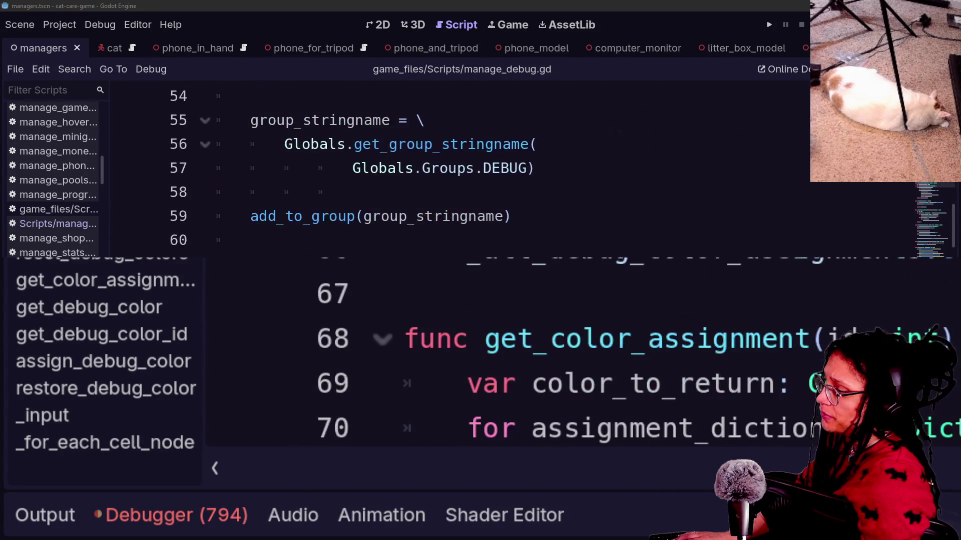
{"action": "left_click_drag", "start_coordinate": [363, 220], "coordinate": [440, 217]}
{"action": "left_click", "coordinate": [521, 216]}
{"action": "scroll", "coordinate": [521, 210], "scroll_direction": "up", "scroll_amount": 2}
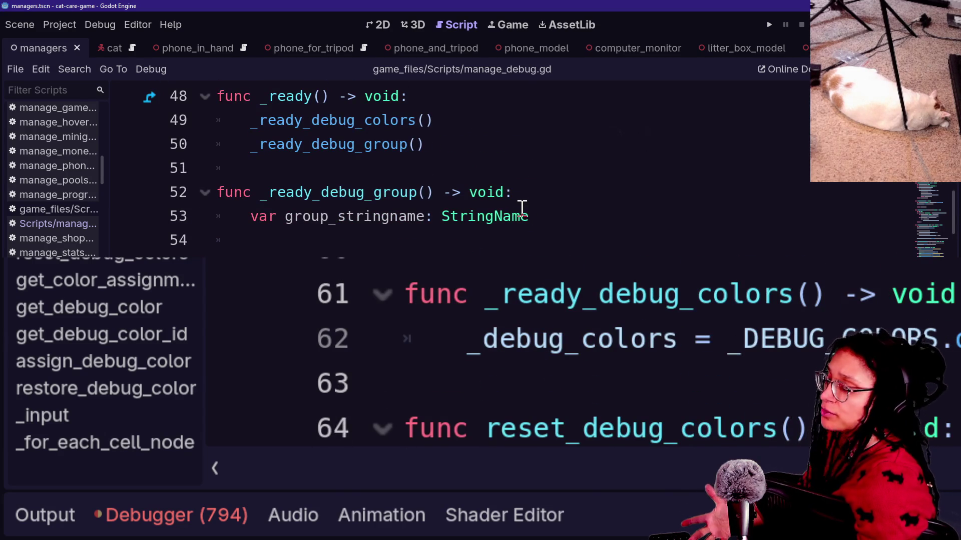
{"action": "mouse_move", "coordinate": [389, 216]}
{"action": "left_mouse_down"}
{"action": "mouse_move", "coordinate": [258, 240]}
{"action": "mouse_move", "coordinate": [425, 255]}
{"action": "left_mouse_up"}
{"action": "left_click", "coordinate": [425, 255]}
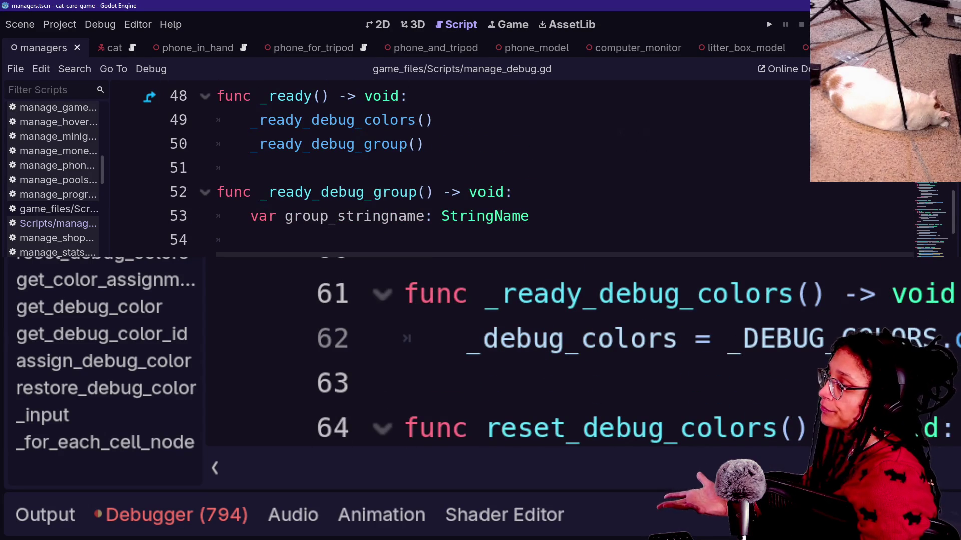
{"action": "scroll", "coordinate": [428, 245], "scroll_direction": "up", "scroll_amount": 15}
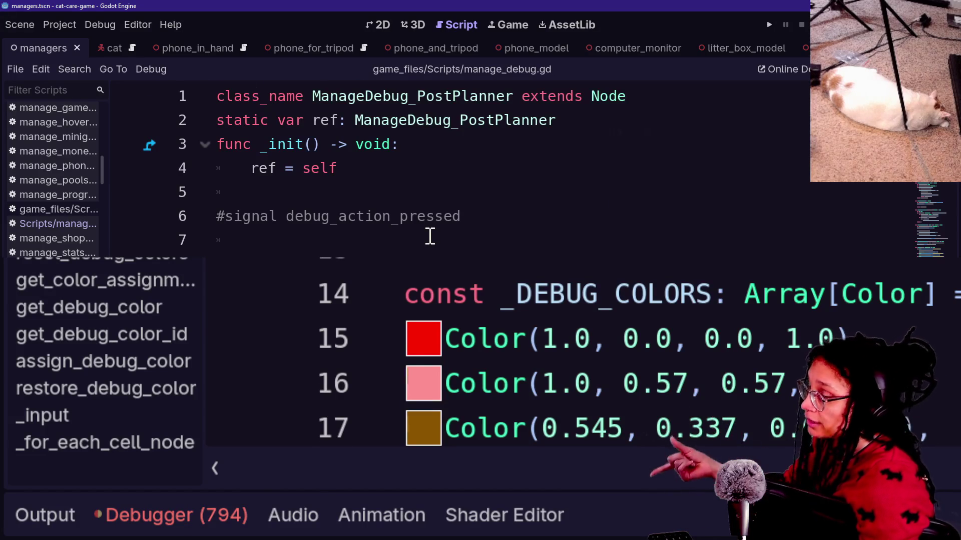
{"action": "scroll", "coordinate": [430, 236], "scroll_direction": "down", "scroll_amount": 14}
{"action": "scroll", "coordinate": [429, 237], "scroll_direction": "down", "scroll_amount": 2}
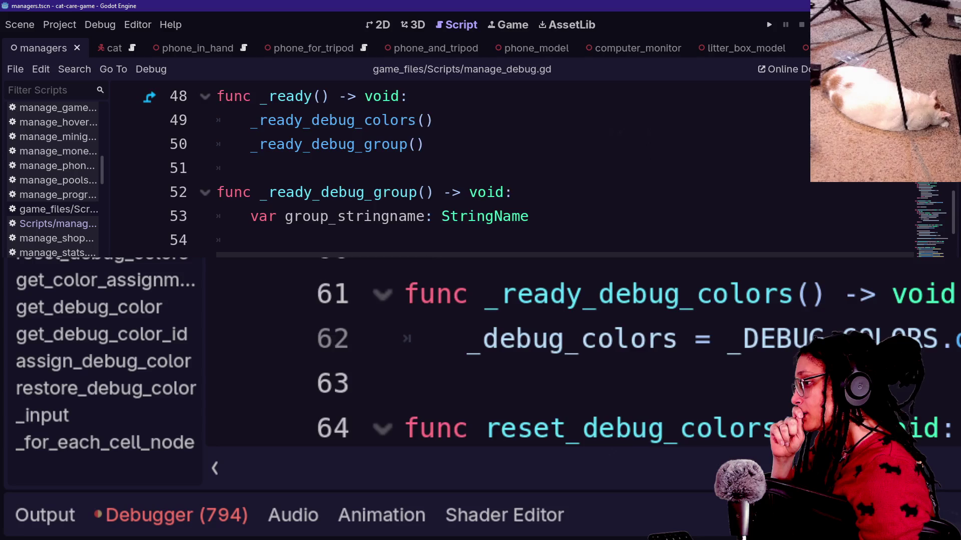
{"action": "scroll", "coordinate": [430, 236], "scroll_direction": "down", "scroll_amount": 1}
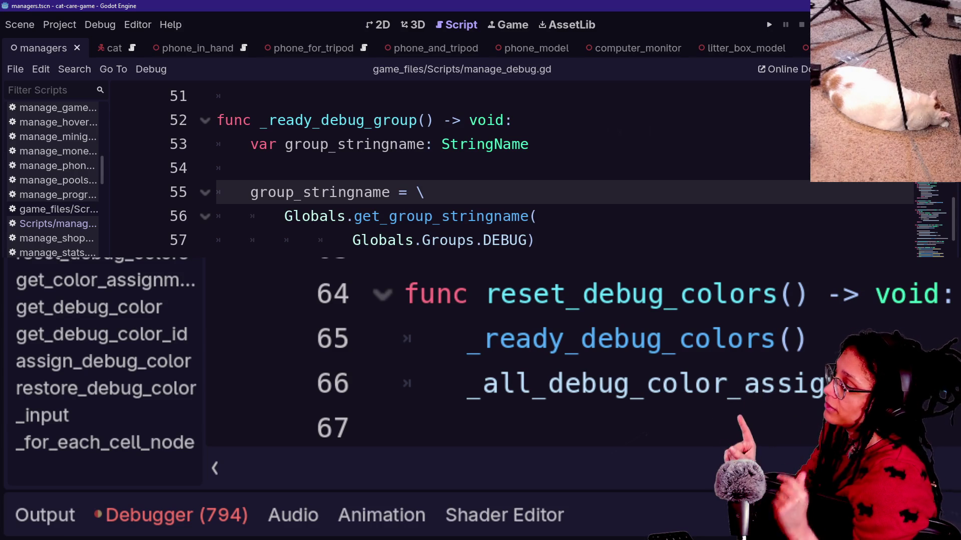
{"action": "left_click", "coordinate": [591, 233]}
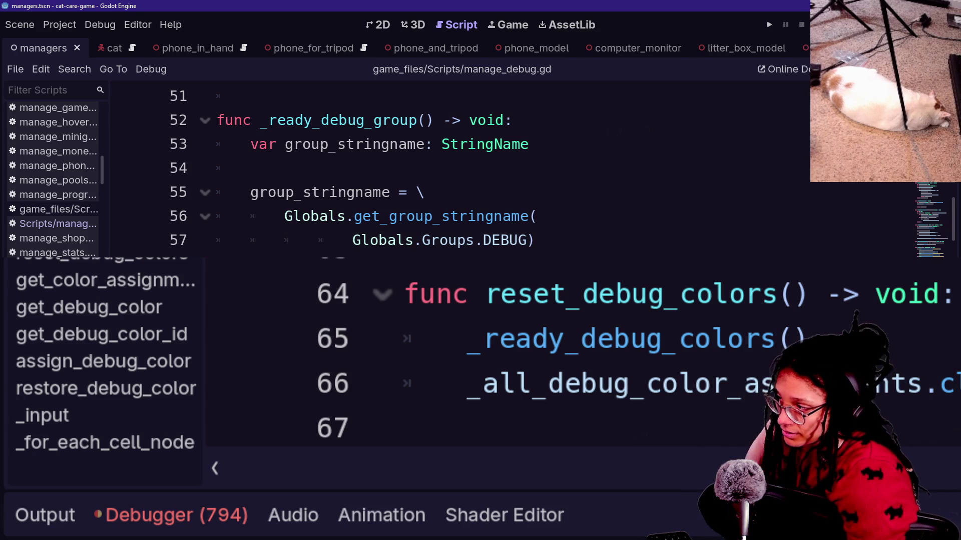
Below line 57, add Globals.find_and_clear_grouped_nodes with Globals.Groups.DEBUG as its argument
{"action": "key", "text": "Return"}
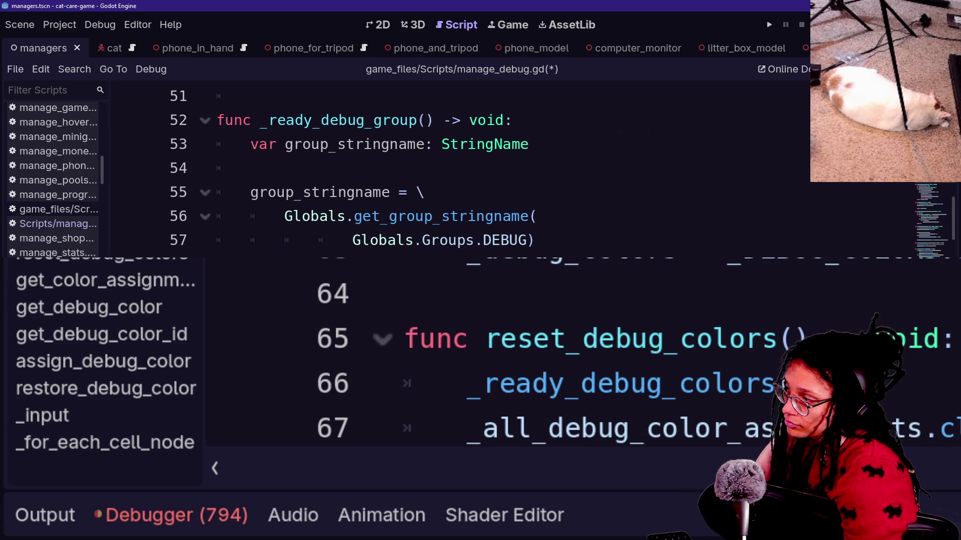
{"action": "key", "text": "Return"}
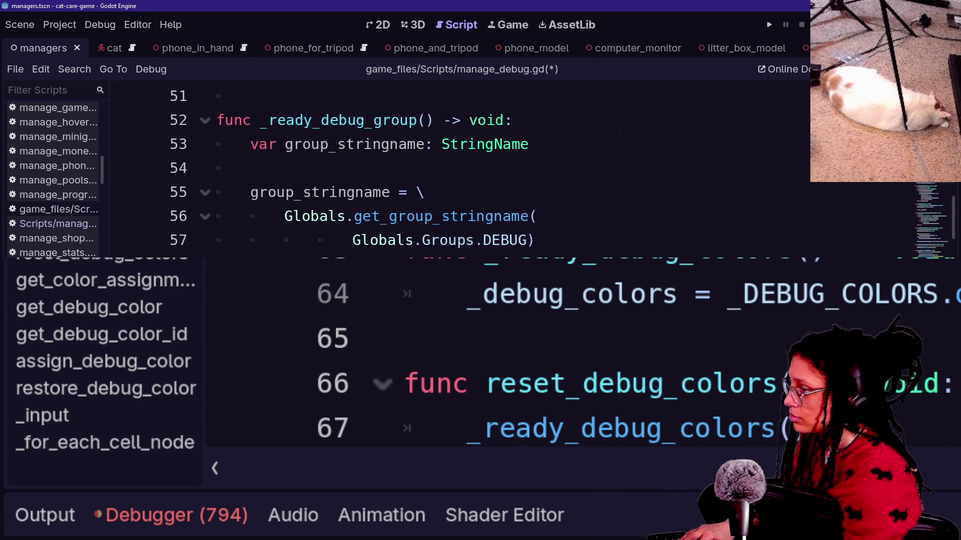
{"action": "type", "text": "Glob"}
{"action": "key", "text": "Return"}
{"action": "type", "text": "."}
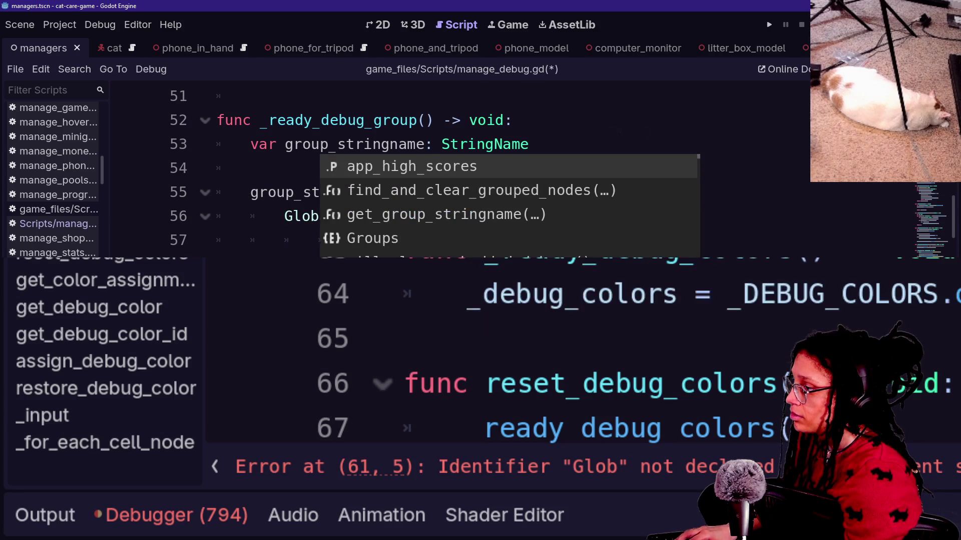
{"action": "key", "text": "Down"}
{"action": "key", "text": "Return"}
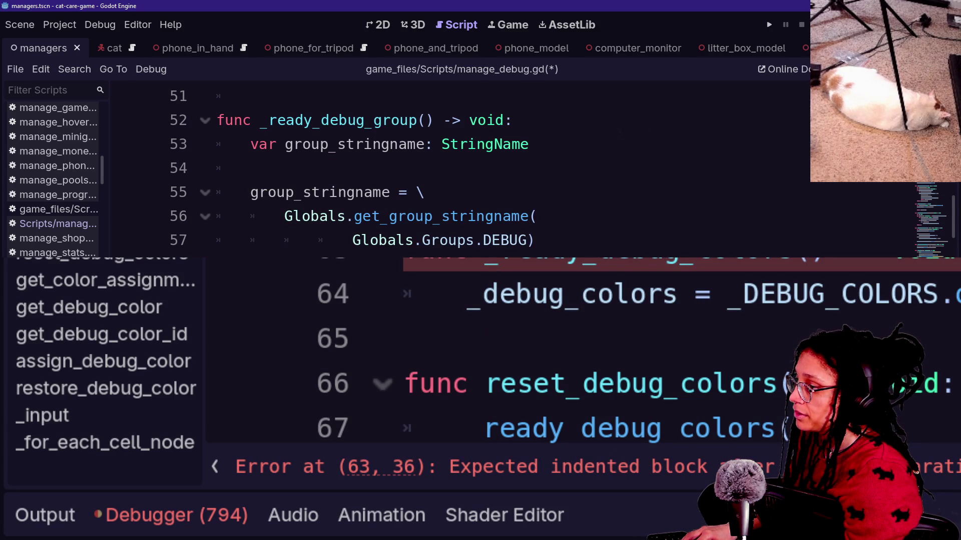
{"action": "type", "text": "Global"}
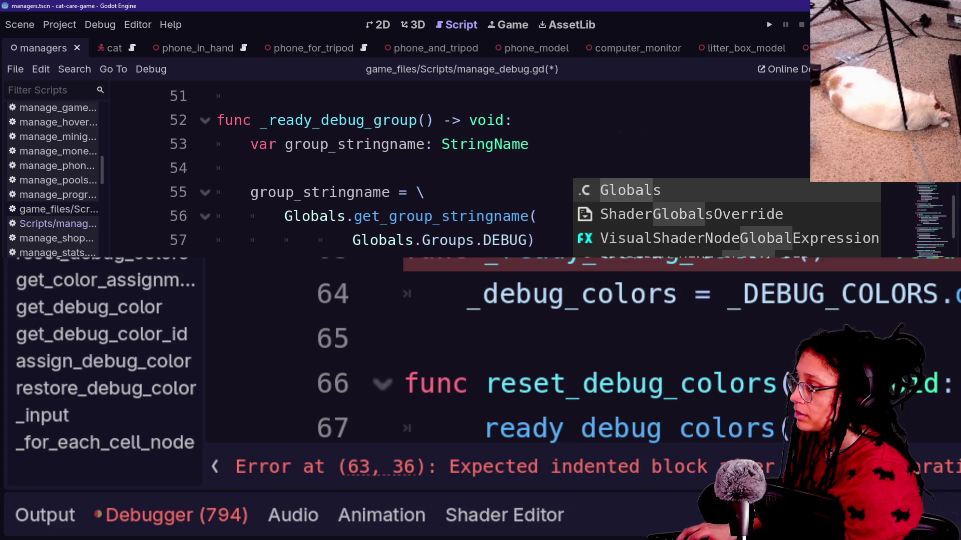
{"action": "type", "text": "roups"}
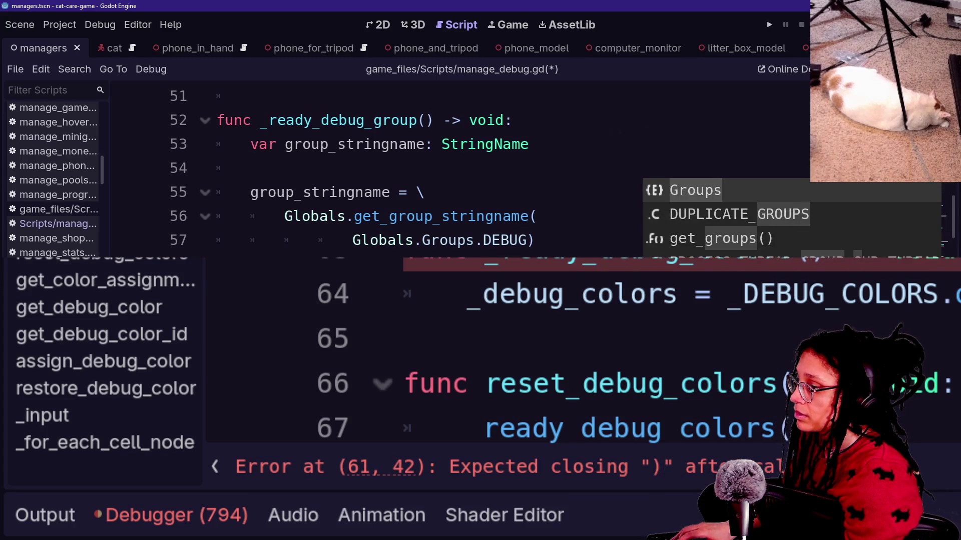
{"action": "type", "text": ".DEBUG"}
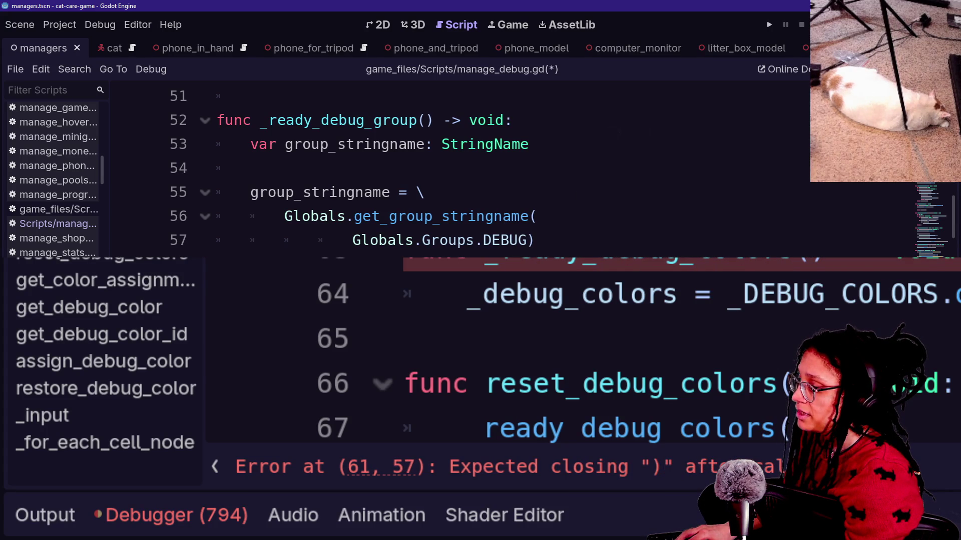
{"action": "type", "text": "Groups.DEBUG"}
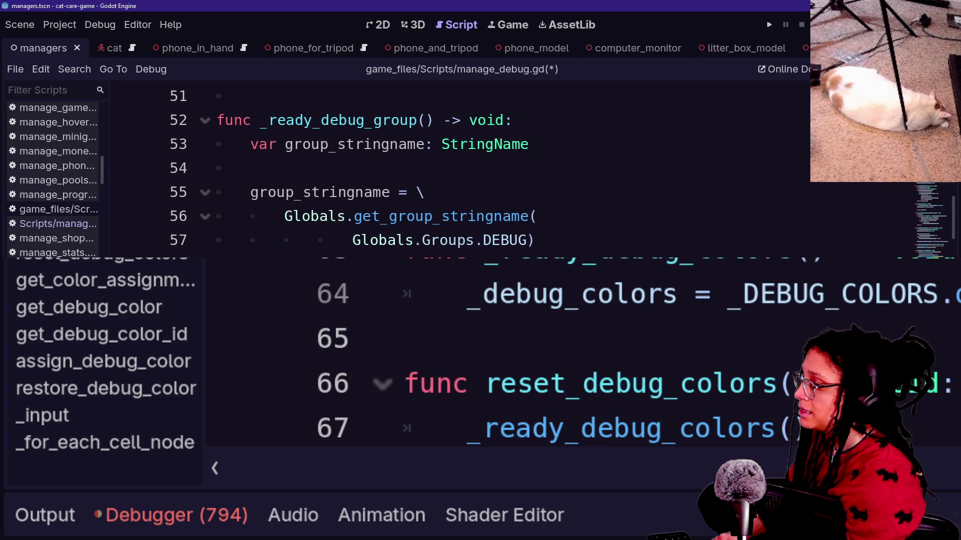
Rework lines 53–57 of manage_debug.gd, adding a _clear_debug_colors() call on line 54
{"action": "mouse_move", "coordinate": [575, 265]}
{"action": "left_mouse_down"}
{"action": "mouse_move", "coordinate": [579, 165]}
{"action": "mouse_move", "coordinate": [592, 150]}
{"action": "left_mouse_up"}
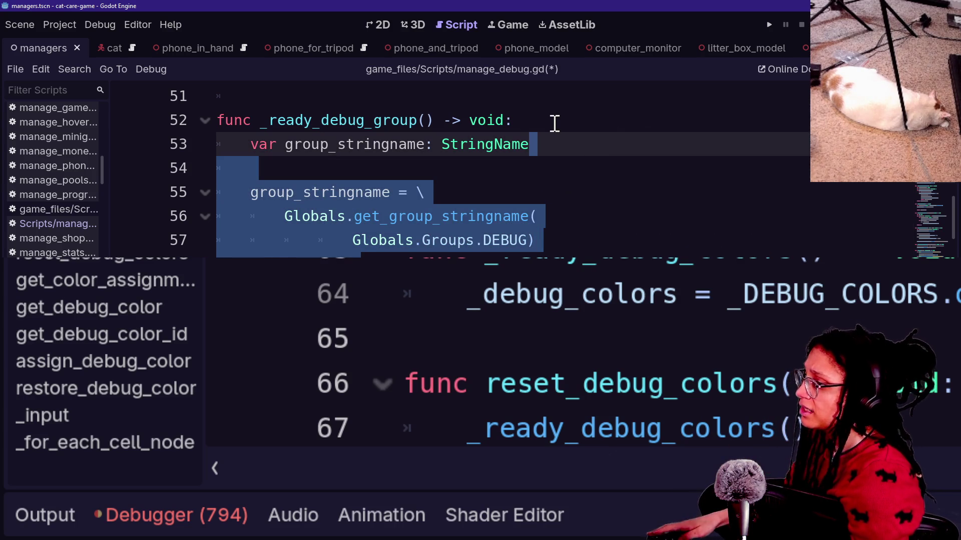
{"action": "key", "text": "ctrl+z"}
{"action": "scroll", "coordinate": [502, 165], "scroll_direction": "up", "scroll_amount": 3}
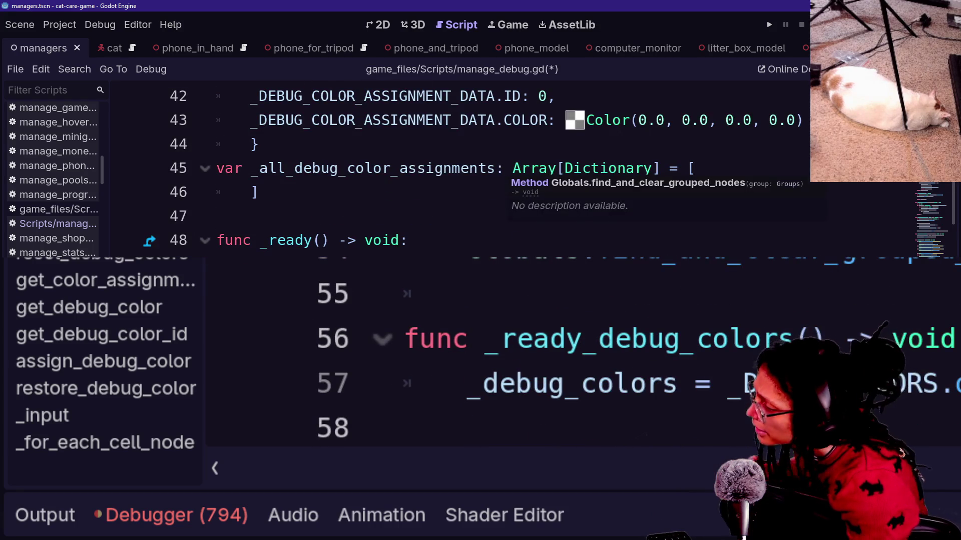
{"action": "left_click", "coordinate": [901, 277]}
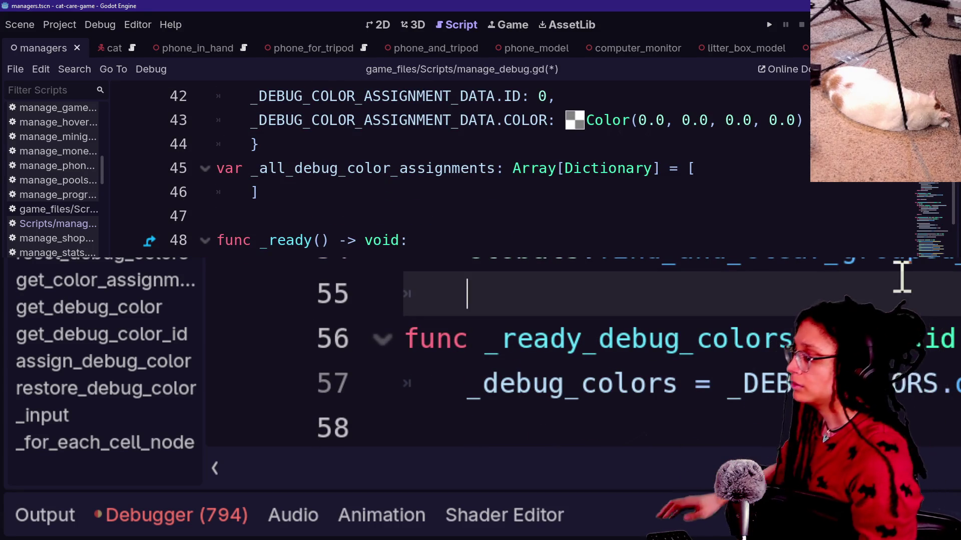
{"action": "left_click", "coordinate": [612, 260]}
{"action": "type", "text": "_clear_debug_colors"}
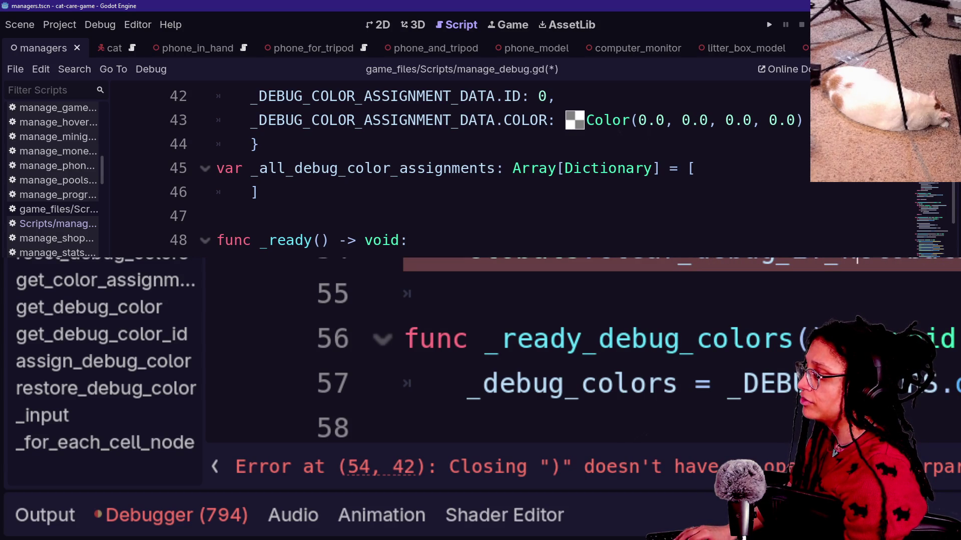
{"action": "type", "text": "("}
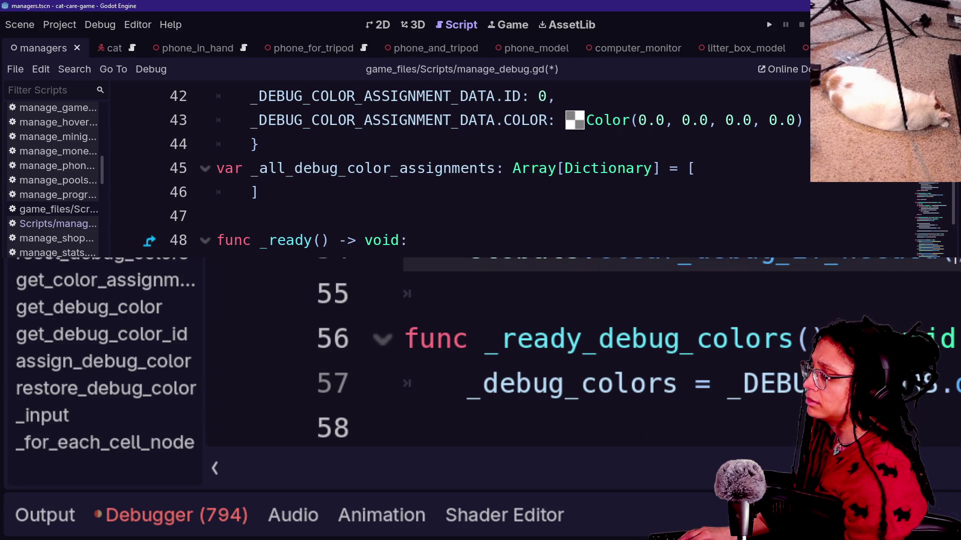
Remove the blank line above _ready_debug_colors and save manage_debug.gd
{"action": "type", "text": "se"}
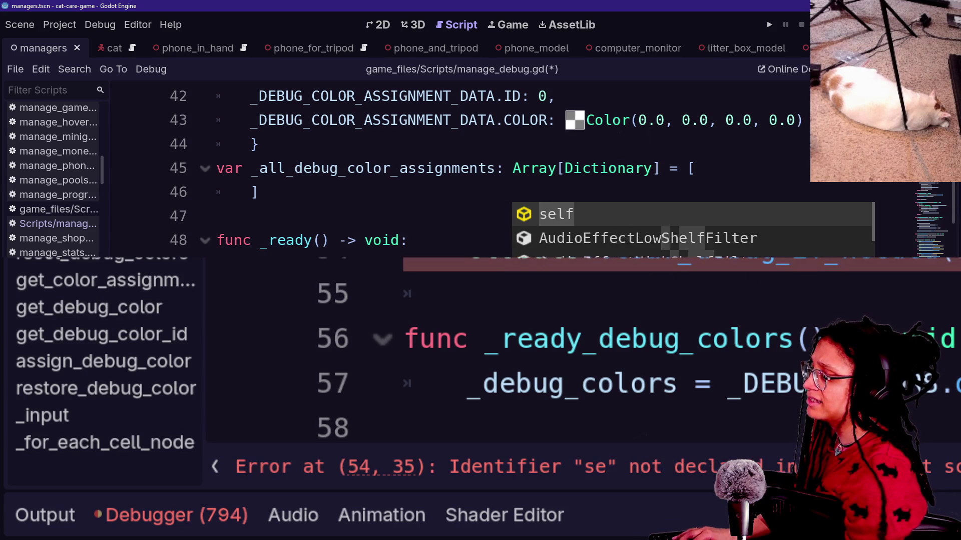
{"action": "key", "text": "Delete"}
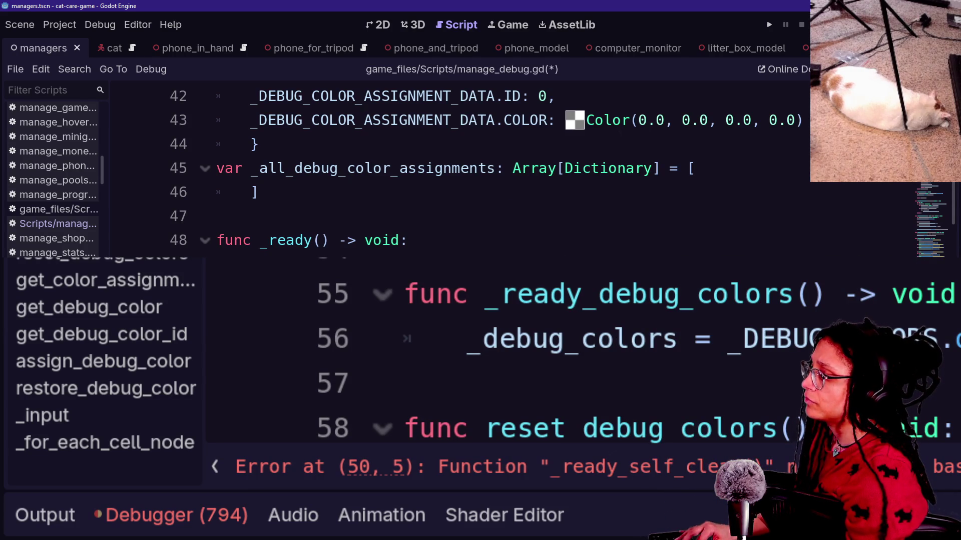
{"action": "left_click", "coordinate": [453, 294]}
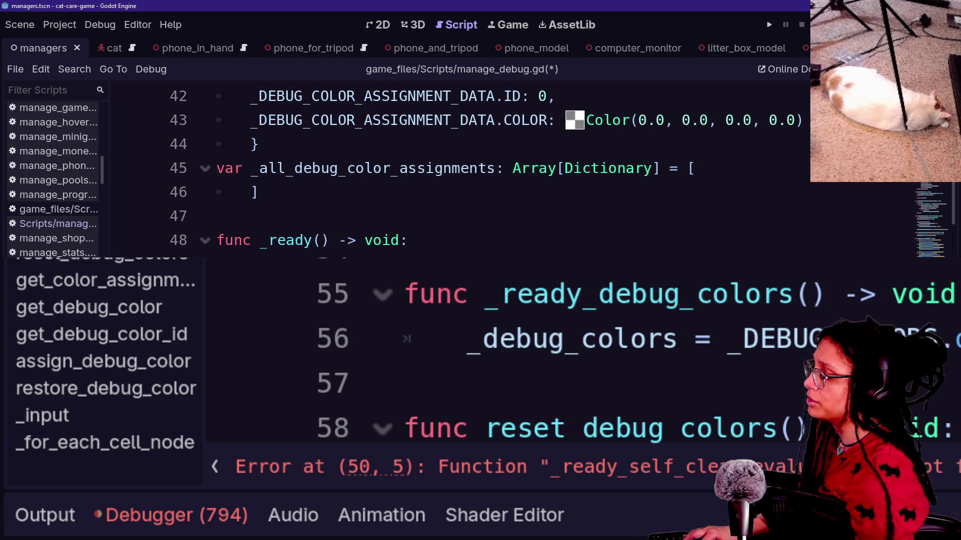
{"action": "key", "text": "ctrl+s"}
In the embedded game's globals.gd, delete the Groups enum block on lines 4–7
{"action": "key", "text": "ctrl+alt+o"}
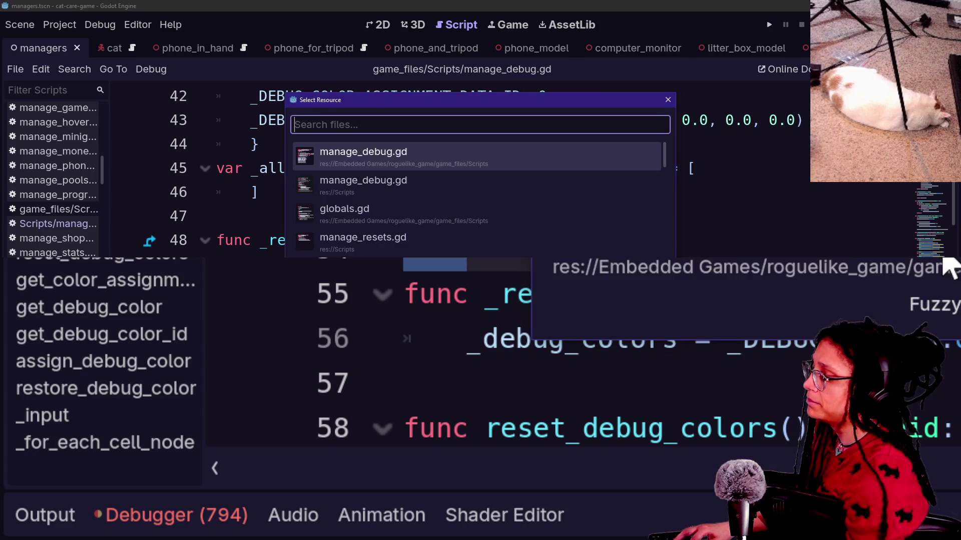
{"action": "key", "text": "Down"}
{"action": "key", "text": "Down"}
{"action": "key", "text": "Return"}
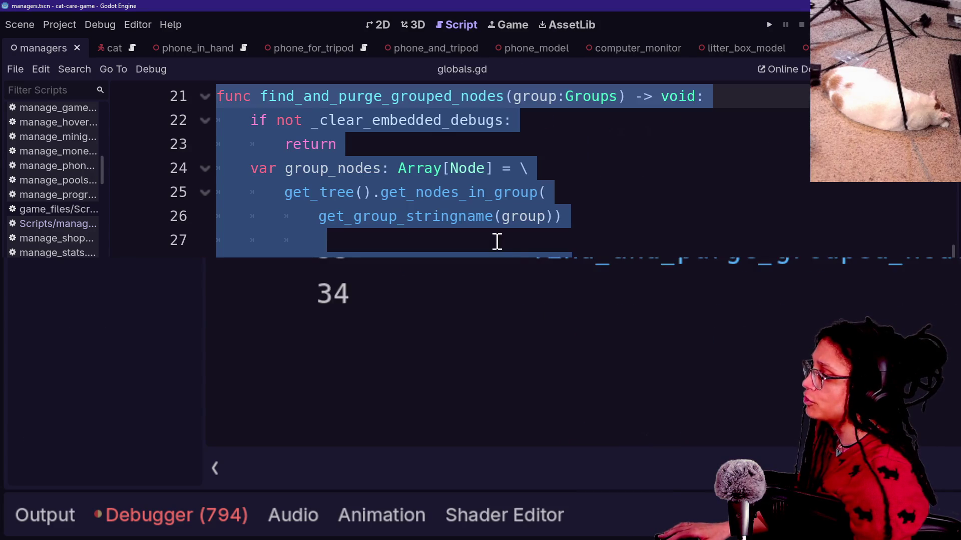
{"action": "scroll", "coordinate": [497, 242], "scroll_direction": "up", "scroll_amount": 7}
{"action": "left_click", "coordinate": [429, 205]}
{"action": "left_click_drag", "start_coordinate": [415, 248], "coordinate": [387, 163]}
{"action": "key", "text": "BackSpace"}
{"action": "key", "text": "Up"}
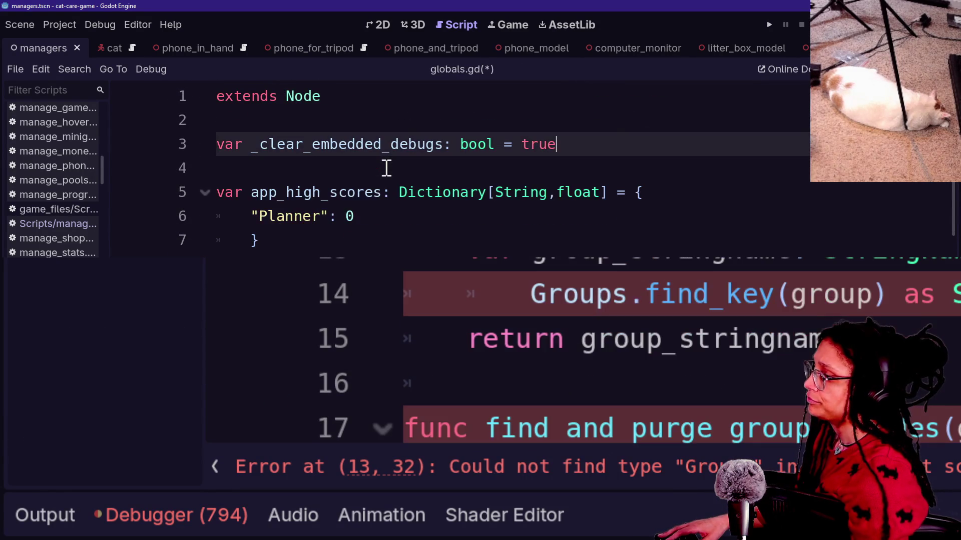
{"action": "scroll", "coordinate": [267, 142], "scroll_direction": "down", "scroll_amount": 1}
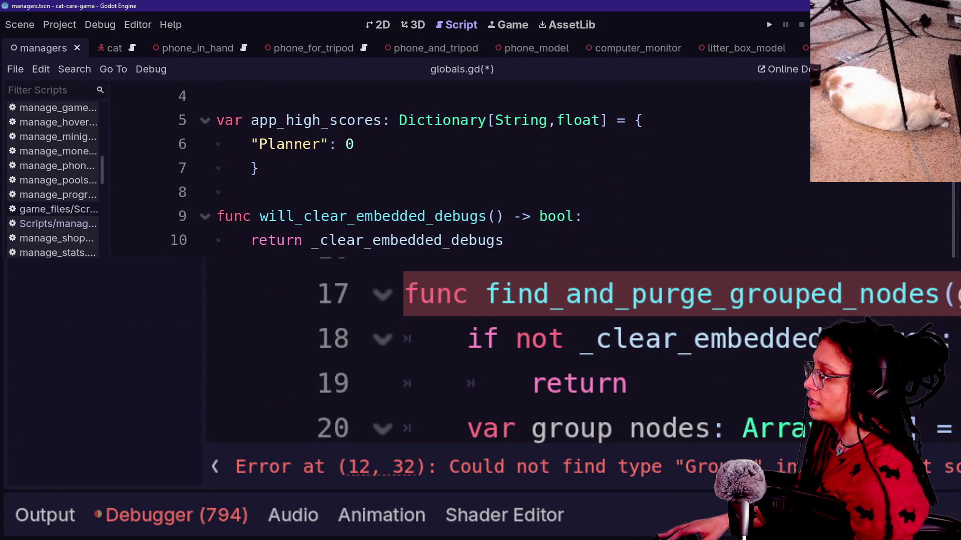
{"action": "left_click", "coordinate": [339, 264]}
{"action": "scroll", "coordinate": [339, 193], "scroll_direction": "down", "scroll_amount": 1}
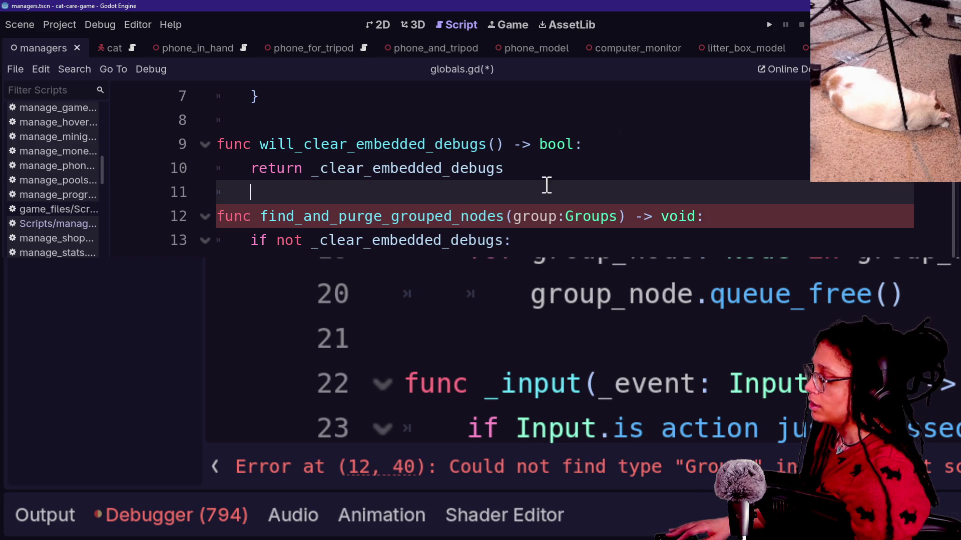
Reopen the embedded manage_debug.gd, then go back to the main project's Globals.gd
{"action": "key", "text": "ctrl+alt+o"}
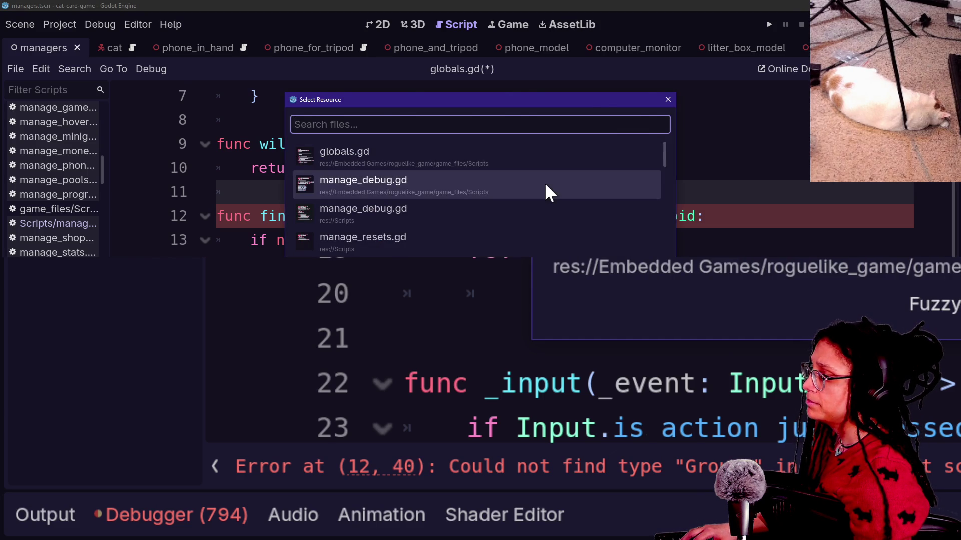
{"action": "left_click", "coordinate": [545, 186]}
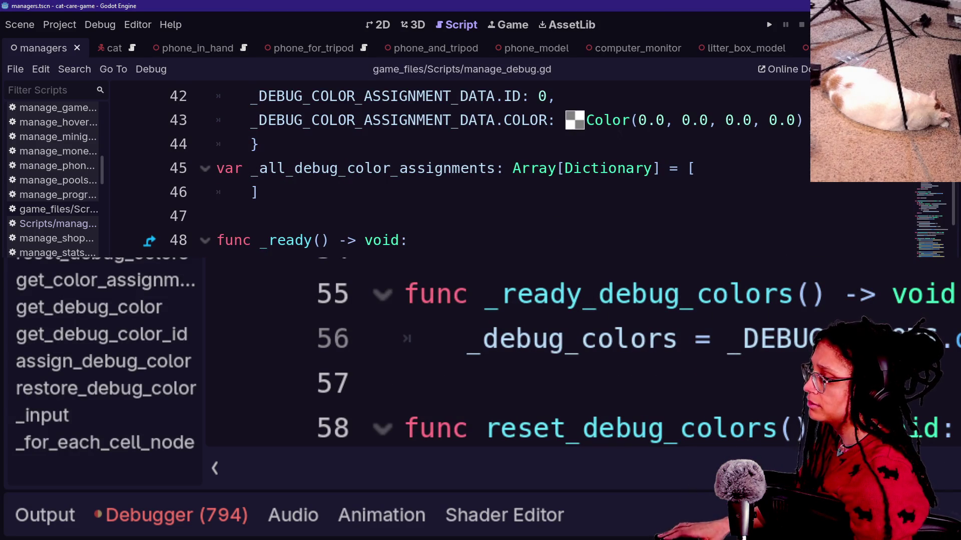
{"action": "key", "text": "alt+Left"}
Delete the get_group_stringname function from Globals.gd
{"action": "scroll", "coordinate": [481, 165], "scroll_direction": "down", "scroll_amount": 5}
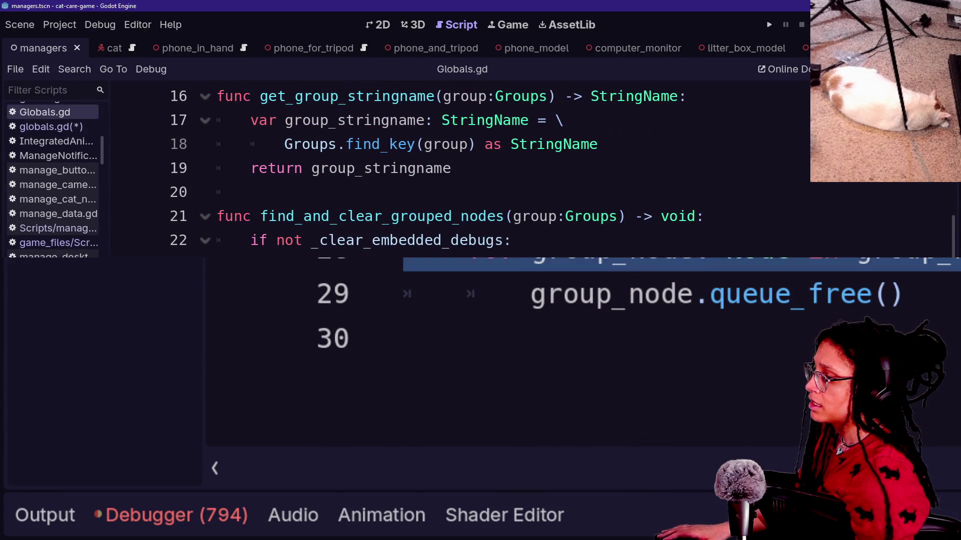
{"action": "left_click", "coordinate": [356, 206]}
{"action": "scroll", "coordinate": [355, 207], "scroll_direction": "up", "scroll_amount": 1}
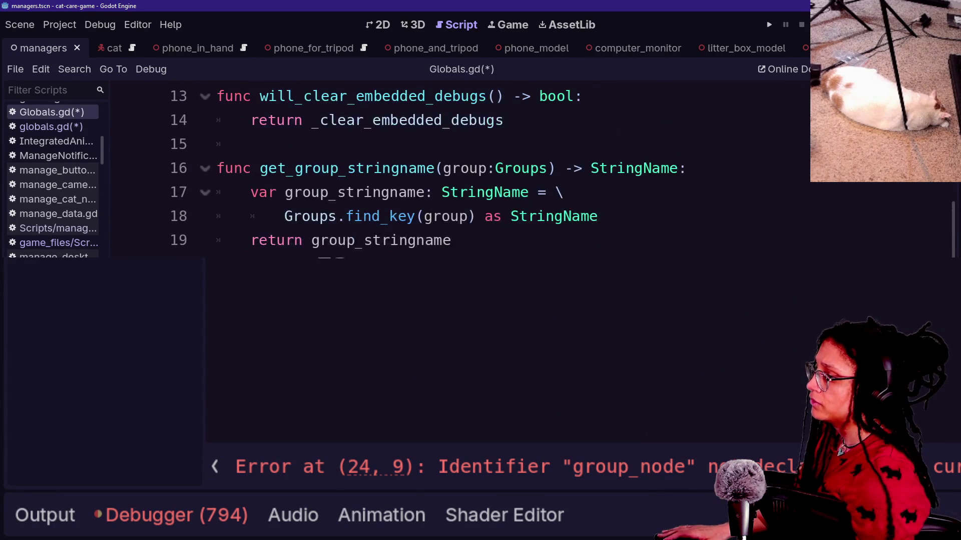
{"action": "left_click_drag", "start_coordinate": [356, 255], "coordinate": [406, 155]}
{"action": "key", "text": "BackSpace"}
{"action": "scroll", "coordinate": [406, 153], "scroll_direction": "up", "scroll_amount": 1}
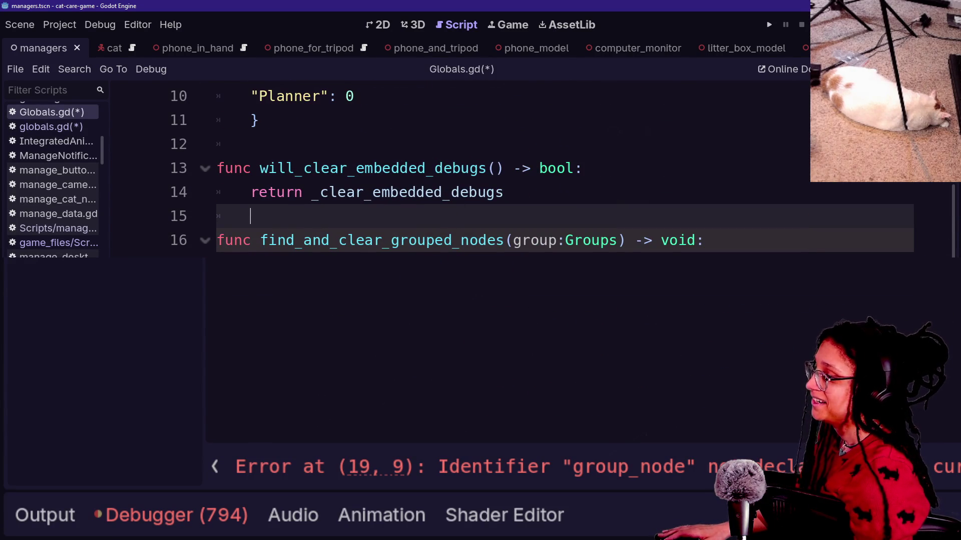
Rename find_and_clear_grouped_nodes to clear_debug_if_needed(clear_what: Node)
{"action": "left_click", "coordinate": [373, 248]}
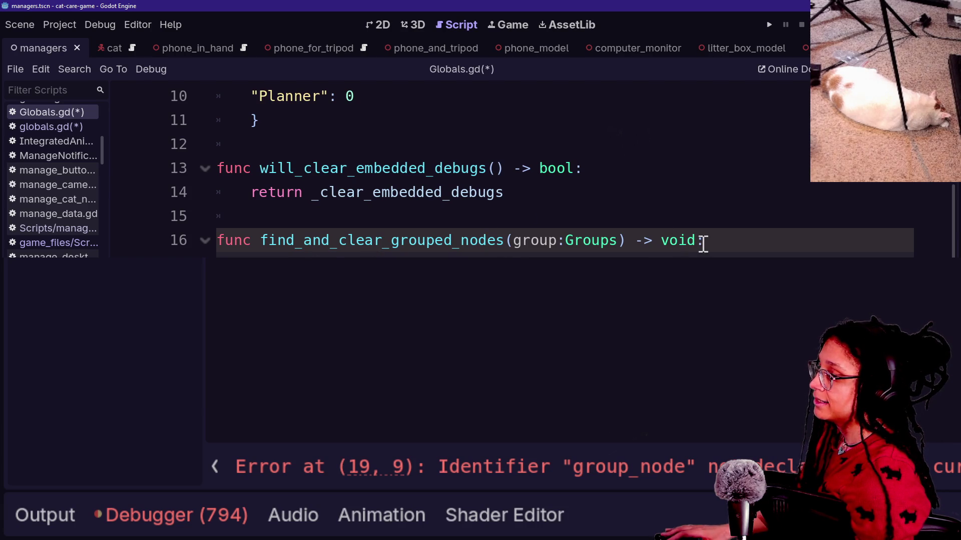
{"action": "left_click_drag", "start_coordinate": [702, 241], "coordinate": [294, 238]}
{"action": "key", "text": "BackSpace"}
{"action": "key", "text": "BackSpace"}
{"action": "type", "text": "clear_debug_if_needed(self)"}
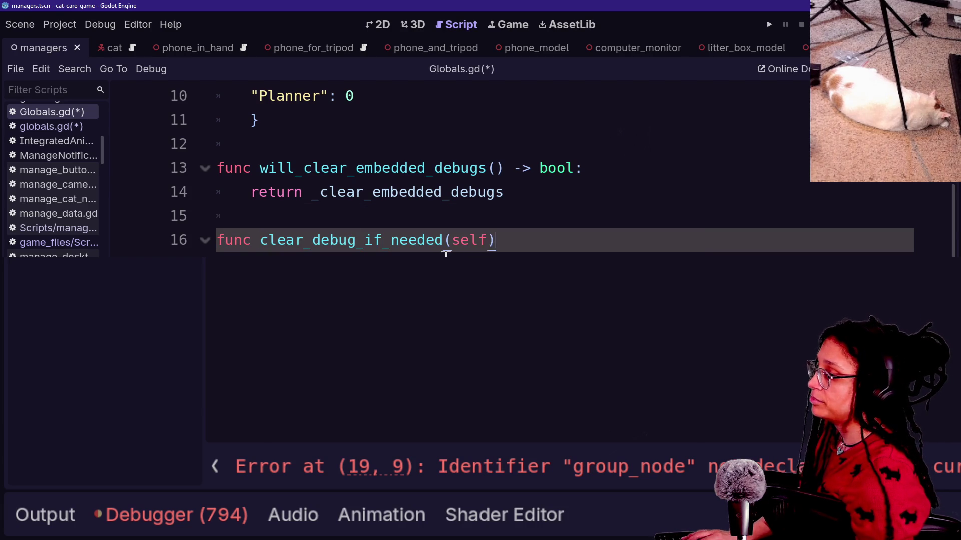
{"action": "double_click", "coordinate": [465, 241]}
{"action": "type", "text": "clear"}
{"action": "type", "text": "_what: "}
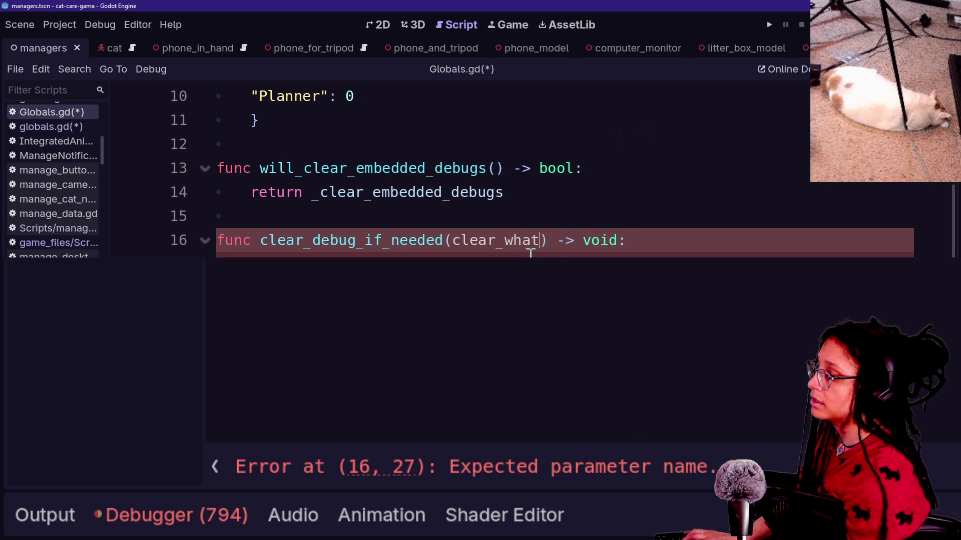
{"action": "type", "text": "Node"}
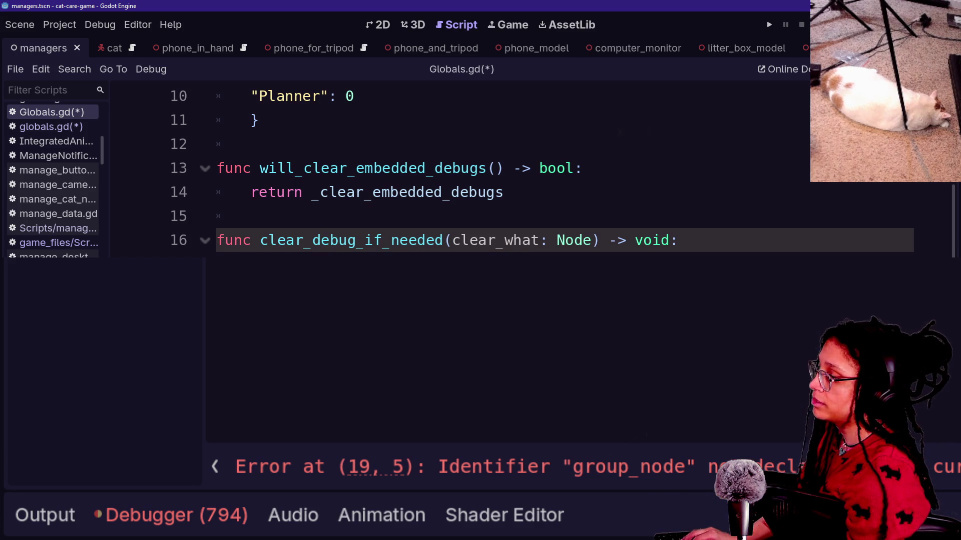
Update the function body to use clear_what, save all scripts, and run the project
{"action": "key", "text": "ctrl+z"}
{"action": "type", "text": "clear"}
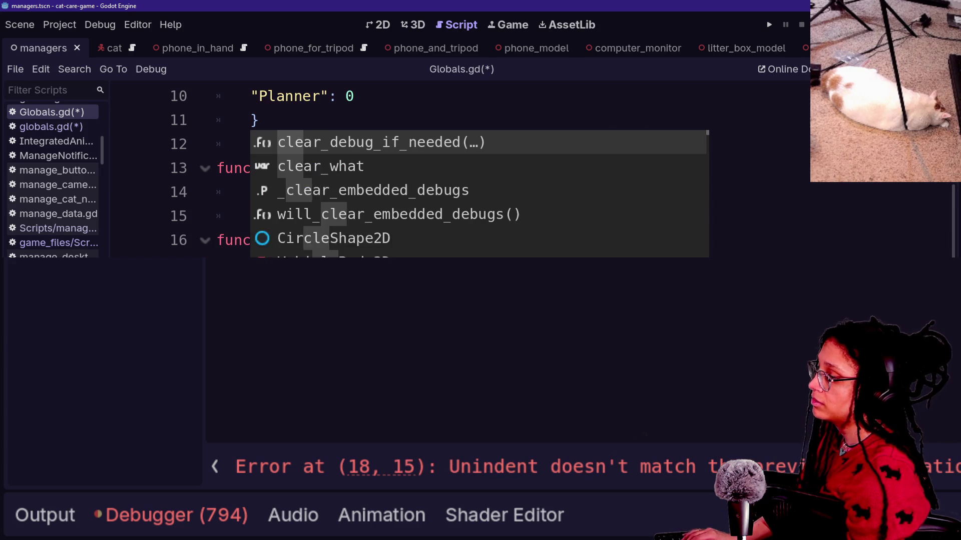
{"action": "key", "text": "Return"}
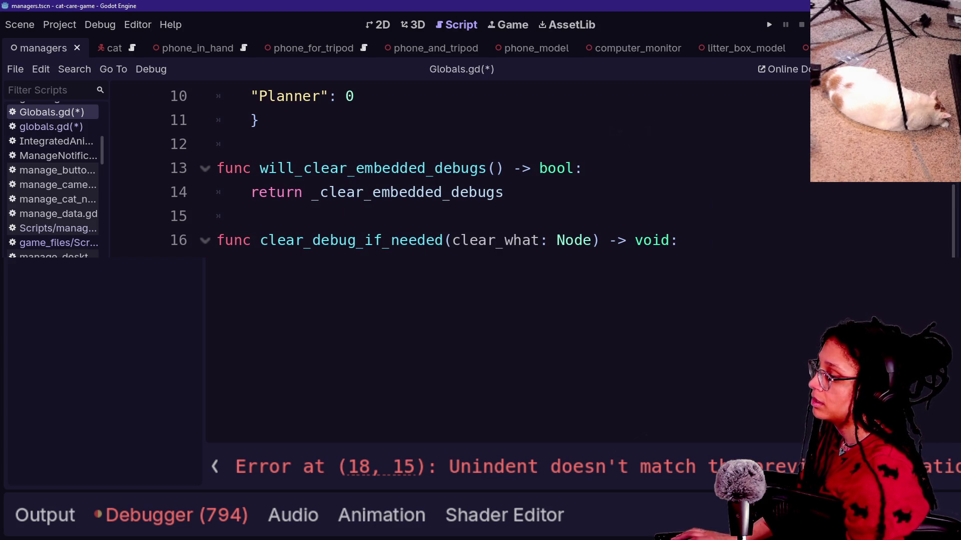
{"action": "left_click", "coordinate": [331, 226]}
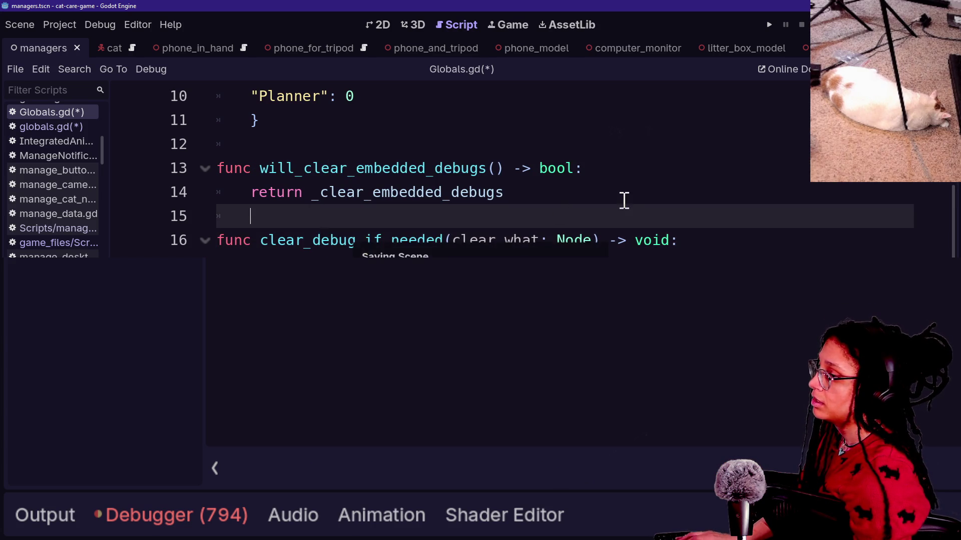
{"action": "key", "text": "ctrl+s"}
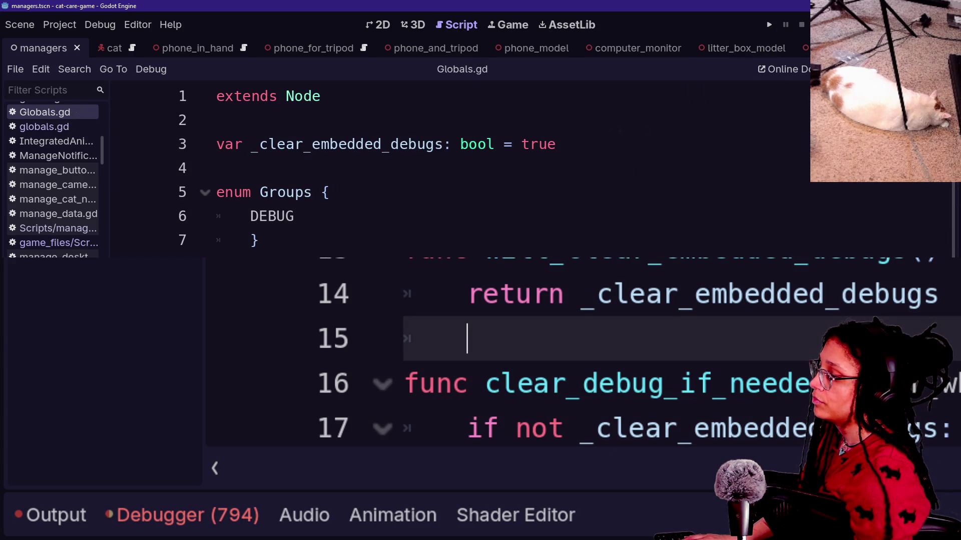
{"action": "left_click", "coordinate": [770, 24]}
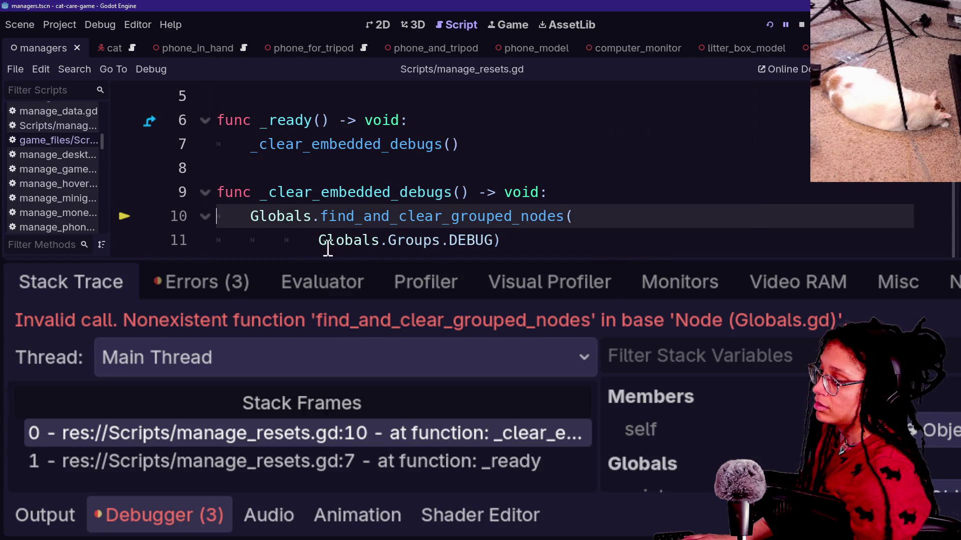
Inspect _ready in manage_resets.gd and browse the quick file list without opening anything
{"action": "left_click", "coordinate": [580, 249]}
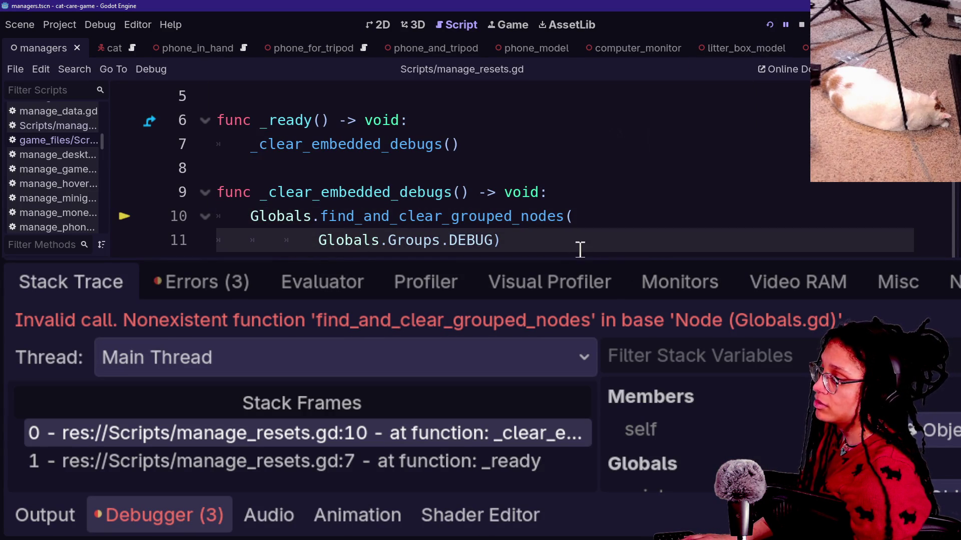
{"action": "scroll", "coordinate": [556, 239], "scroll_direction": "up", "scroll_amount": 2}
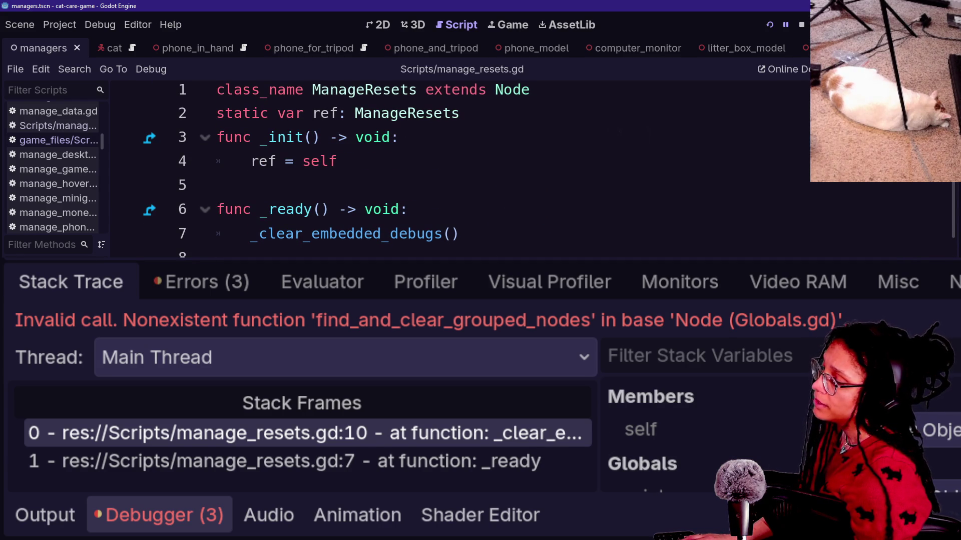
{"action": "left_click", "coordinate": [501, 254]}
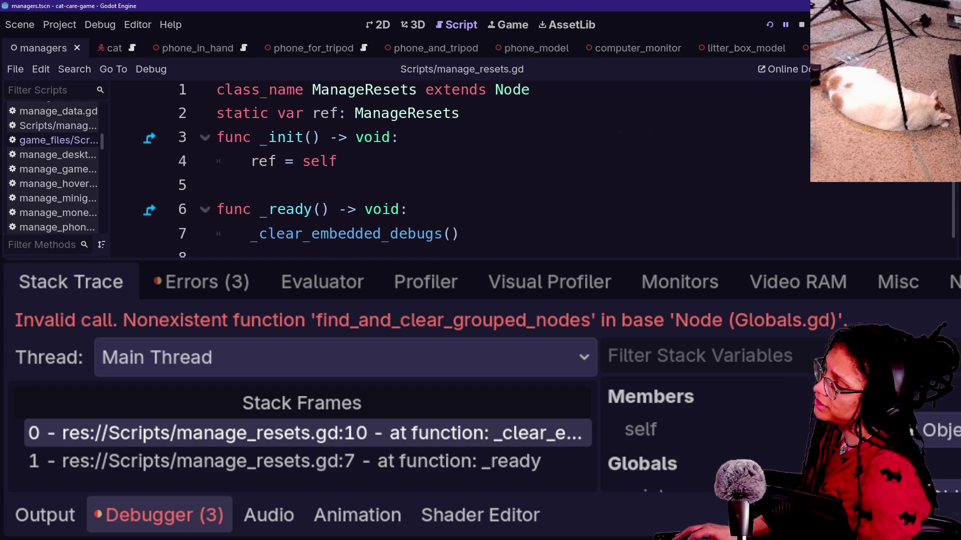
{"action": "key", "text": "ctrl+alt+o"}
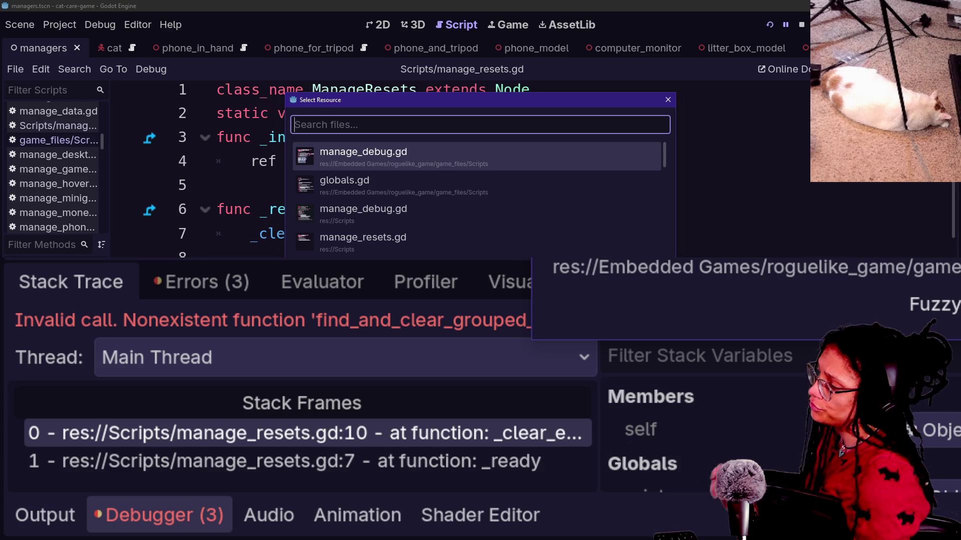
{"action": "key", "text": "Down"}
{"action": "key", "text": "Down"}
{"action": "key", "text": "Up"}
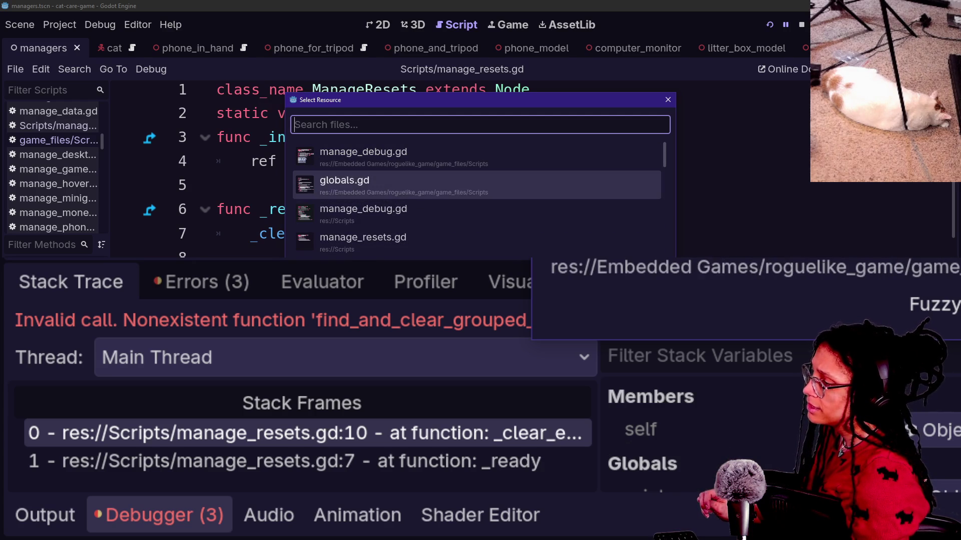
{"action": "key", "text": "Up"}
{"action": "key", "text": "Down"}
{"action": "key", "text": "Down"}
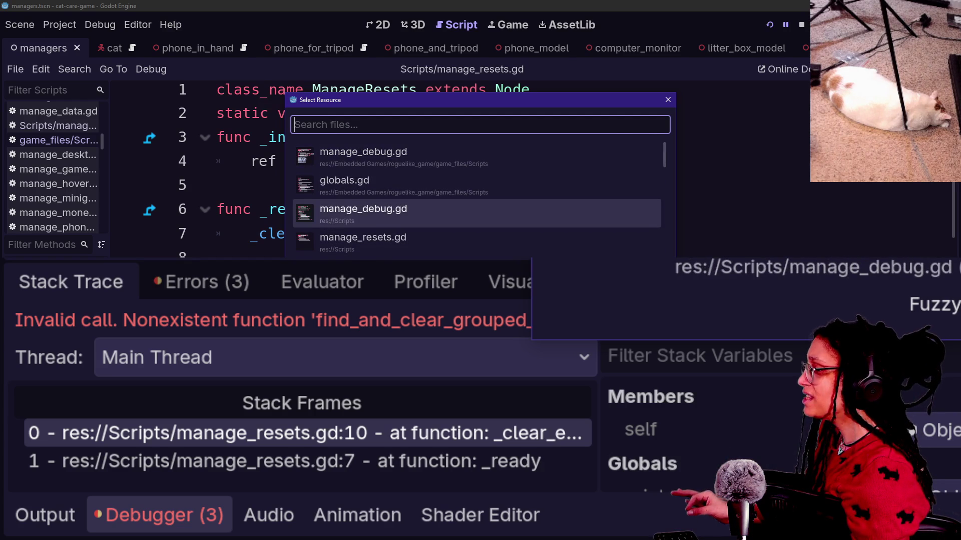
{"action": "key", "text": "Escape"}
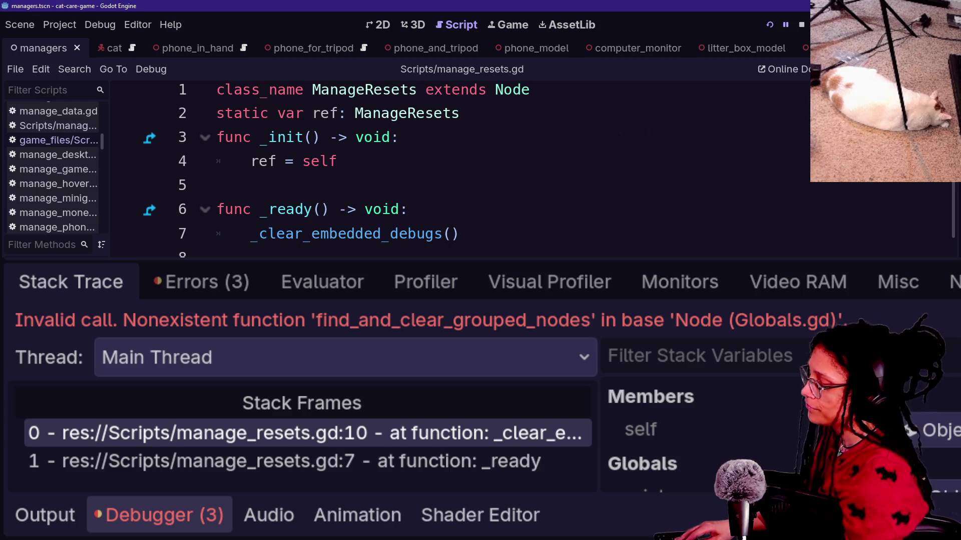
Quick-open manage_debug.gd by searching 'debug', then return to manage_resets.gd
{"action": "key", "text": "alt+shift+o"}
{"action": "type", "text": "debug"}
{"action": "key", "text": "Return"}
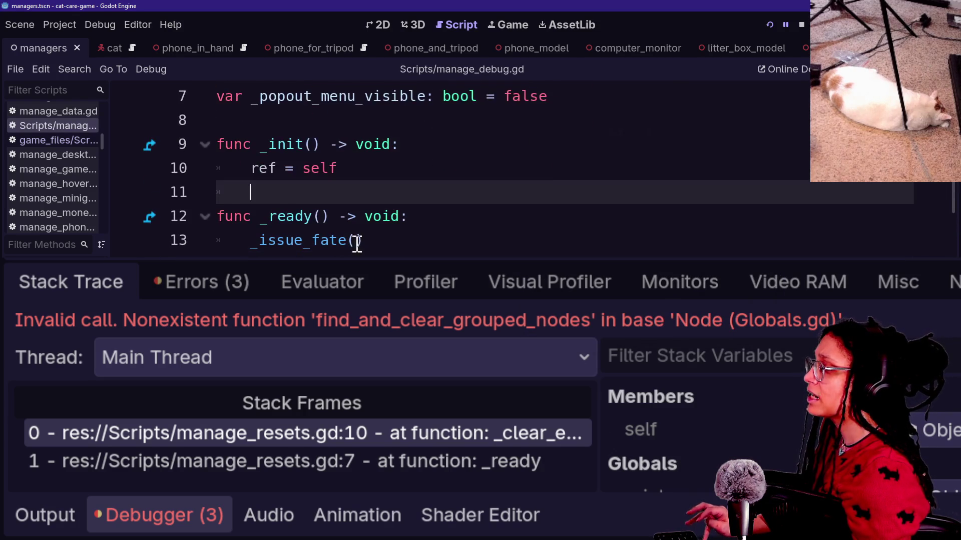
{"action": "key", "text": "alt+Left"}
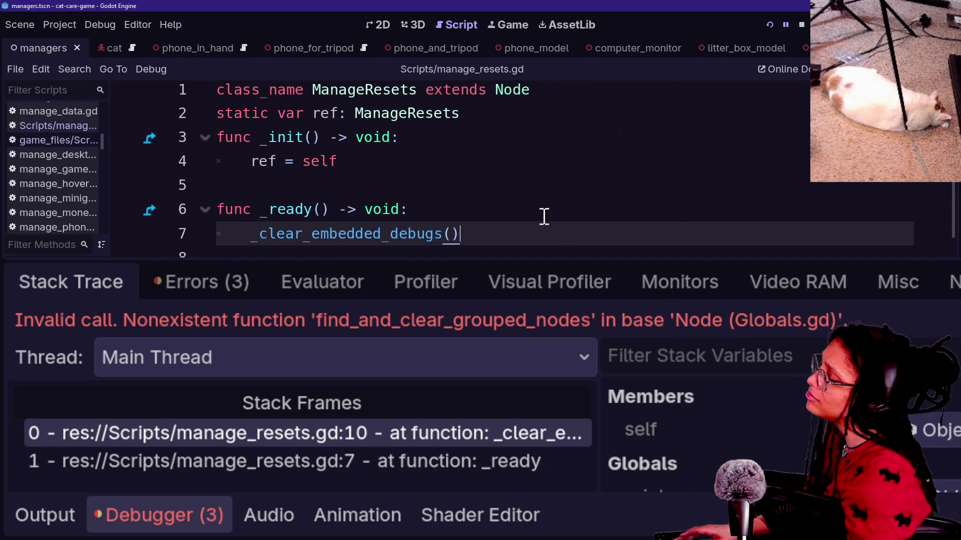
{"action": "key", "text": "ctrl+alt+o"}
{"action": "key", "text": "Escape"}
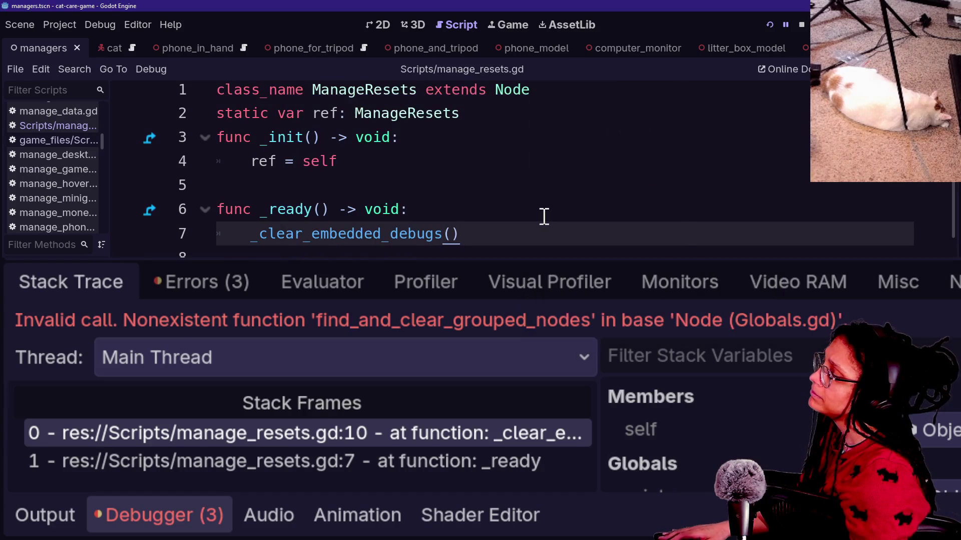
Delete the _ready function and its trailing blank line from manage_resets.gd, save, and rerun the game
{"action": "key", "text": "ctrl+alt+o"}
{"action": "key", "text": "Escape"}
{"action": "left_click", "coordinate": [497, 253]}
{"action": "key", "text": "BackSpace"}
{"action": "left_click_drag", "start_coordinate": [495, 253], "coordinate": [489, 189]}
{"action": "key", "text": "BackSpace"}
{"action": "key", "text": "ctrl+s"}
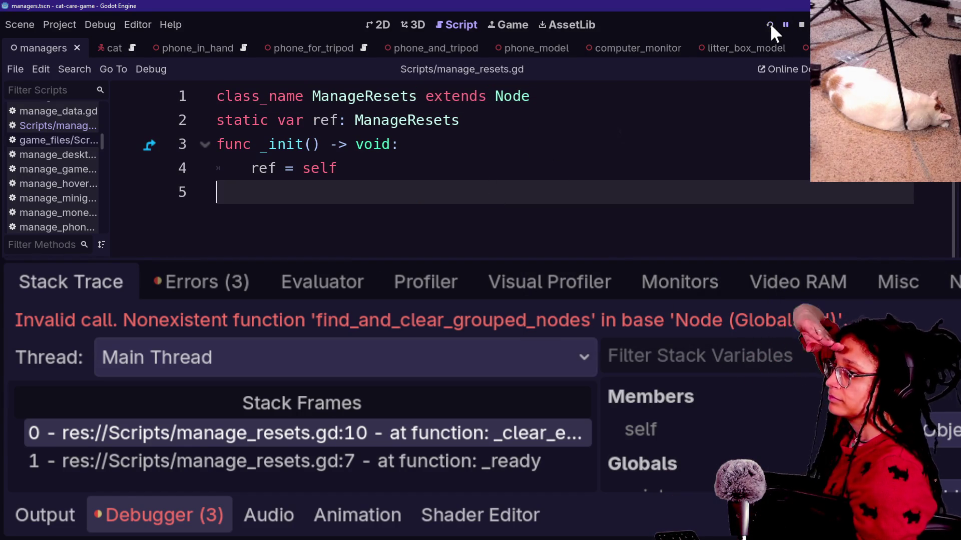
{"action": "left_click", "coordinate": [769, 25]}
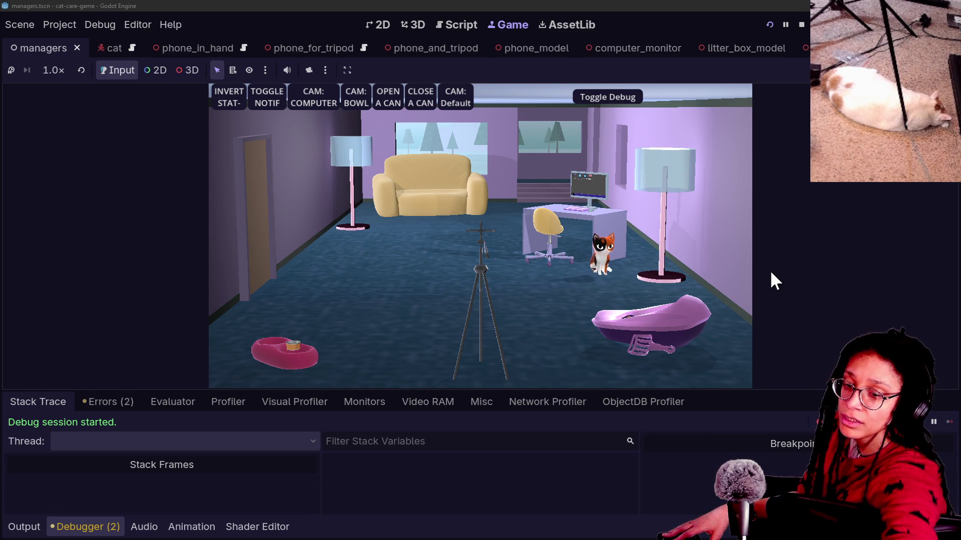
View the in-game computer, hide the debug bar, and start Post Planner planning on Mewsky, then show errors
{"action": "left_click", "coordinate": [326, 99]}
{"action": "left_click", "coordinate": [591, 100]}
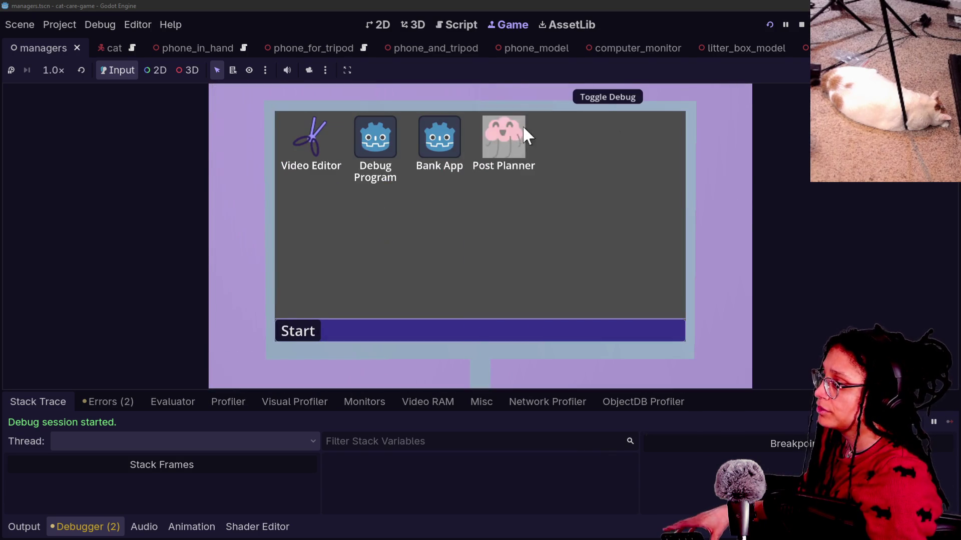
{"action": "left_click", "coordinate": [510, 136]}
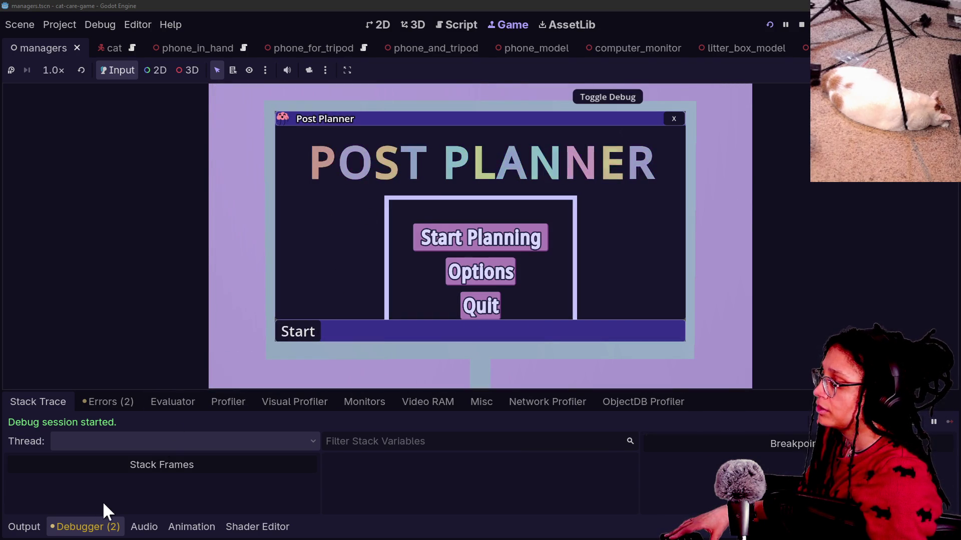
{"action": "left_click", "coordinate": [472, 239]}
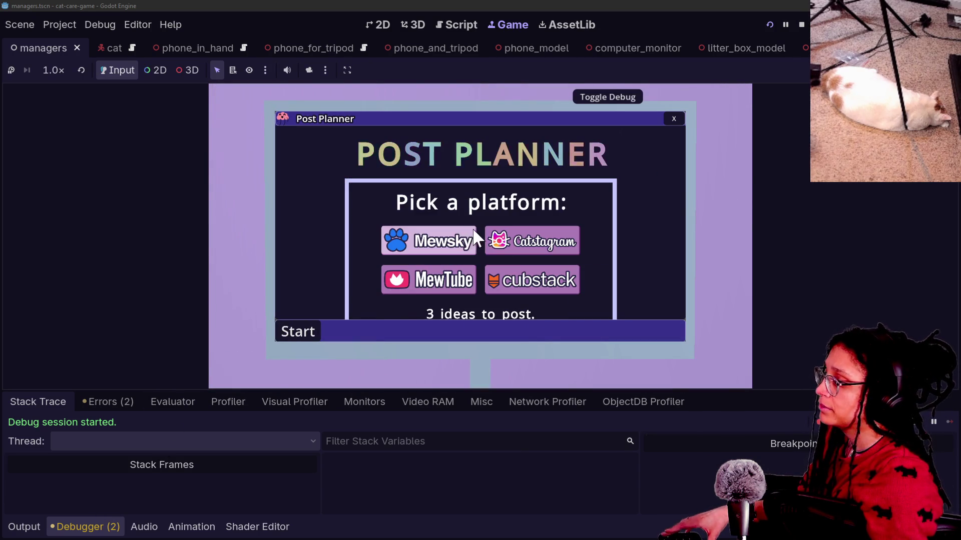
{"action": "left_click", "coordinate": [454, 249]}
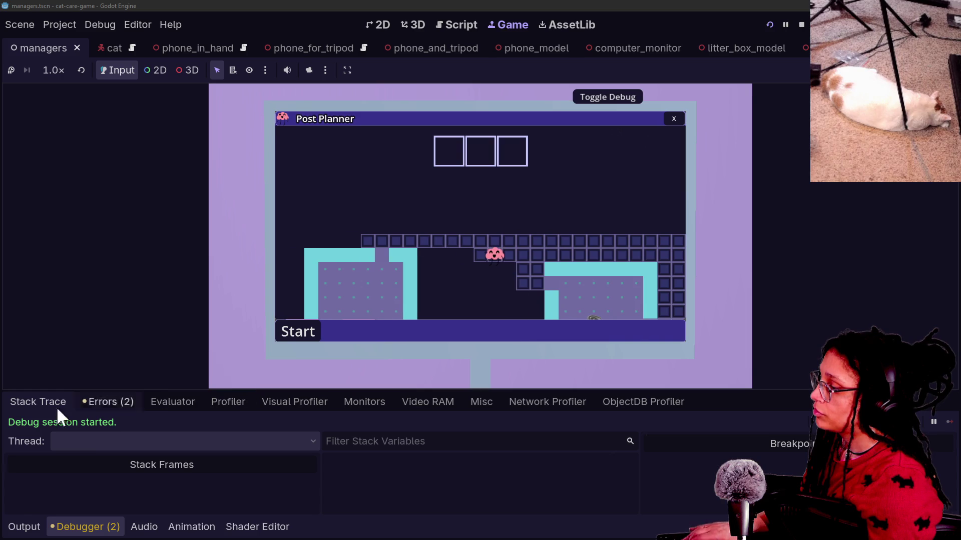
{"action": "left_click", "coordinate": [111, 402]}
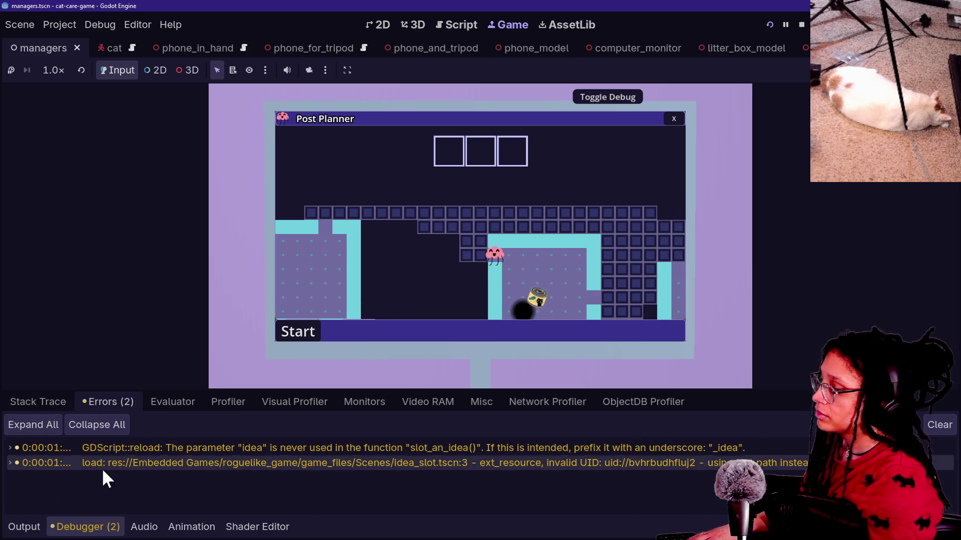
Jump to manage_idea_slots.gd from the slot_an_idea warning and inspect the error details
{"action": "double_click", "coordinate": [303, 462]}
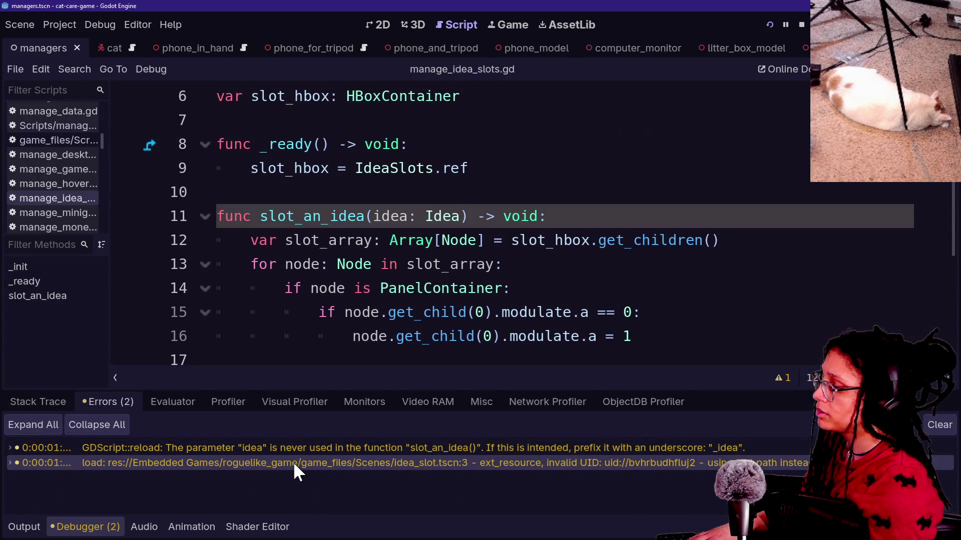
{"action": "double_click", "coordinate": [294, 465]}
{"action": "double_click", "coordinate": [315, 453]}
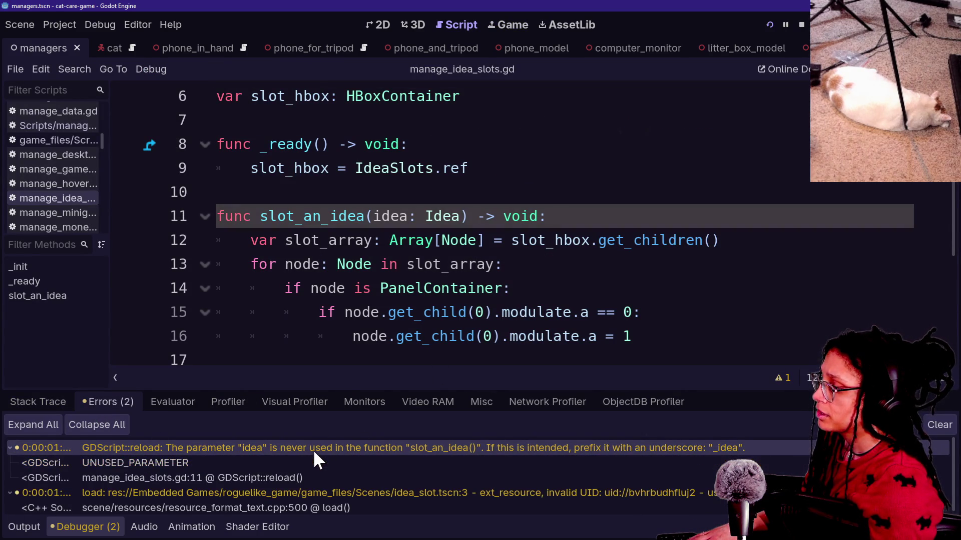
{"action": "double_click", "coordinate": [320, 451]}
{"action": "double_click", "coordinate": [320, 465]}
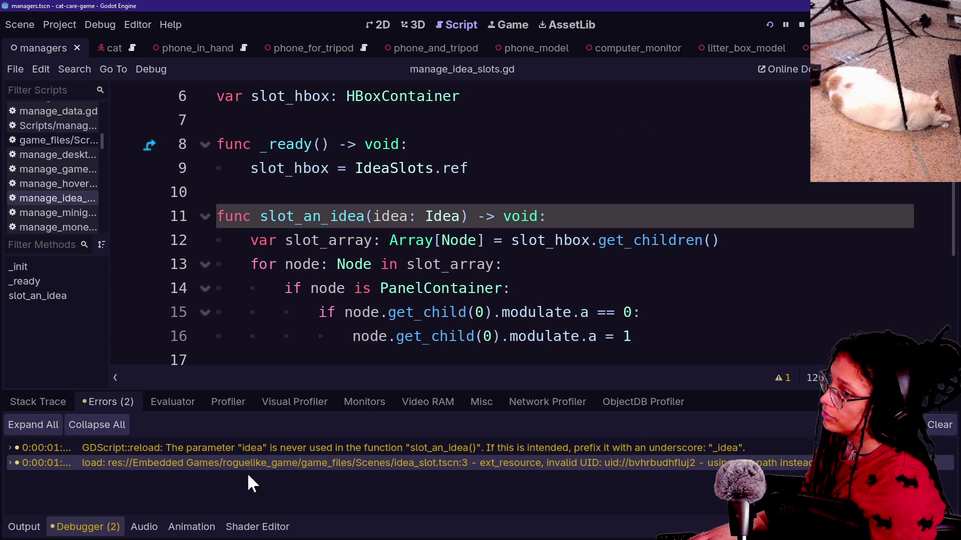
{"action": "double_click", "coordinate": [353, 467]}
{"action": "double_click", "coordinate": [332, 467]}
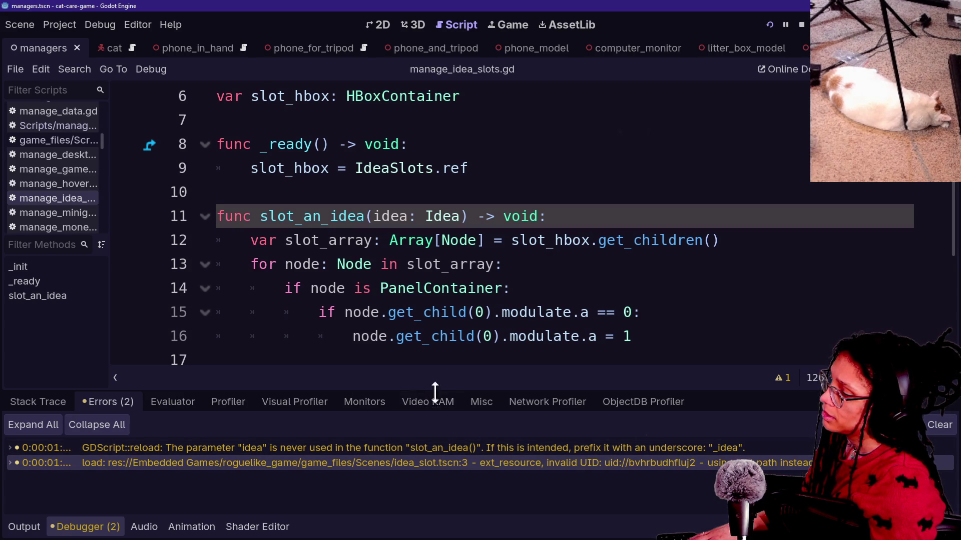
Quick-open the idea_slot scene and hide the bottom panel
{"action": "left_click", "coordinate": [454, 339]}
{"action": "mouse_move", "coordinate": [454, 341]}
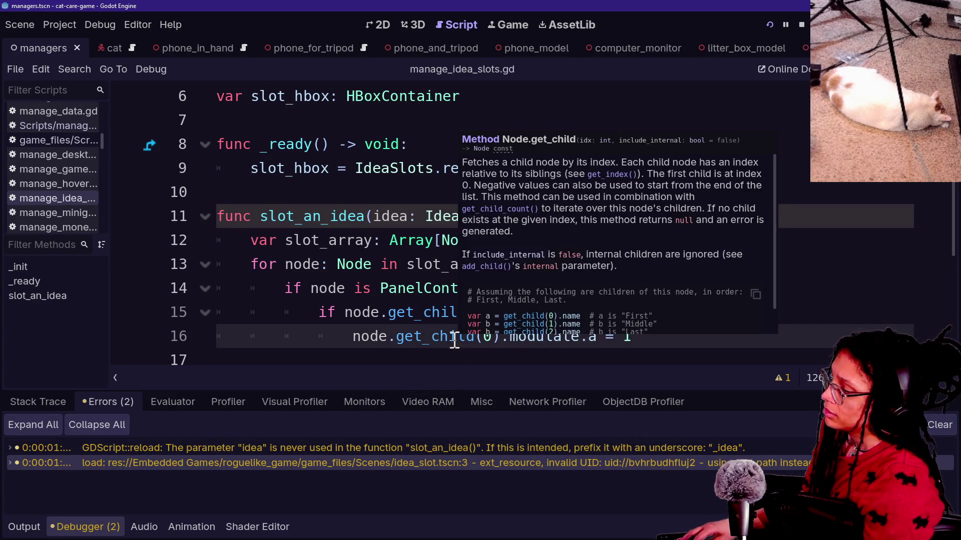
{"action": "key", "text": "shift+alt+o"}
{"action": "type", "text": "idea_slot"}
{"action": "key", "text": "Return"}
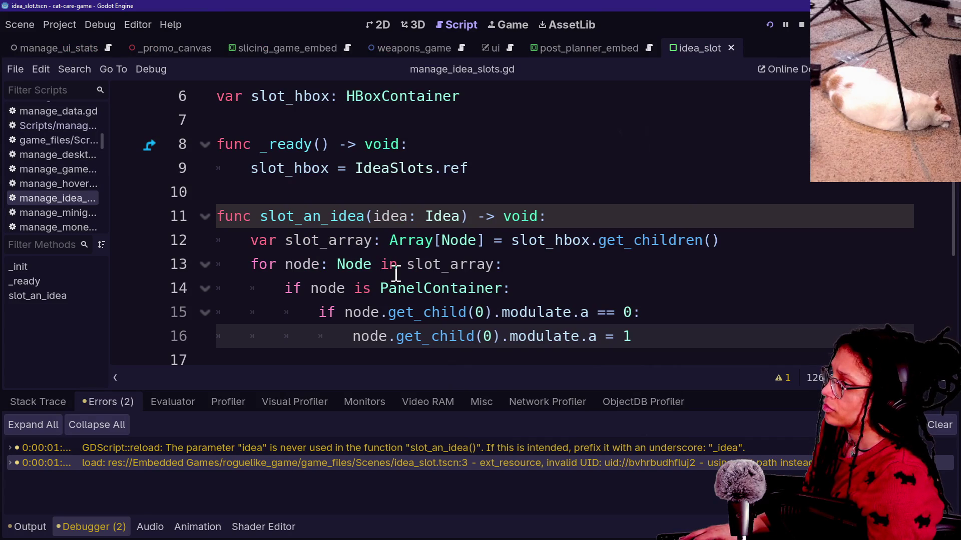
{"action": "key", "text": "alt+o"}
{"action": "key", "text": "alt+o"}
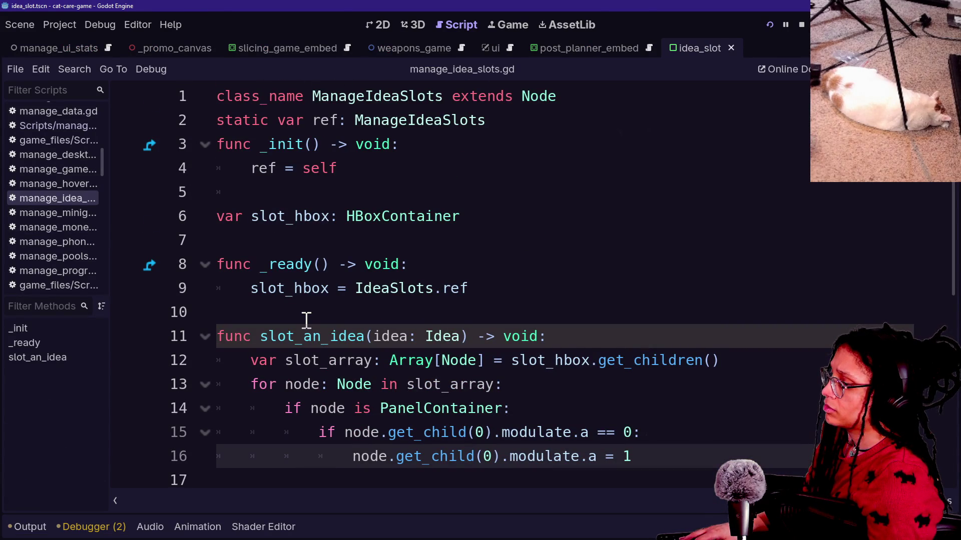
Quick-open the idea_slots_hbox.gd script by searching '_slot'
{"action": "left_click", "coordinate": [367, 388]}
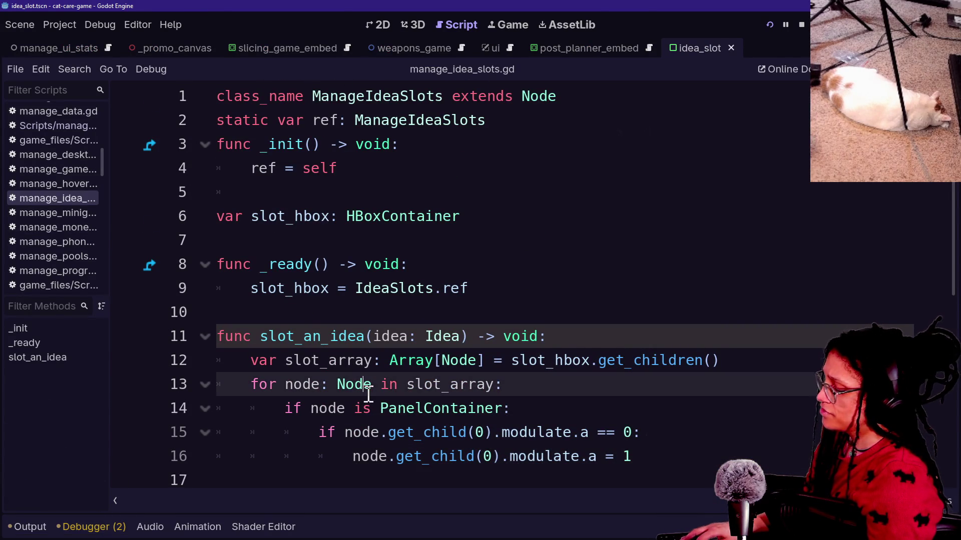
{"action": "key", "text": "ctrl+shift+f"}
{"action": "type", "text": "ude"}
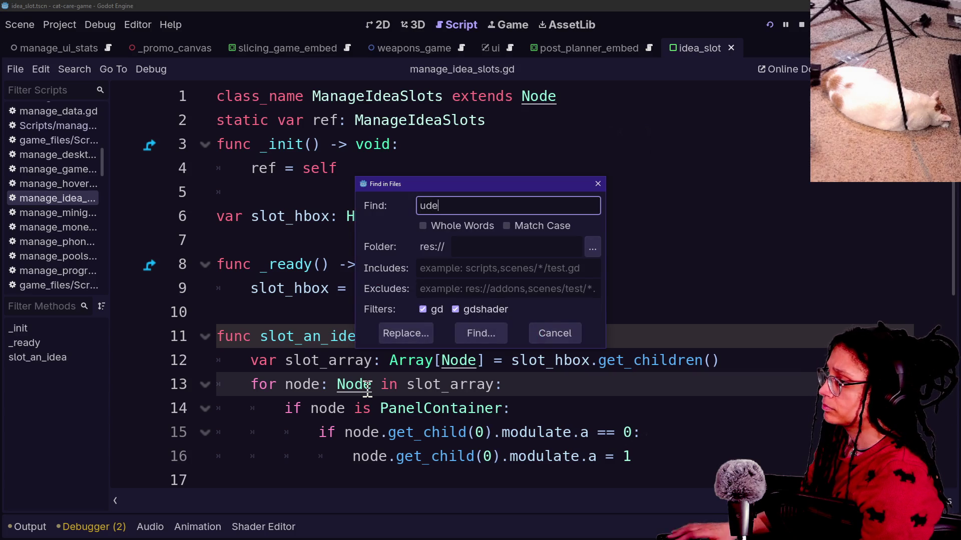
{"action": "key", "text": "Escape"}
{"action": "key", "text": "shift+alt+o"}
{"action": "type", "text": "ideal"}
{"action": "key", "text": "BackSpace"}
{"action": "type", "text": "_"}
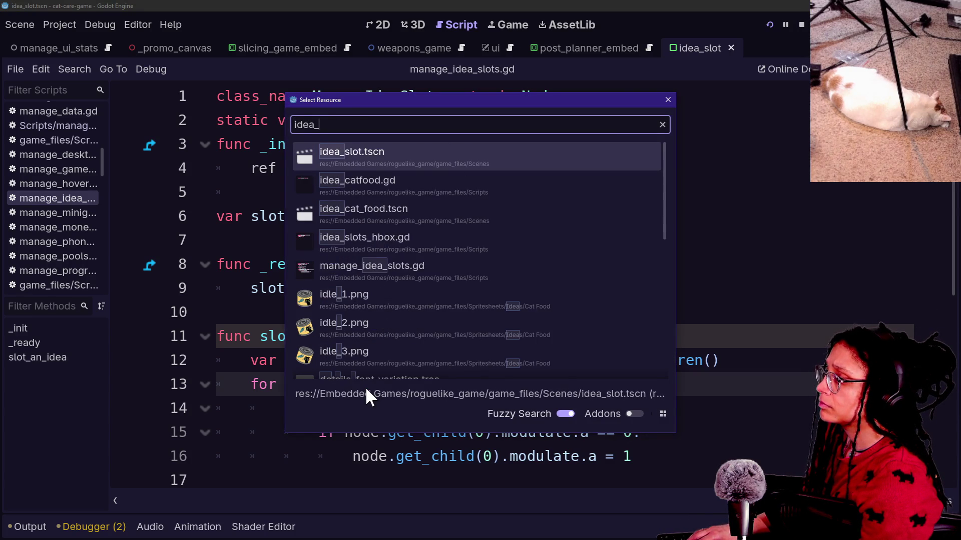
{"action": "type", "text": "slot"}
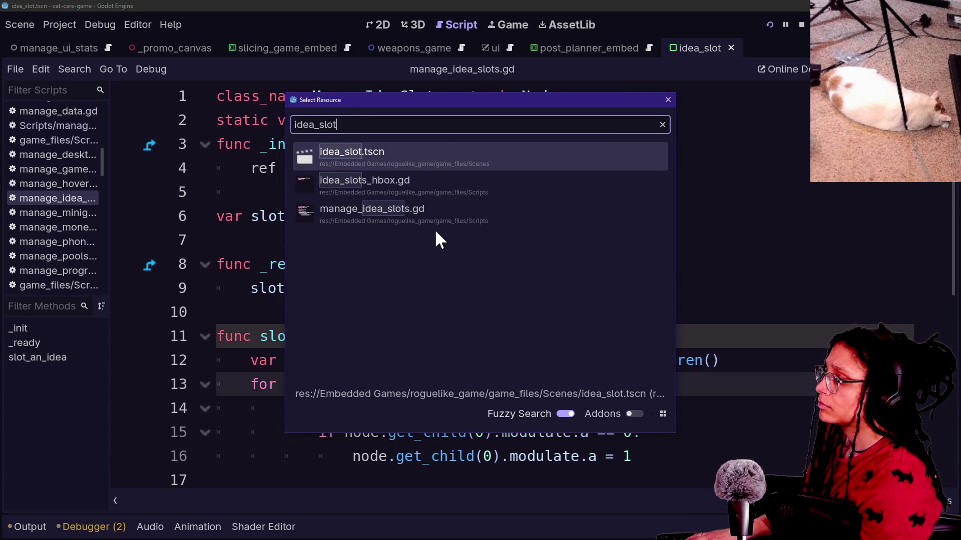
{"action": "left_click", "coordinate": [453, 183]}
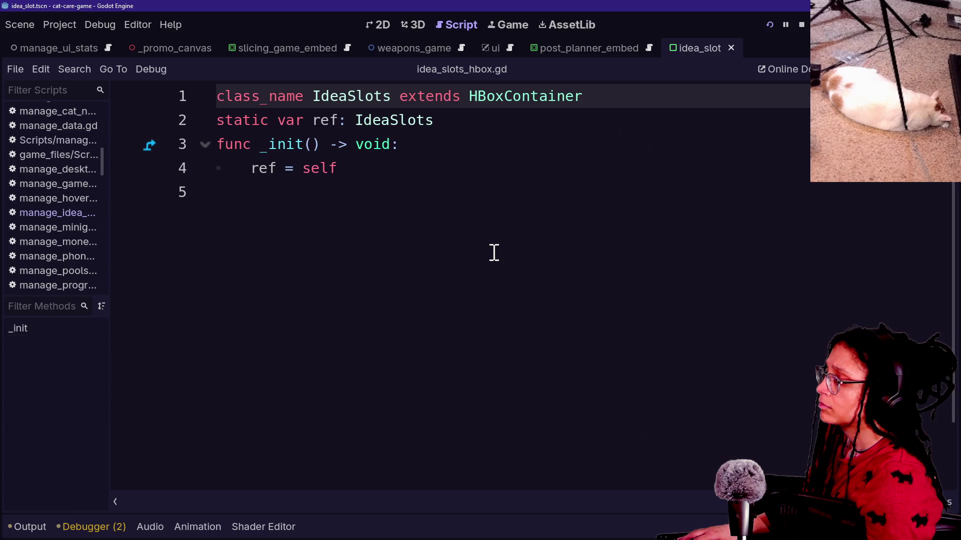
Restore the Debugger errors list and side docks, widen the docks, and filter FileSystem for icon.svg
{"action": "left_click", "coordinate": [49, 528]}
{"action": "left_click", "coordinate": [92, 527]}
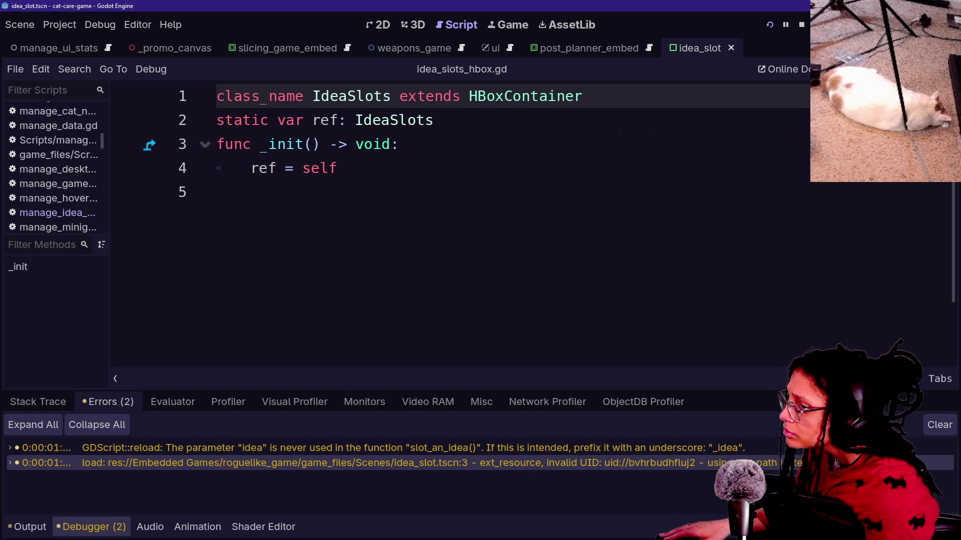
{"action": "key", "text": "ctrl+shift+F11"}
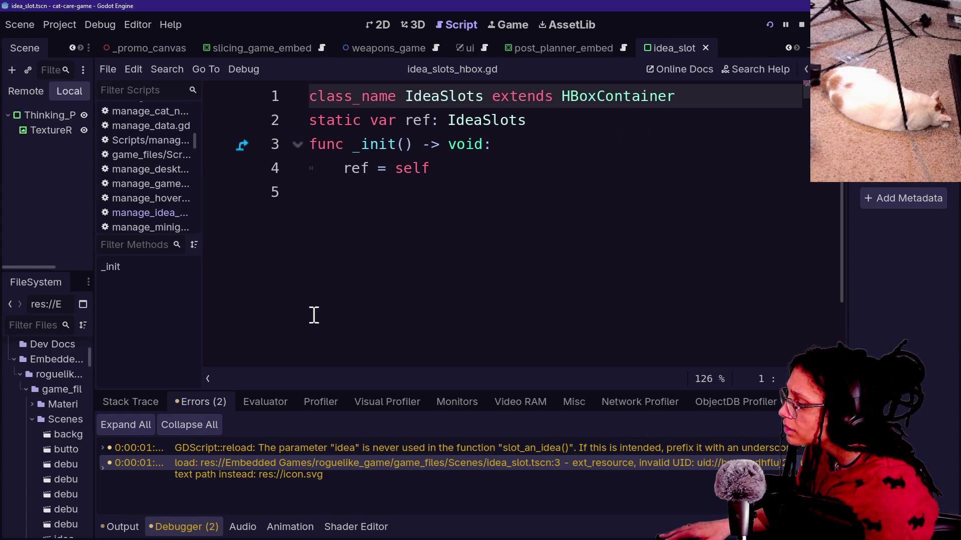
{"action": "left_click_drag", "start_coordinate": [93, 321], "coordinate": [208, 323]}
{"action": "scroll", "coordinate": [101, 418], "scroll_direction": "down", "scroll_amount": 15}
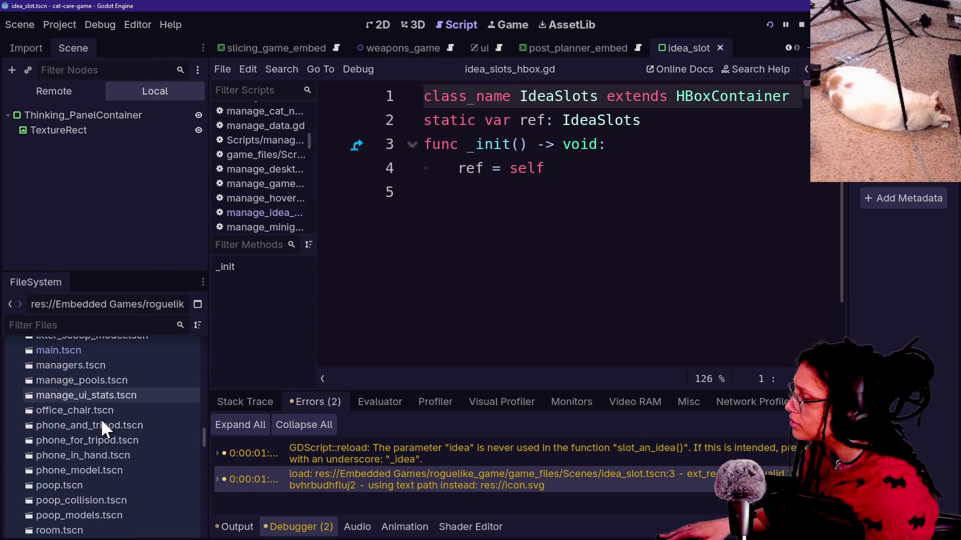
{"action": "left_click", "coordinate": [84, 321]}
{"action": "type", "text": "icon.s"}
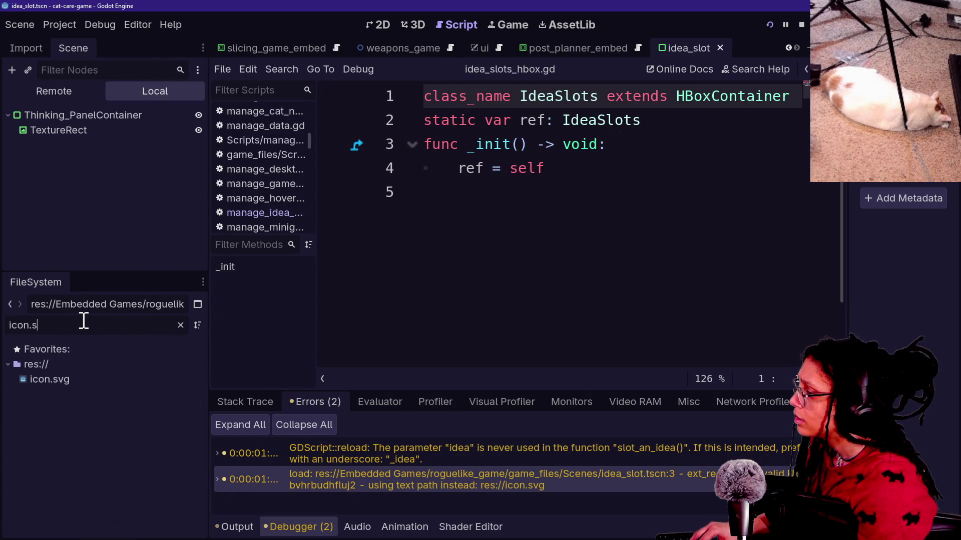
{"action": "key", "text": "BackSpace"}
{"action": "key", "text": "BackSpace"}
{"action": "key", "text": "BackSpace"}
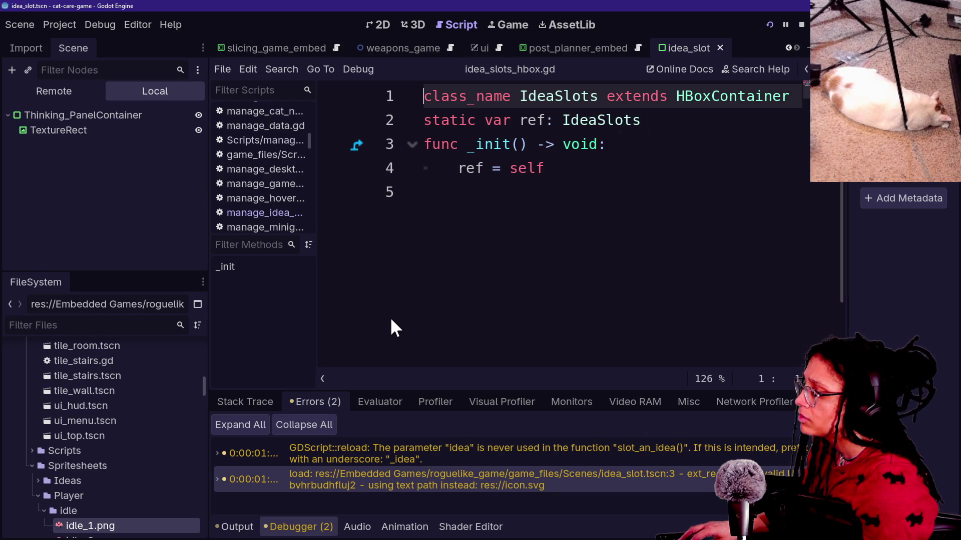
Show the idea_slot scene in the 2D editor
{"action": "key", "text": "shift+alt+o"}
{"action": "type", "text": "idea"}
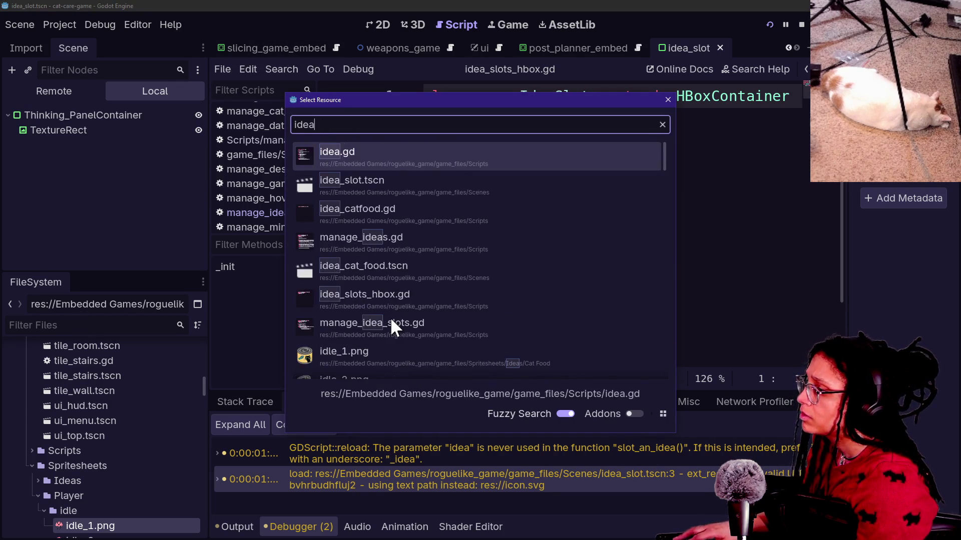
{"action": "type", "text": "_sl"}
{"action": "key", "text": "Return"}
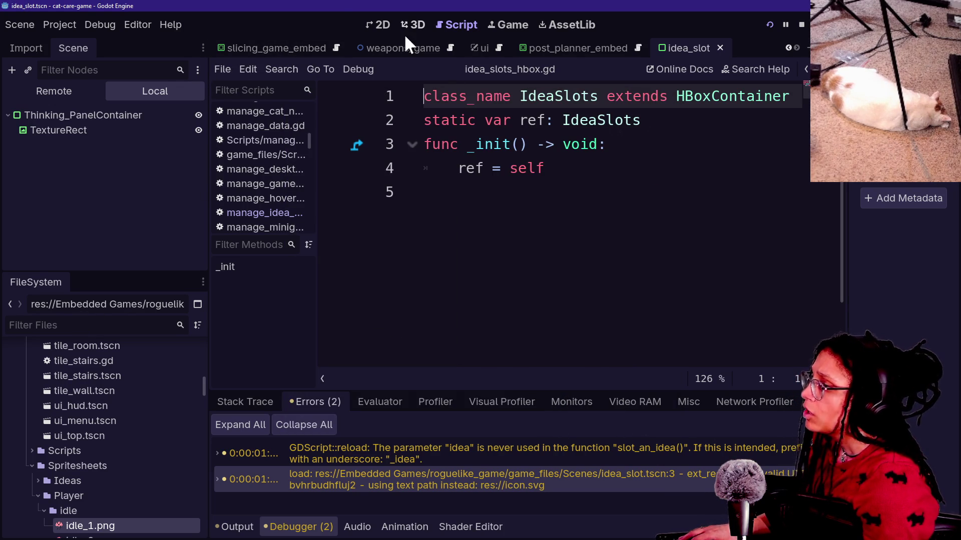
{"action": "left_click", "coordinate": [380, 25]}
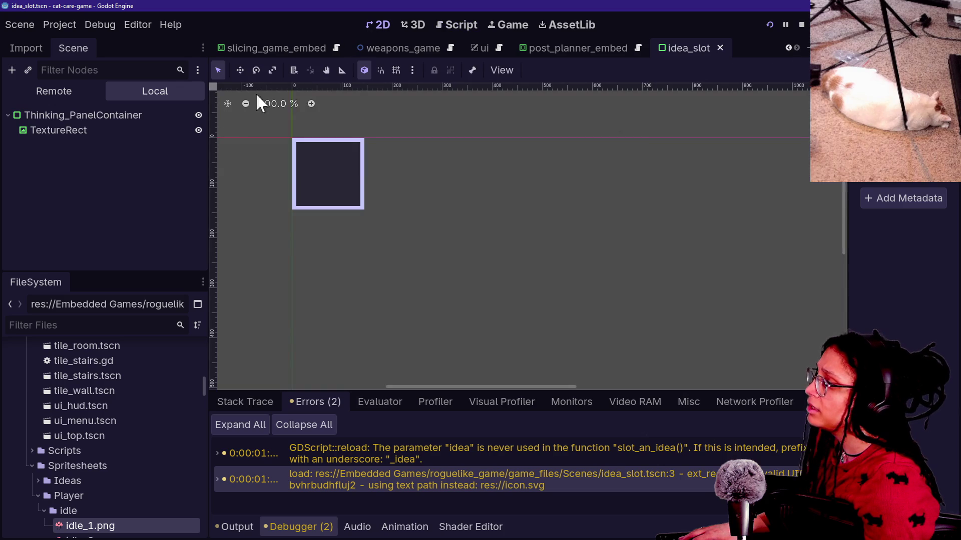
Preview the TextureRect's texture in a resized Inspector, then switch to the weapons_game scene tab
{"action": "left_click", "coordinate": [38, 129]}
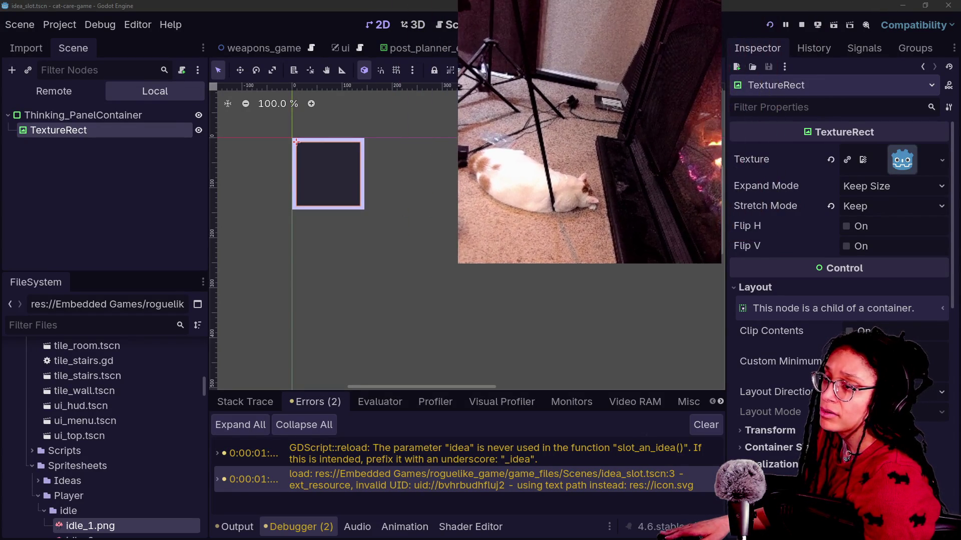
{"action": "left_click", "coordinate": [901, 158]}
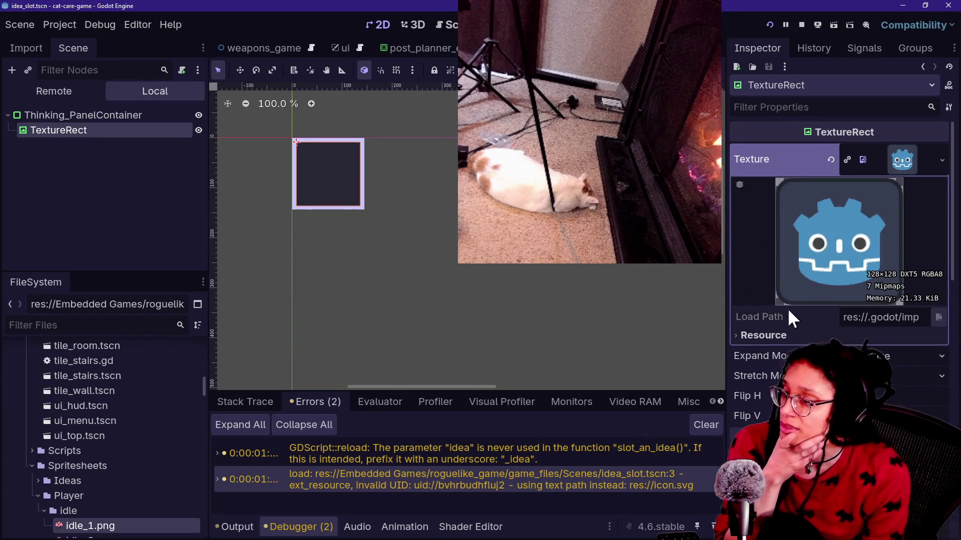
{"action": "mouse_move", "coordinate": [725, 280]}
{"action": "left_mouse_down"}
{"action": "mouse_move", "coordinate": [592, 300]}
{"action": "mouse_move", "coordinate": [744, 287]}
{"action": "left_mouse_up"}
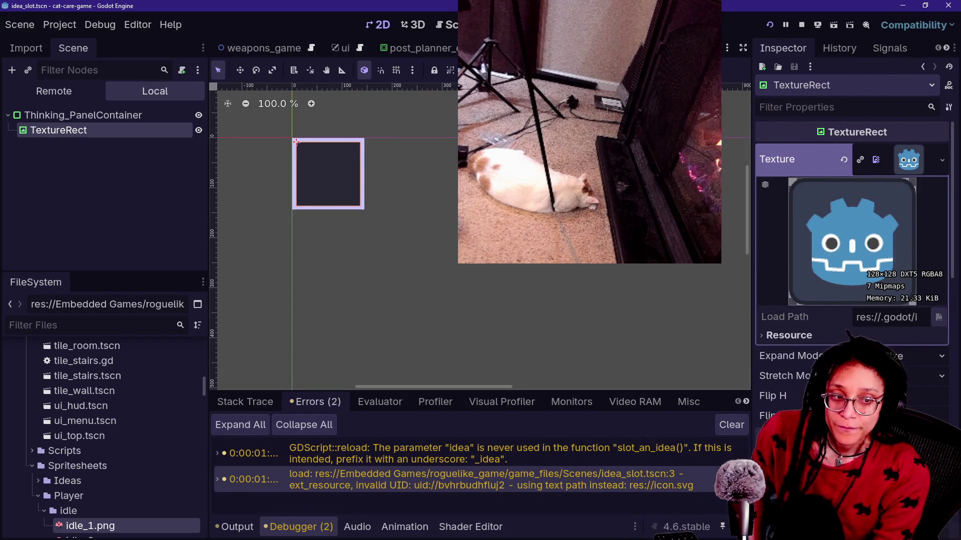
{"action": "left_click_drag", "start_coordinate": [753, 235], "coordinate": [831, 241]}
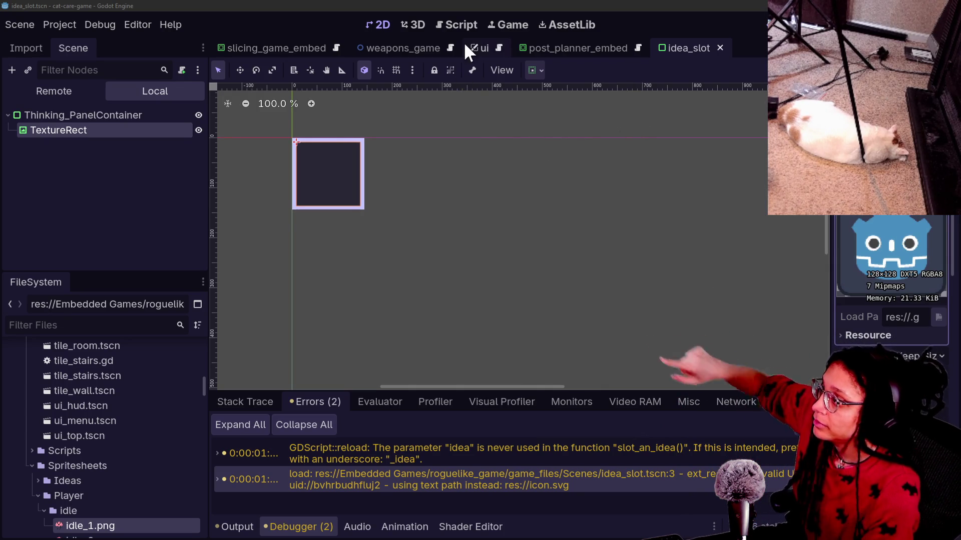
{"action": "left_click", "coordinate": [398, 47]}
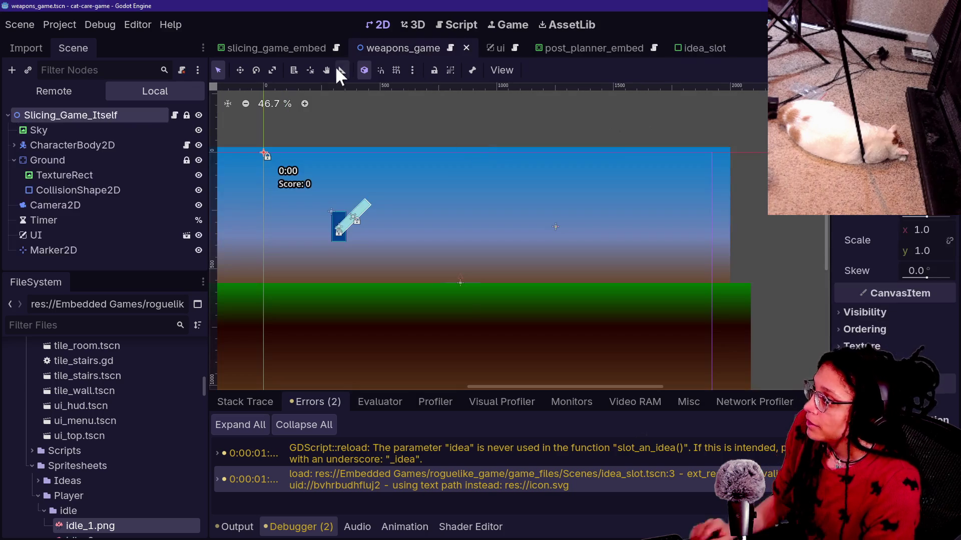
In the script editor, quick-open manage_debug.gd and expand the code area to full width
{"action": "left_click", "coordinate": [457, 24]}
{"action": "key", "text": "alt+shift+o"}
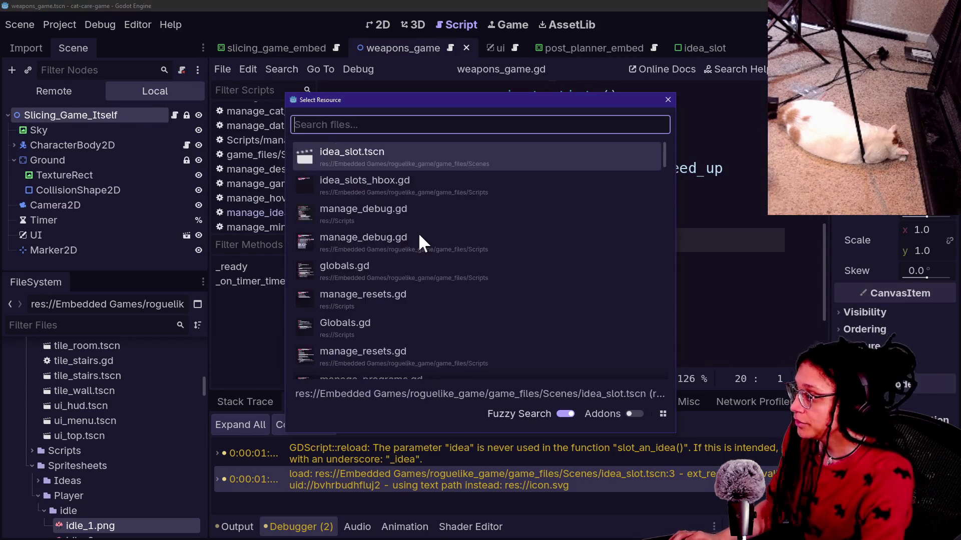
{"action": "type", "text": "manage_debug"}
{"action": "key", "text": "Return"}
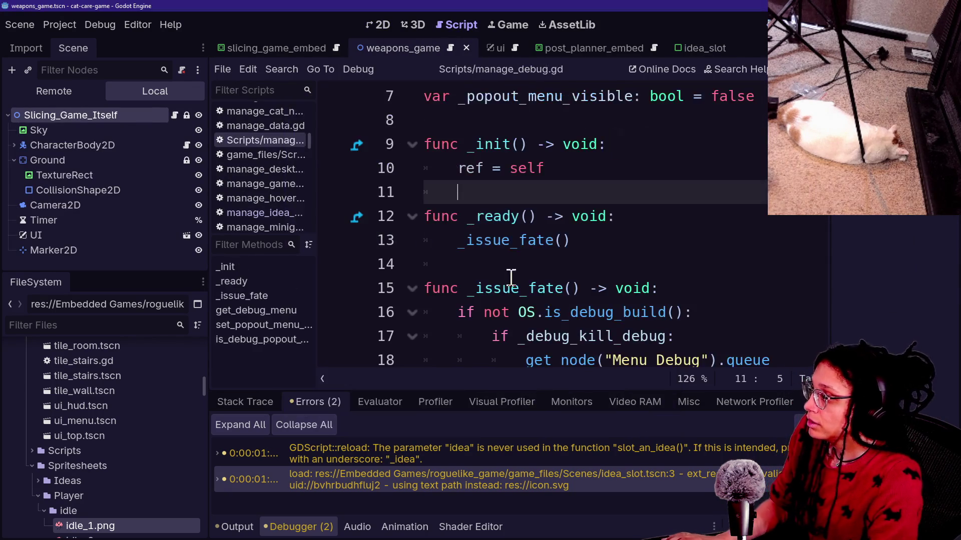
{"action": "key", "text": "ctrl+shift+F11"}
{"action": "key", "text": "ctrl+j"}
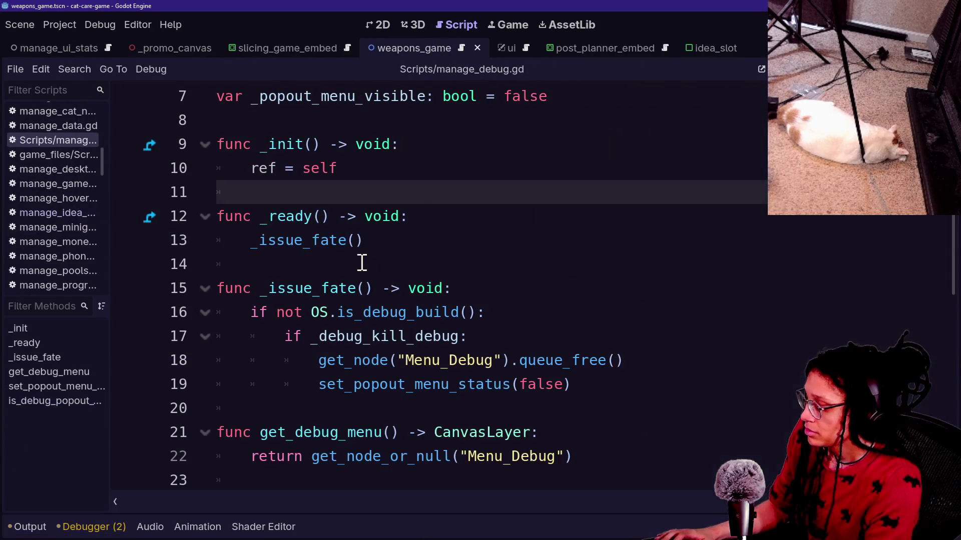
Open the embedded game_files/Scripts/manage_debug.gd and review its _ready functions
{"action": "key", "text": "alt+shift+o"}
{"action": "key", "text": "Down"}
{"action": "key", "text": "Down"}
{"action": "key", "text": "Down"}
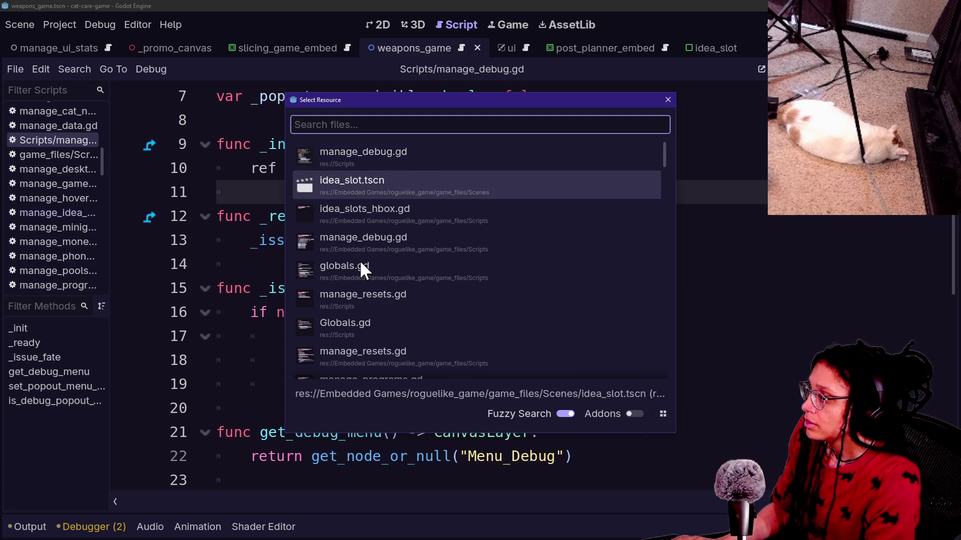
{"action": "key", "text": "Return"}
{"action": "scroll", "coordinate": [459, 315], "scroll_direction": "down", "scroll_amount": 1}
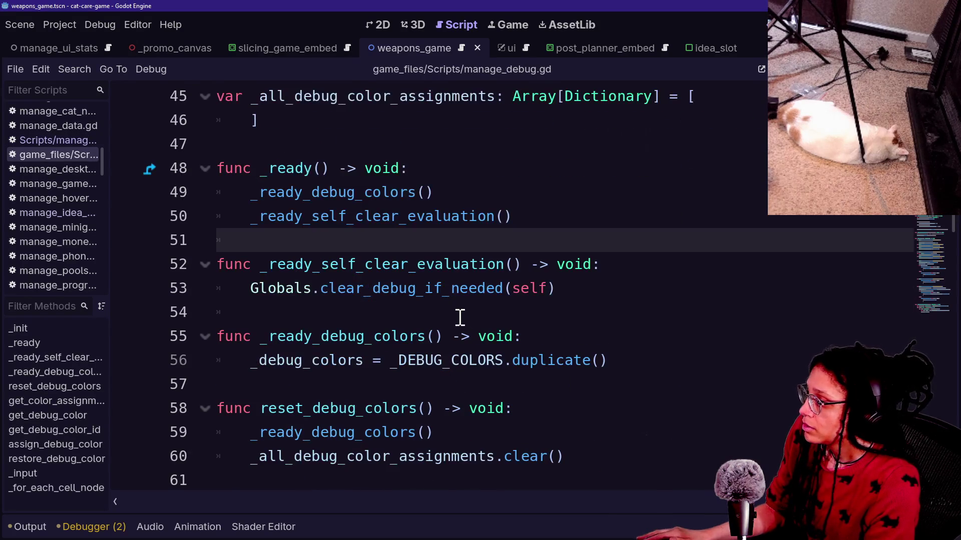
{"action": "mouse_move", "coordinate": [460, 315]}
{"action": "left_mouse_down"}
{"action": "mouse_move", "coordinate": [240, 214]}
{"action": "mouse_move", "coordinate": [468, 200]}
{"action": "mouse_move", "coordinate": [287, 153]}
{"action": "left_mouse_up"}
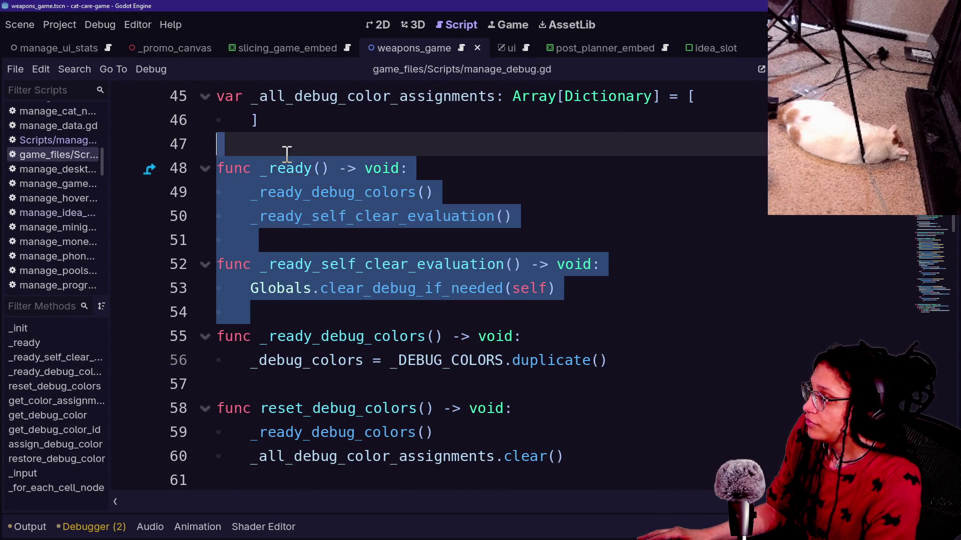
{"action": "scroll", "coordinate": [486, 228], "scroll_direction": "up", "scroll_amount": 1}
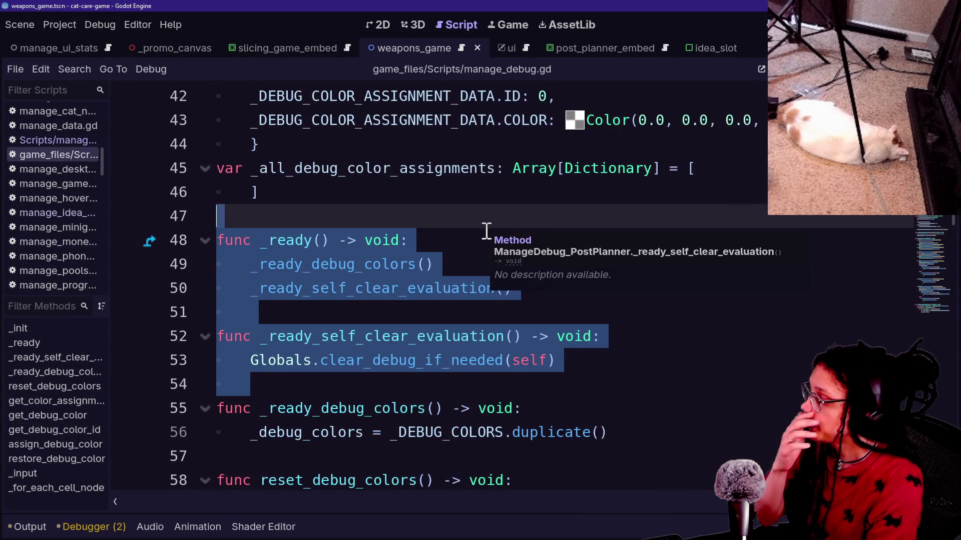
{"action": "key", "text": "ctrl+s"}
{"action": "key", "text": "ctrl+a"}
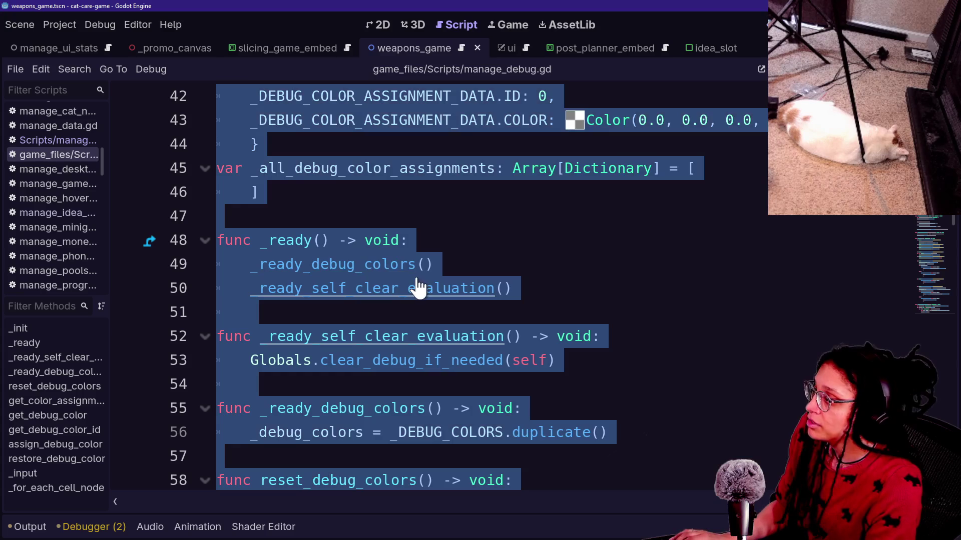
{"action": "scroll", "coordinate": [533, 247], "scroll_direction": "up", "scroll_amount": 13}
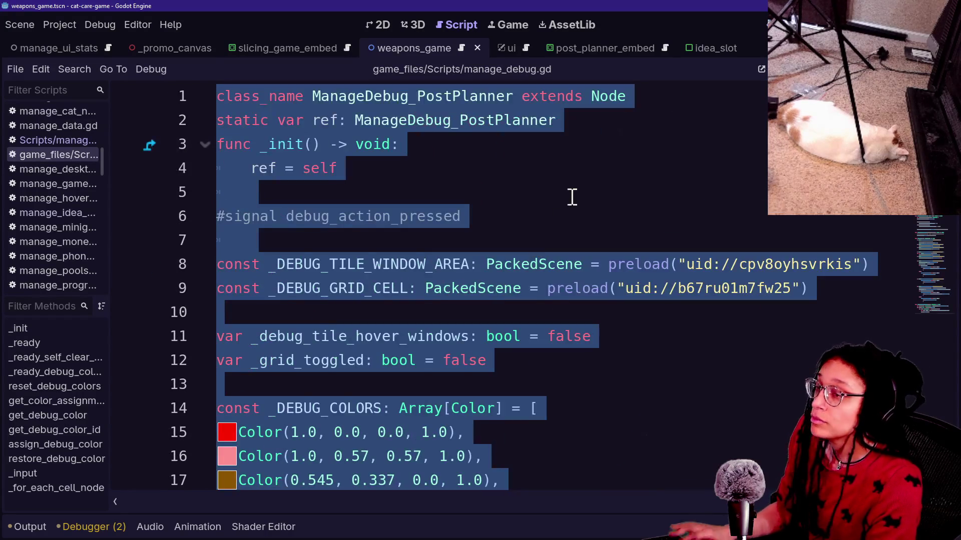
{"action": "left_click", "coordinate": [571, 198]}
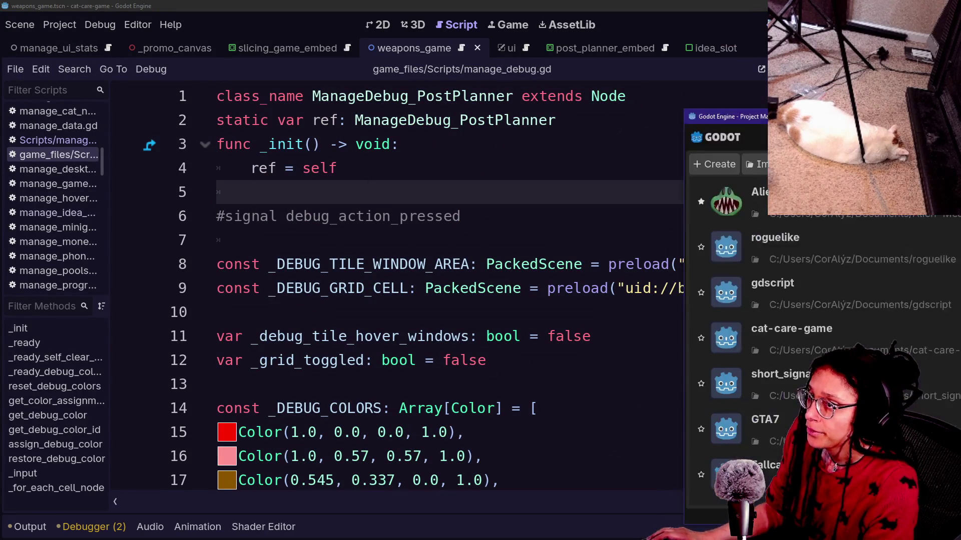
Show the roguelike project in File Explorer, then open roguelike in the Godot editor
{"action": "left_click_drag", "start_coordinate": [958, 119], "coordinate": [433, 115]}
{"action": "left_click", "coordinate": [314, 257]}
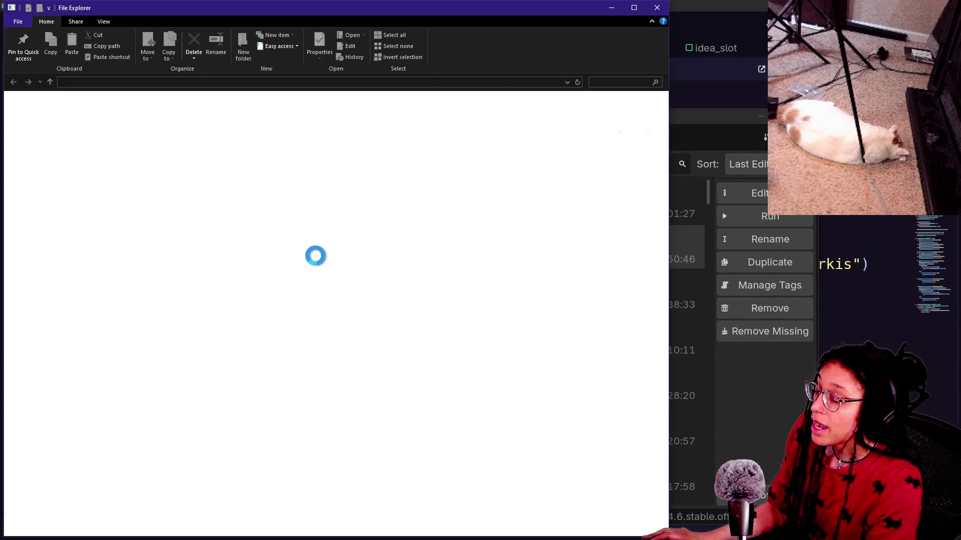
{"action": "mouse_move", "coordinate": [570, 14]}
{"action": "left_mouse_down"}
{"action": "mouse_move", "coordinate": [671, 390]}
{"action": "mouse_move", "coordinate": [668, 325]}
{"action": "left_mouse_up"}
{"action": "left_click", "coordinate": [482, 271]}
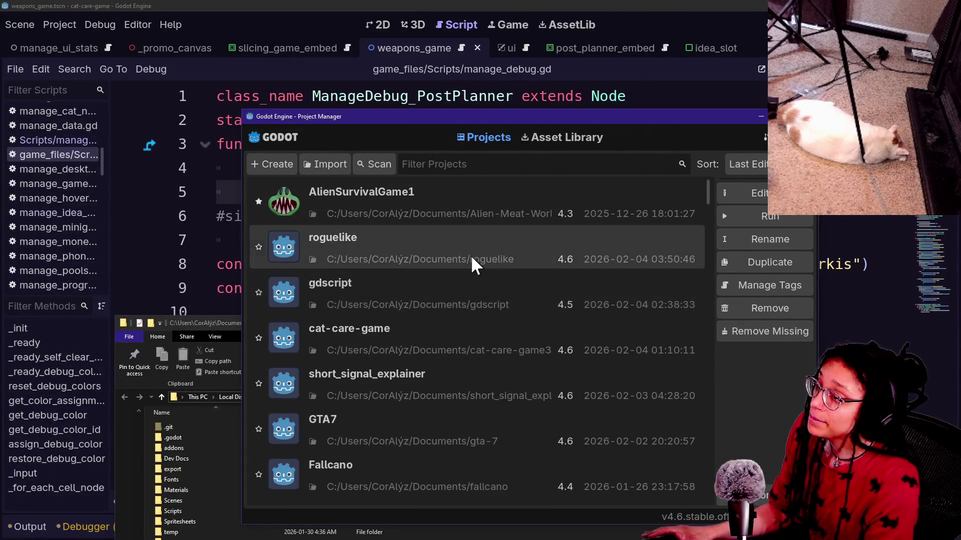
{"action": "double_click", "coordinate": [471, 255]}
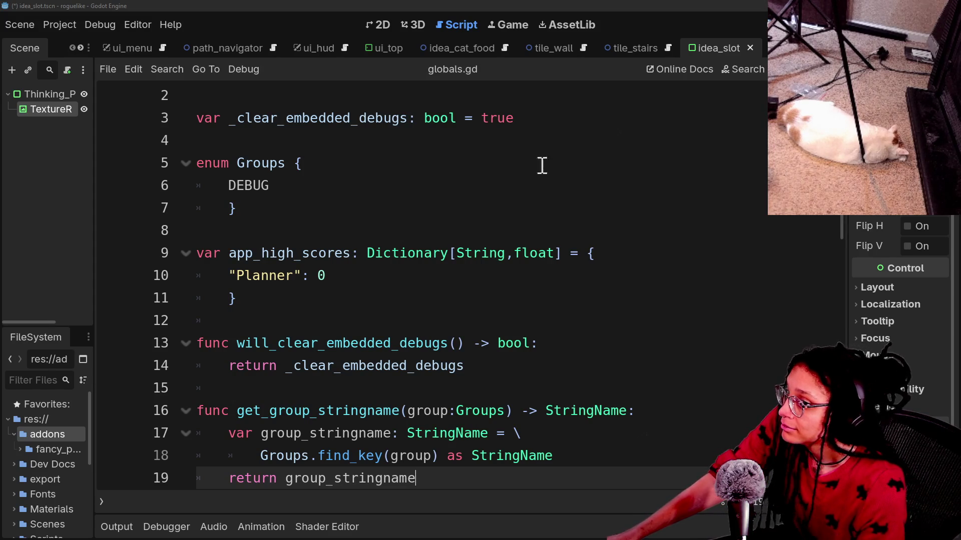
Review the roguelike globals.gd around the Groups enum, then test-run the game and stop it
{"action": "left_click", "coordinate": [386, 210]}
{"action": "key", "text": "Up"}
{"action": "key", "text": "Up"}
{"action": "key", "text": "Up"}
{"action": "key", "text": "Up"}
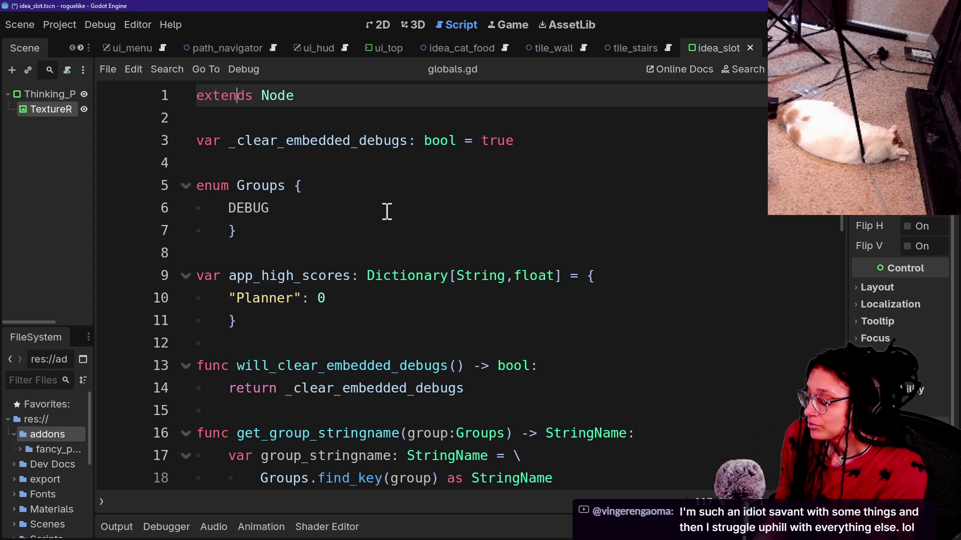
{"action": "left_click", "coordinate": [325, 194]}
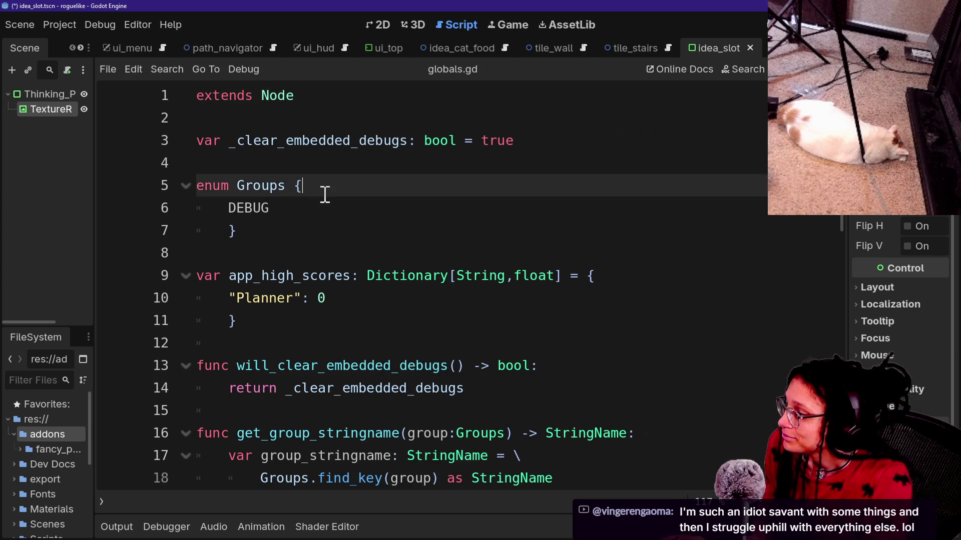
{"action": "left_click", "coordinate": [342, 255]}
{"action": "key", "text": "F5"}
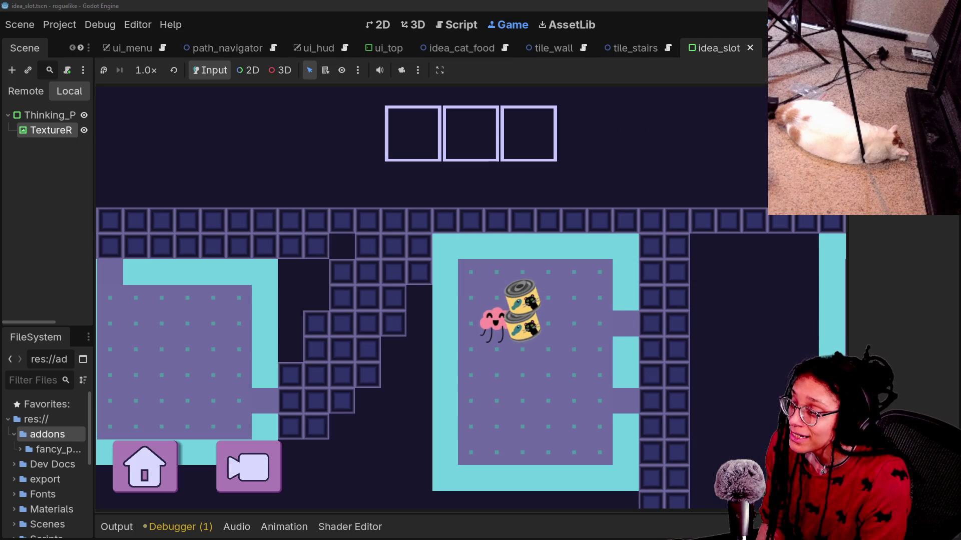
{"action": "left_click", "coordinate": [780, 25]}
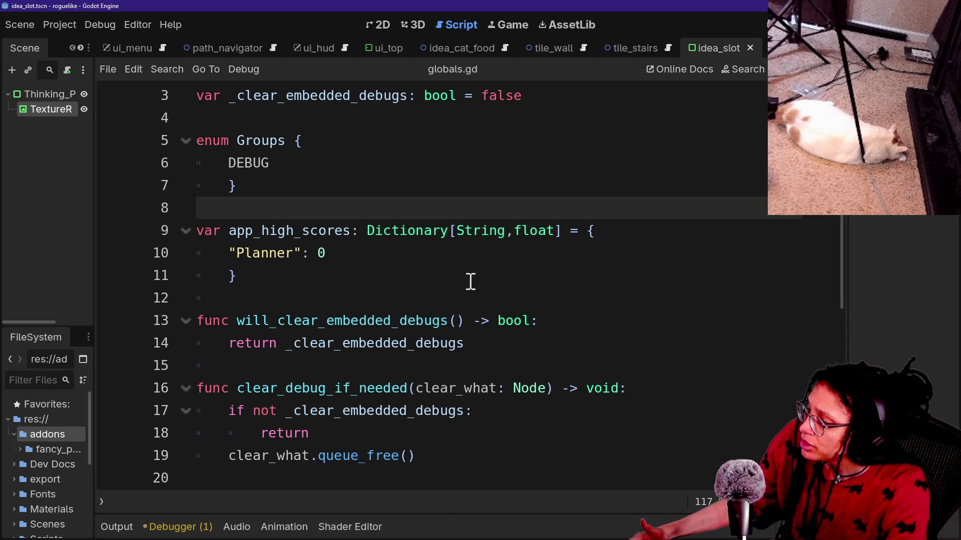
Compare roguelike's globals.gd with the cat-care-game's globals.gd across both editor windows
{"action": "left_click", "coordinate": [354, 279]}
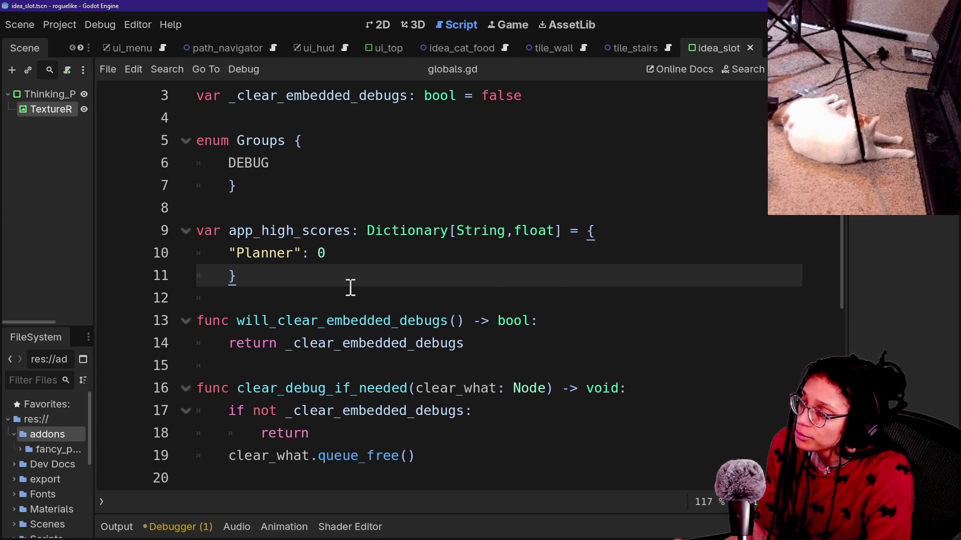
{"action": "scroll", "coordinate": [474, 231], "scroll_direction": "up", "scroll_amount": 2}
{"action": "key", "text": "alt+Tab"}
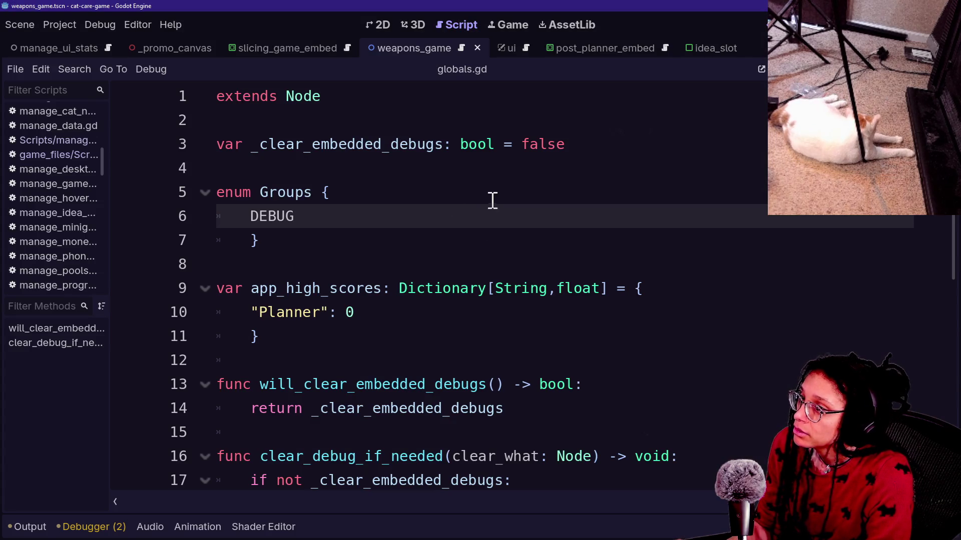
{"action": "left_click", "coordinate": [616, 194]}
{"action": "key", "text": "alt+Tab"}
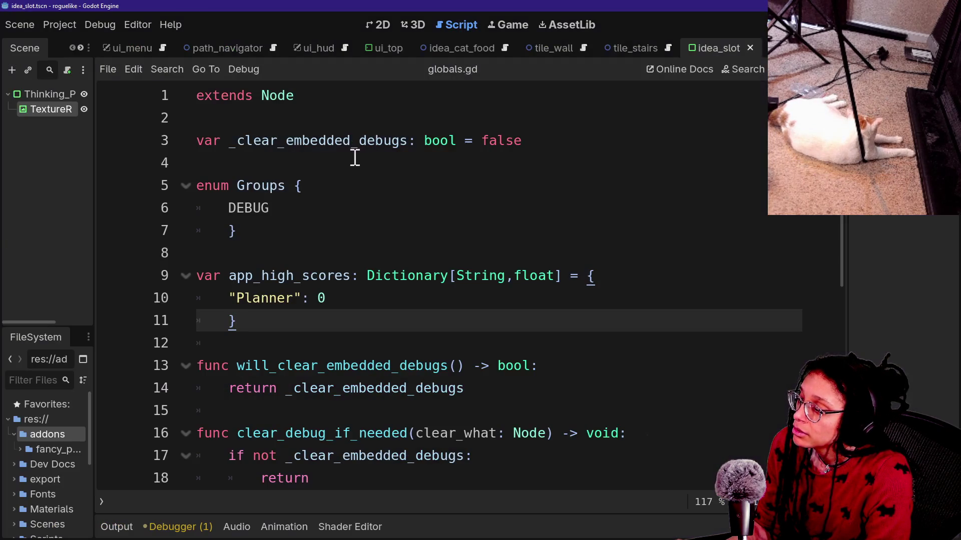
{"action": "key", "text": "alt+Tab"}
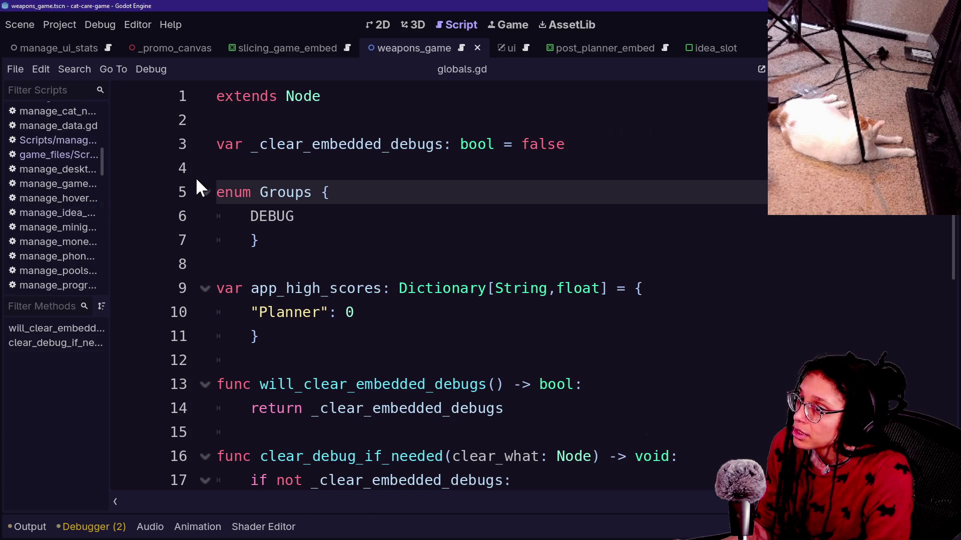
{"action": "left_click_drag", "start_coordinate": [313, 332], "coordinate": [369, 188]}
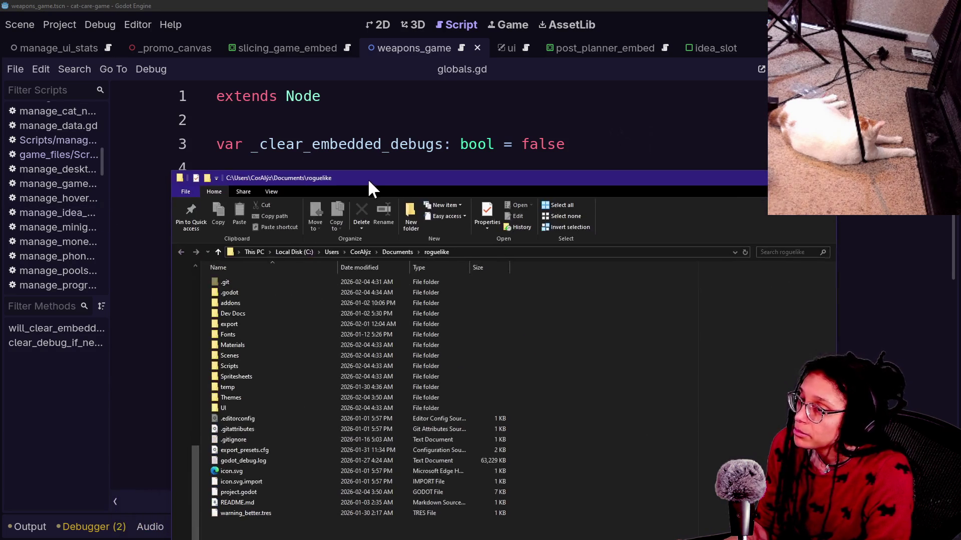
{"action": "key", "text": "alt+Tab"}
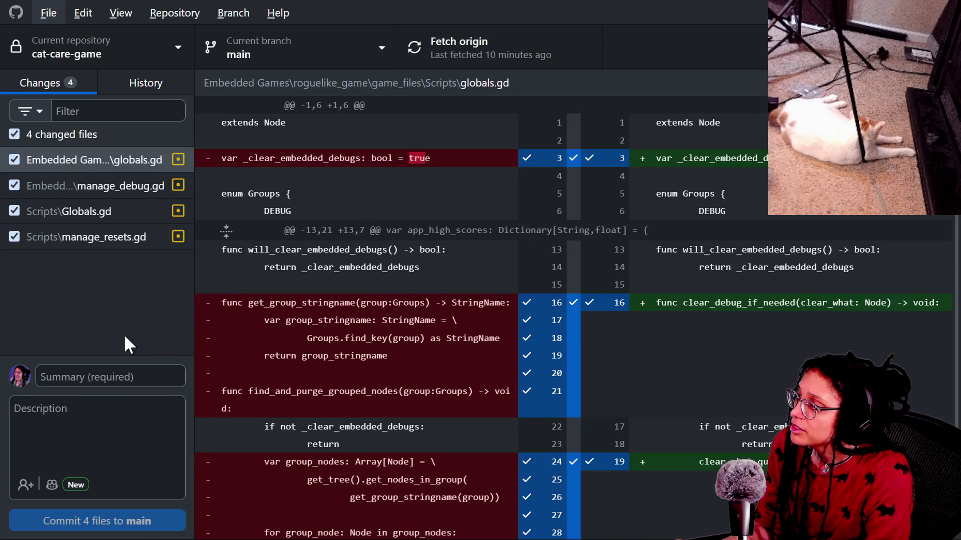
Commit the four cat-care-game files to main as 'embeddpurge debug goodly' and push to origin
{"action": "left_click", "coordinate": [106, 376]}
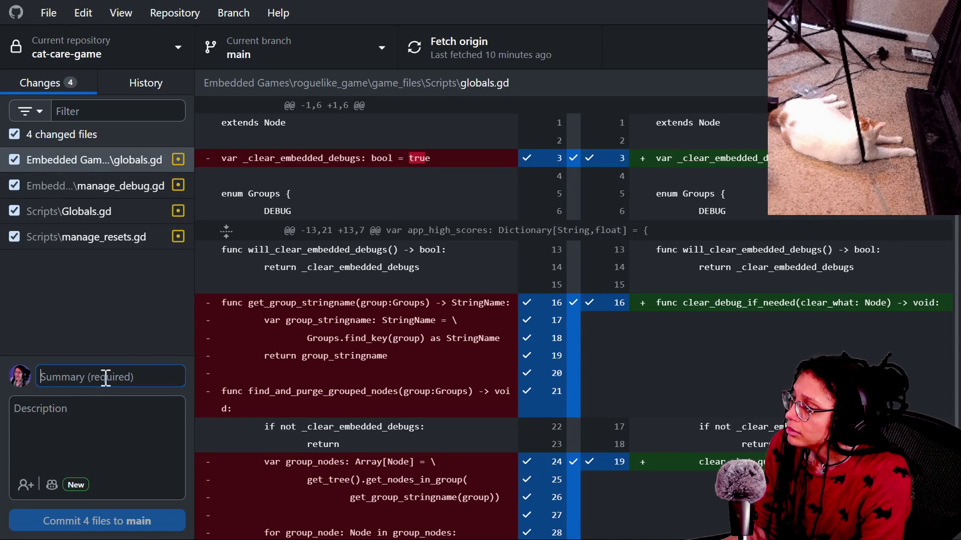
{"action": "type", "text": "globals"}
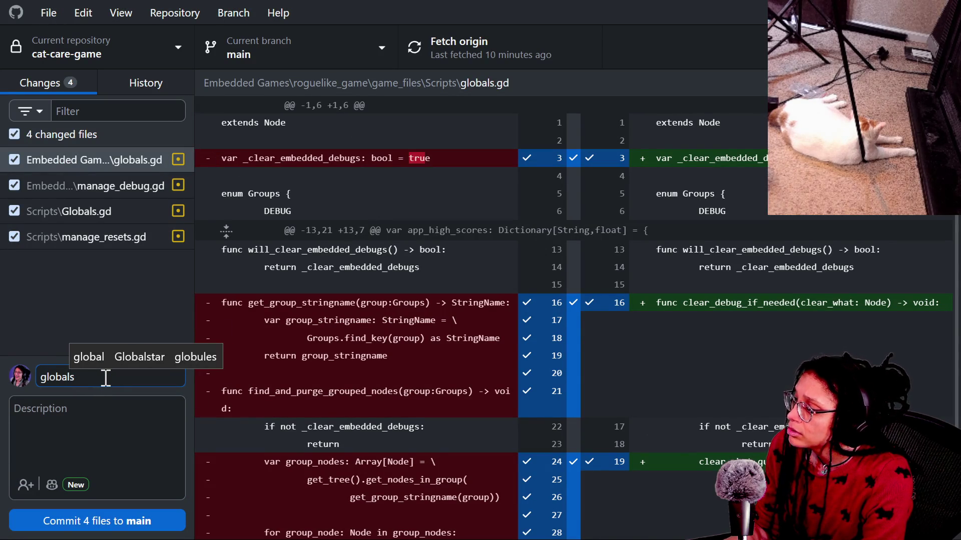
{"action": "key", "text": "ctrl+a"}
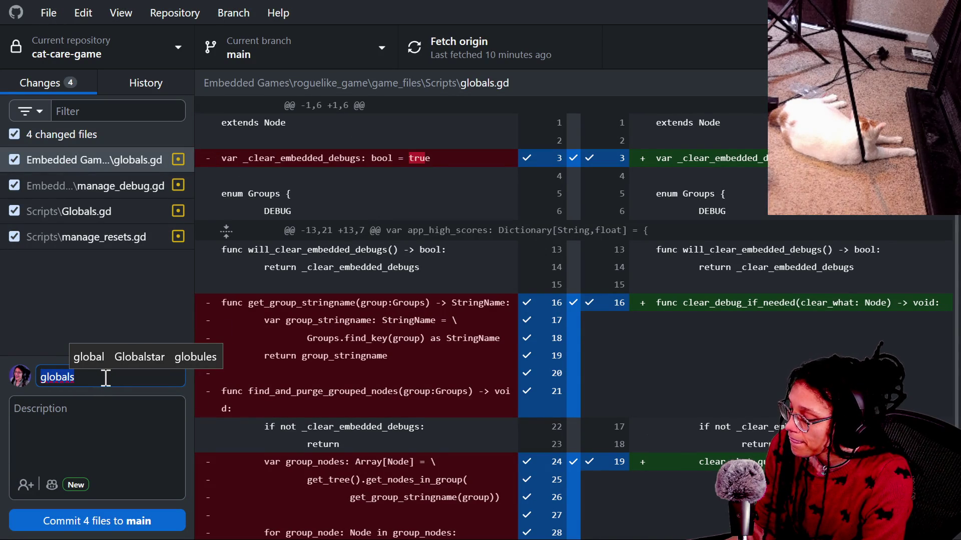
{"action": "type", "text": "embedded ga"}
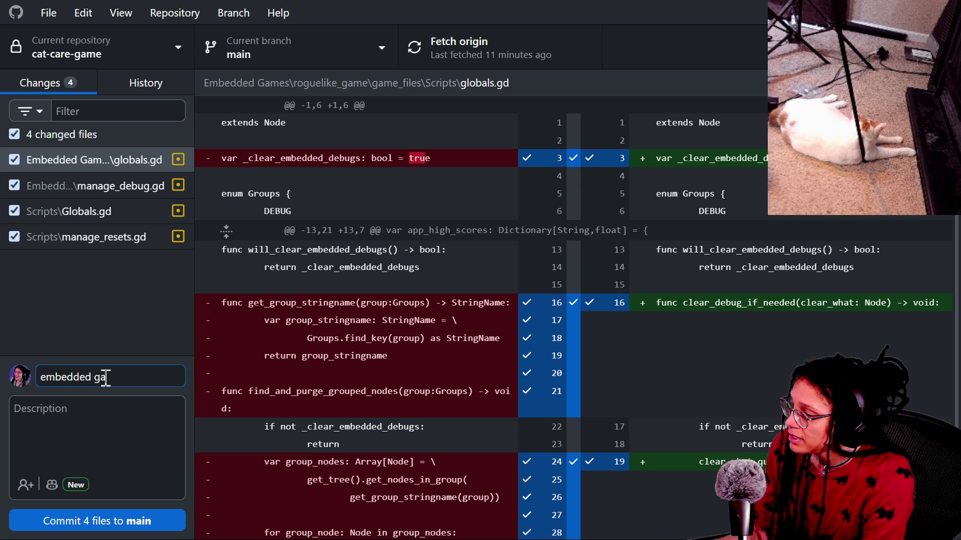
{"action": "type", "text": "purge debug"}
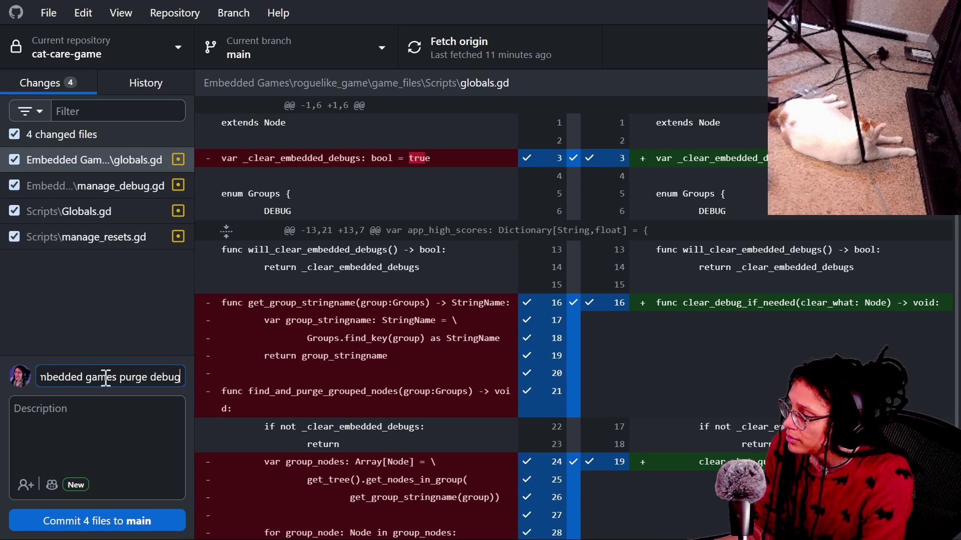
{"action": "type", "text": " goodly"}
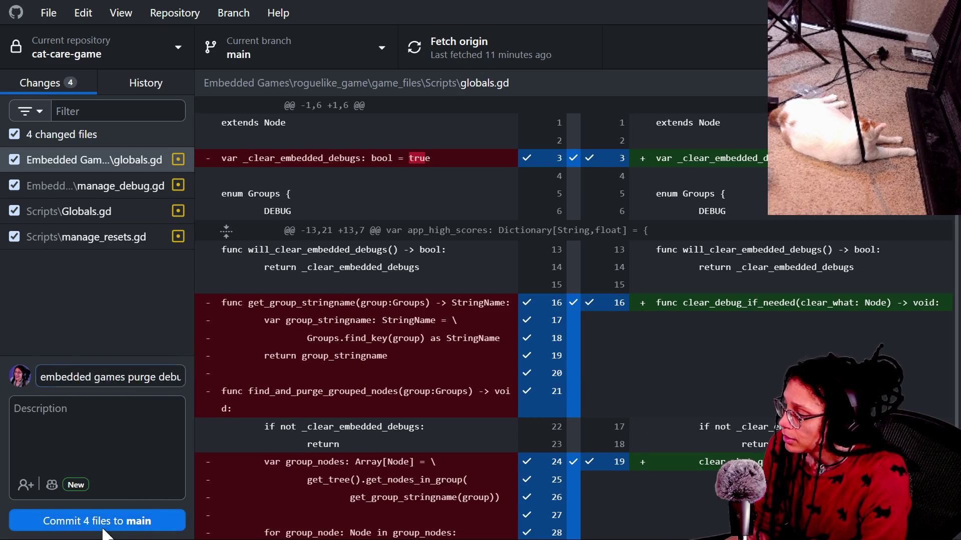
{"action": "left_click", "coordinate": [75, 521]}
{"action": "left_click", "coordinate": [774, 244]}
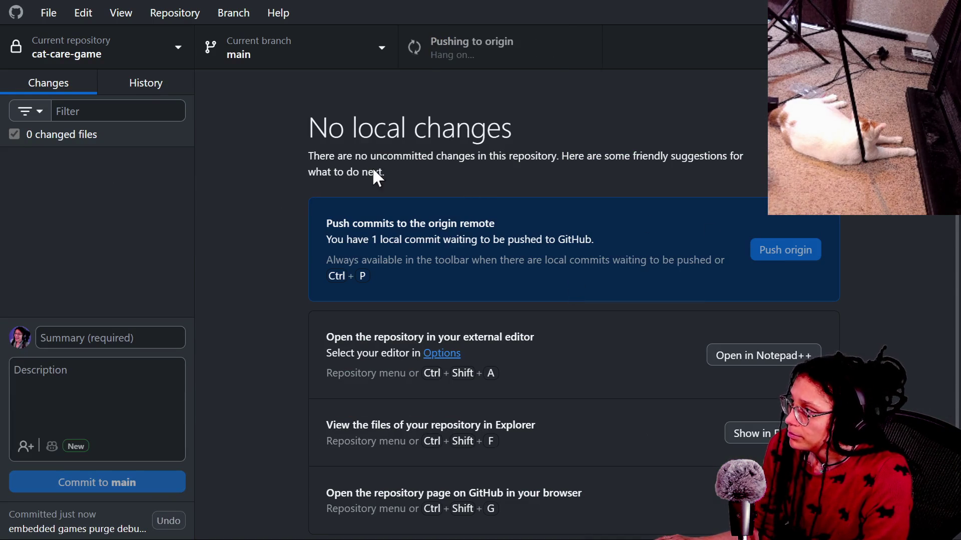
Commit the two roguelike files as 'glnd debug for theorertical parent purging' and push to origin
{"action": "left_click", "coordinate": [150, 50]}
{"action": "left_click", "coordinate": [136, 194]}
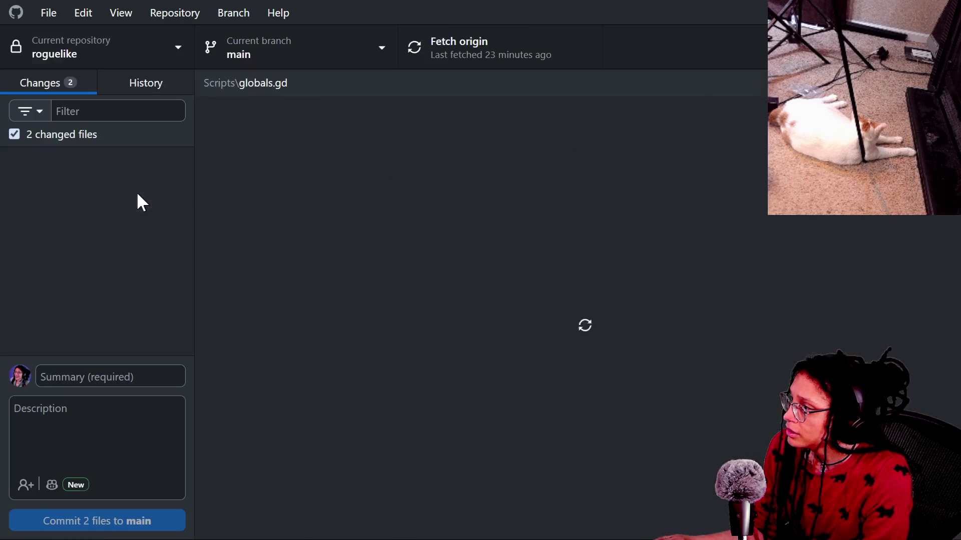
{"action": "left_click", "coordinate": [123, 382]}
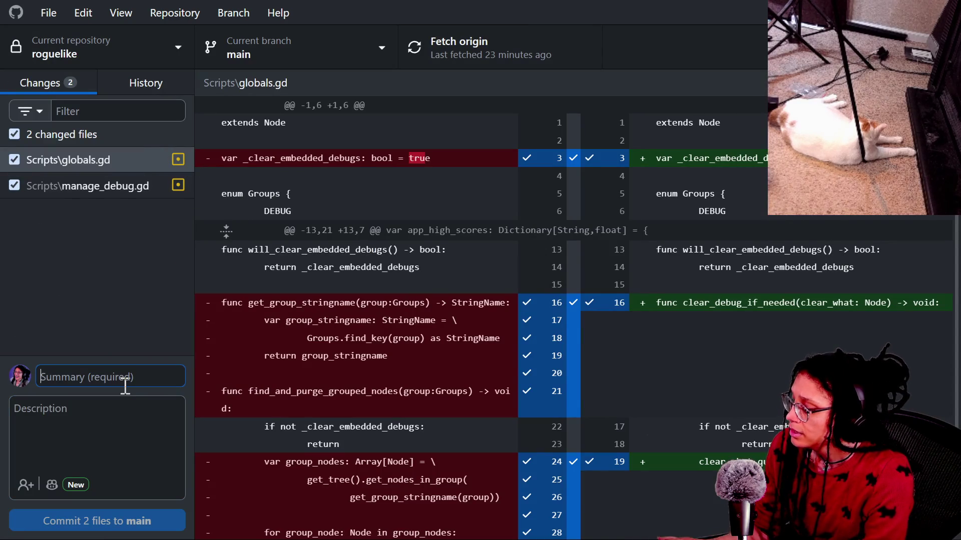
{"action": "type", "text": "globals"}
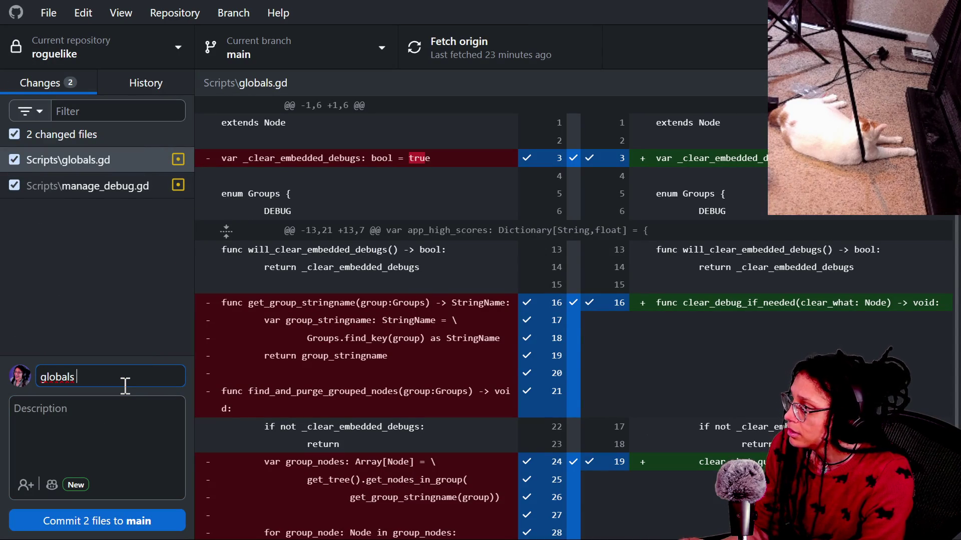
{"action": "type", "text": "nd debug"}
{"action": "type", "text": " for theorert"}
{"action": "type", "text": "ical parent purging"}
{"action": "key", "text": "ctrl+Return"}
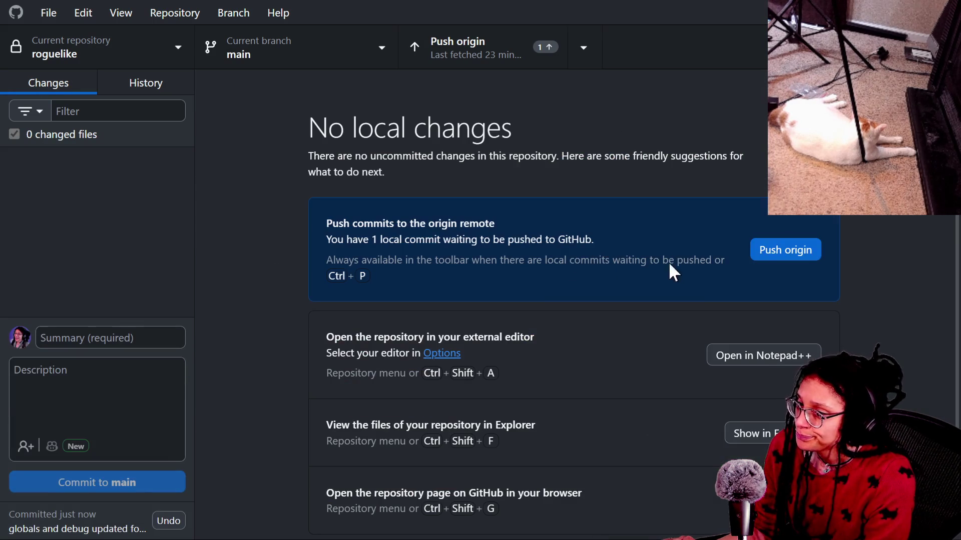
{"action": "left_click", "coordinate": [761, 250]}
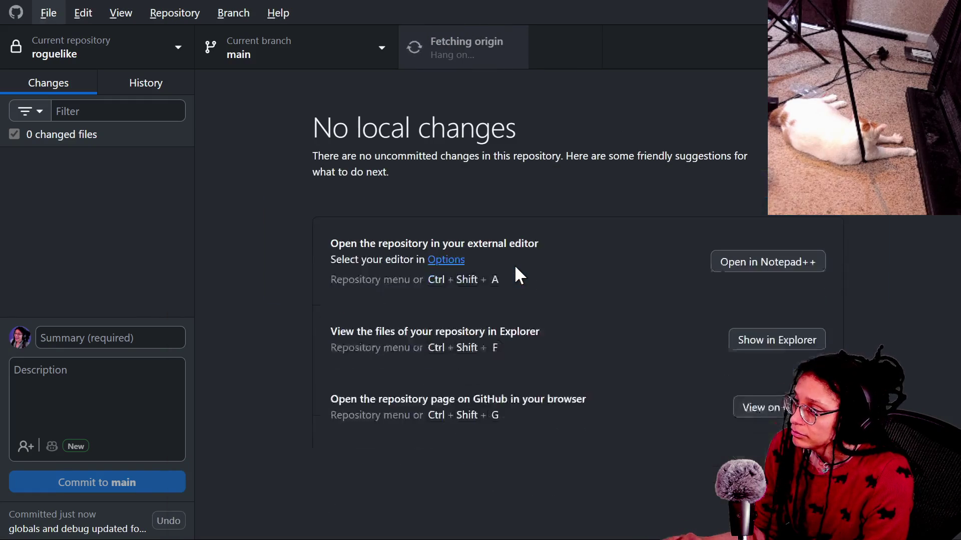
{"action": "key", "text": "alt+Tab"}
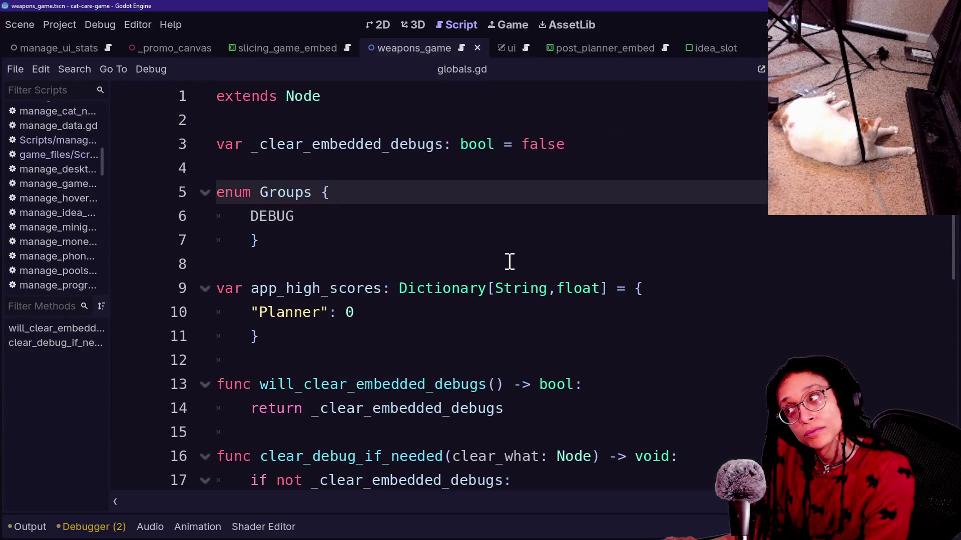
Arrange the roguelike project folder in File Explorer and open a second Explorer window
{"action": "key", "text": "alt+Tab"}
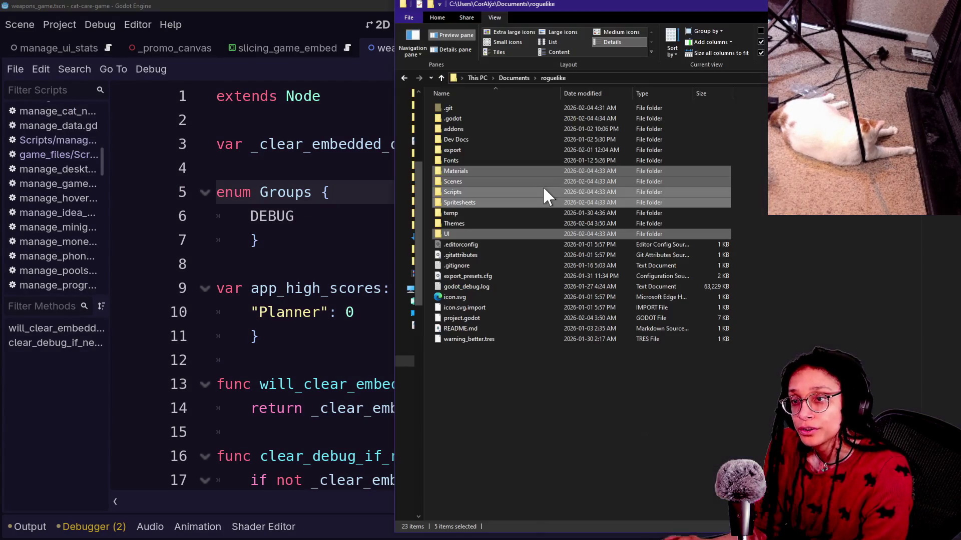
{"action": "left_click_drag", "start_coordinate": [567, 9], "coordinate": [460, 17]}
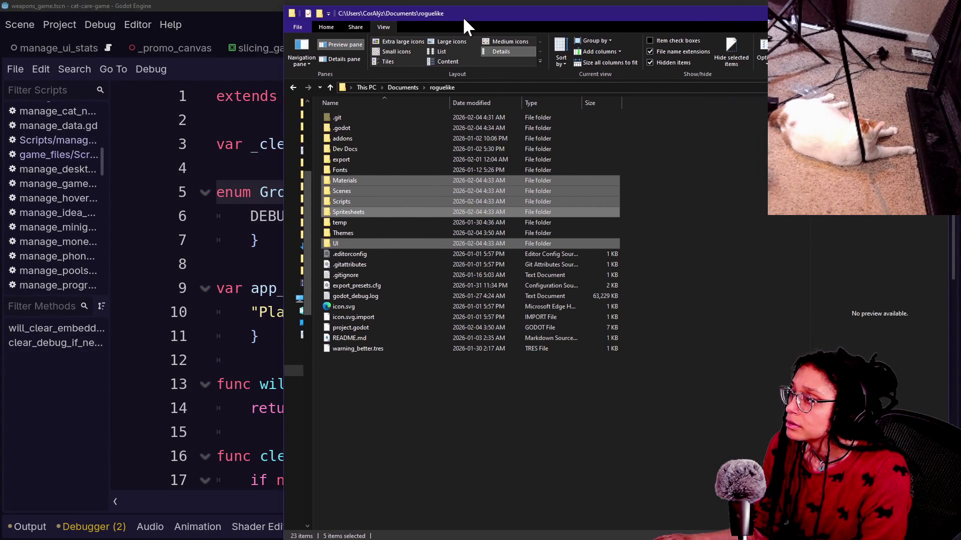
{"action": "left_click_drag", "start_coordinate": [308, 160], "coordinate": [322, 164]}
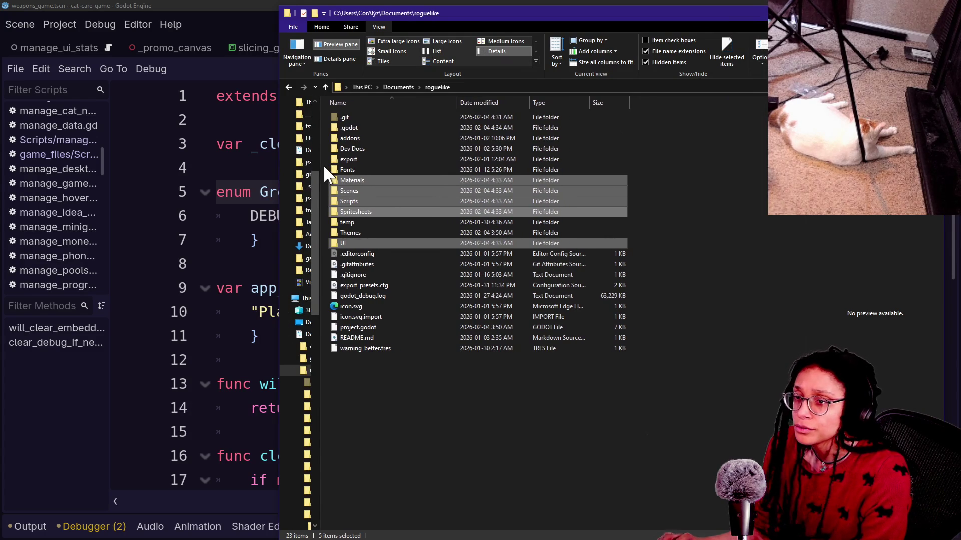
{"action": "key", "text": "ctrl+n"}
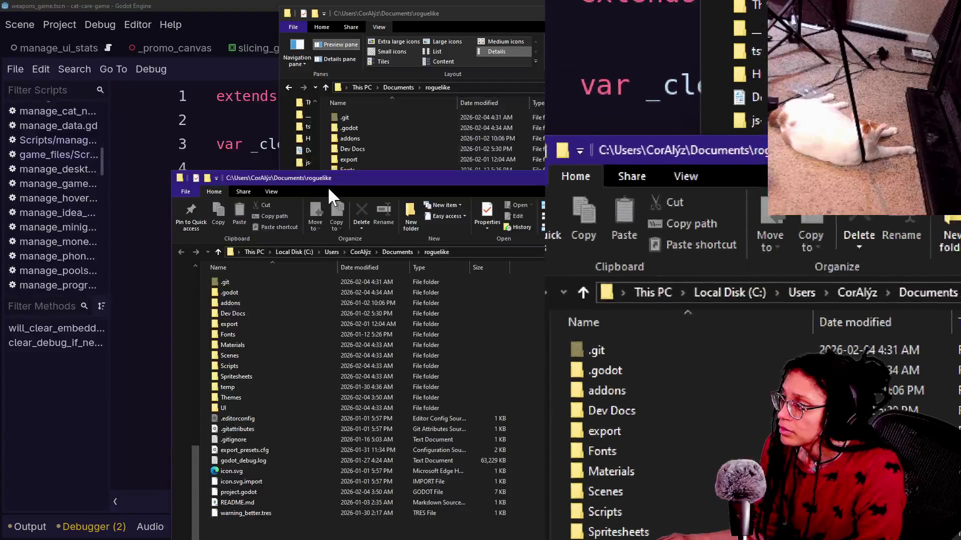
{"action": "left_click_drag", "start_coordinate": [326, 186], "coordinate": [355, 113]}
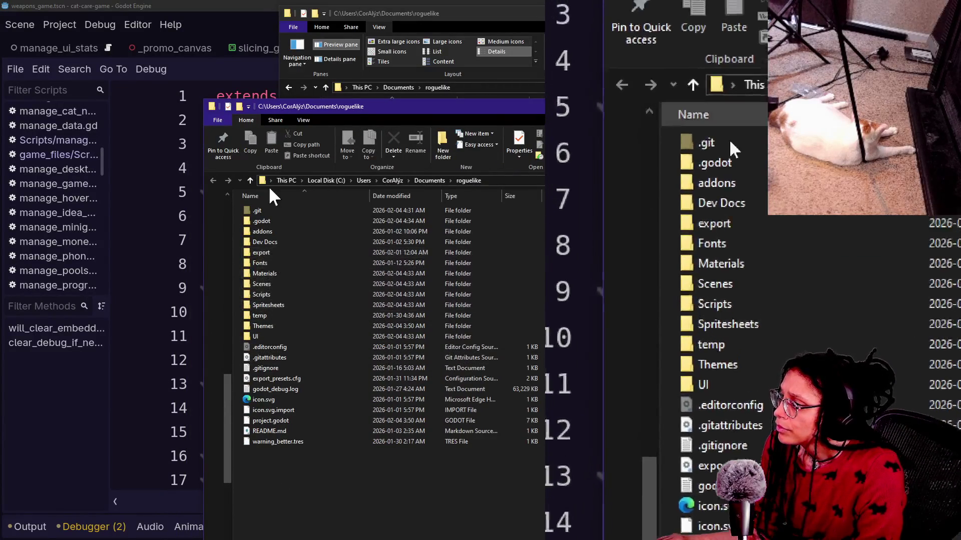
{"action": "mouse_move", "coordinate": [283, 107]}
{"action": "left_mouse_down"}
{"action": "mouse_move", "coordinate": [279, 308]}
{"action": "mouse_move", "coordinate": [260, 201]}
{"action": "left_mouse_up"}
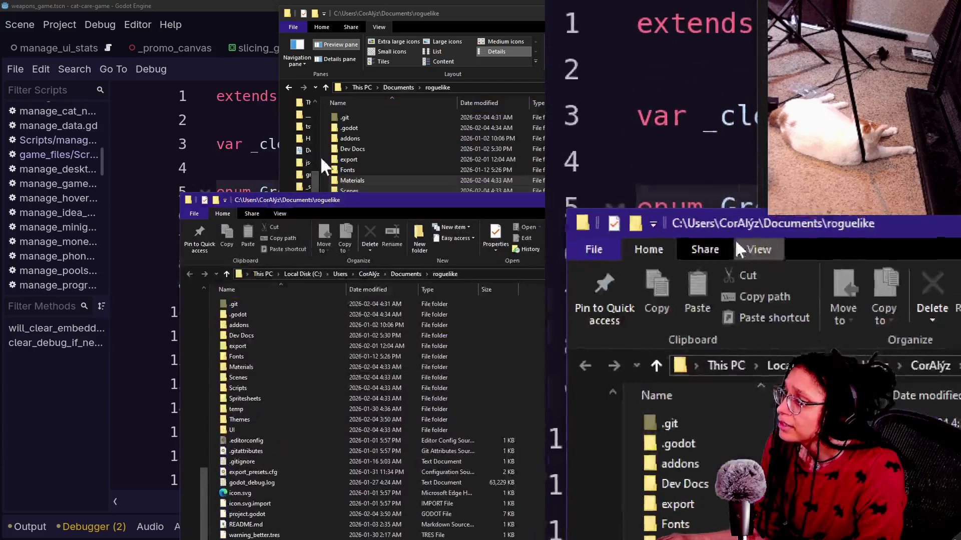
Navigate from Documents to cat-care-game3 > Embedded Games > roguelike_game > game_files
{"action": "left_click", "coordinate": [227, 273]}
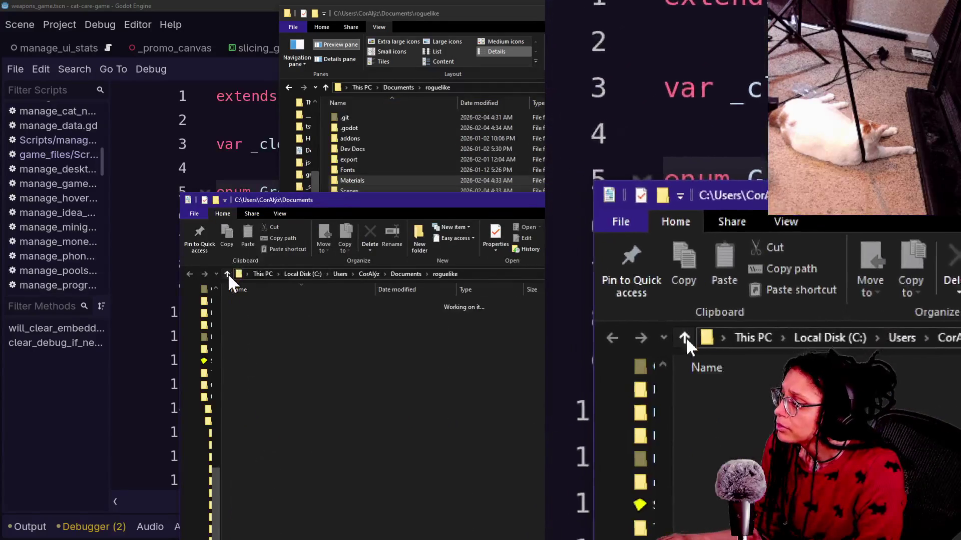
{"action": "scroll", "coordinate": [272, 366], "scroll_direction": "down", "scroll_amount": 20}
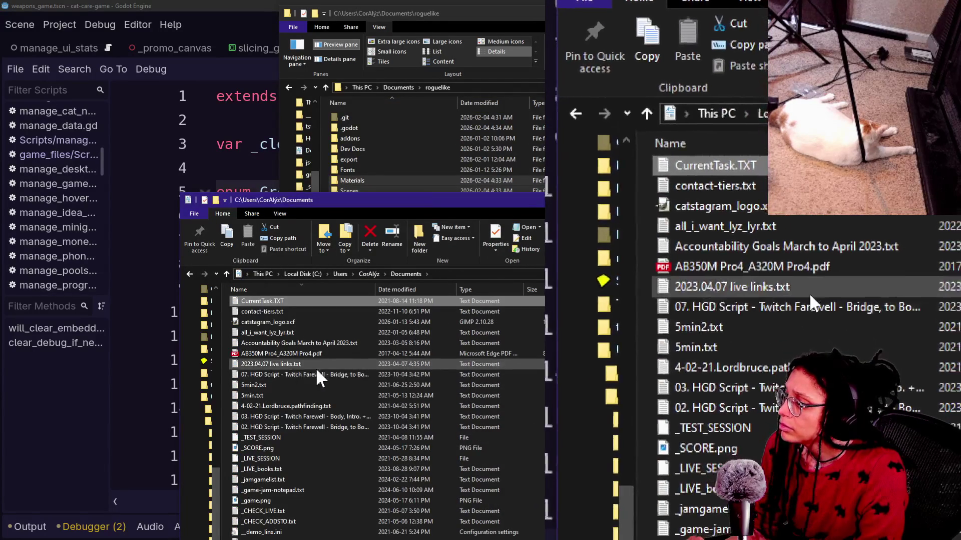
{"action": "scroll", "coordinate": [316, 368], "scroll_direction": "up", "scroll_amount": 10}
{"action": "type", "text": "cat"}
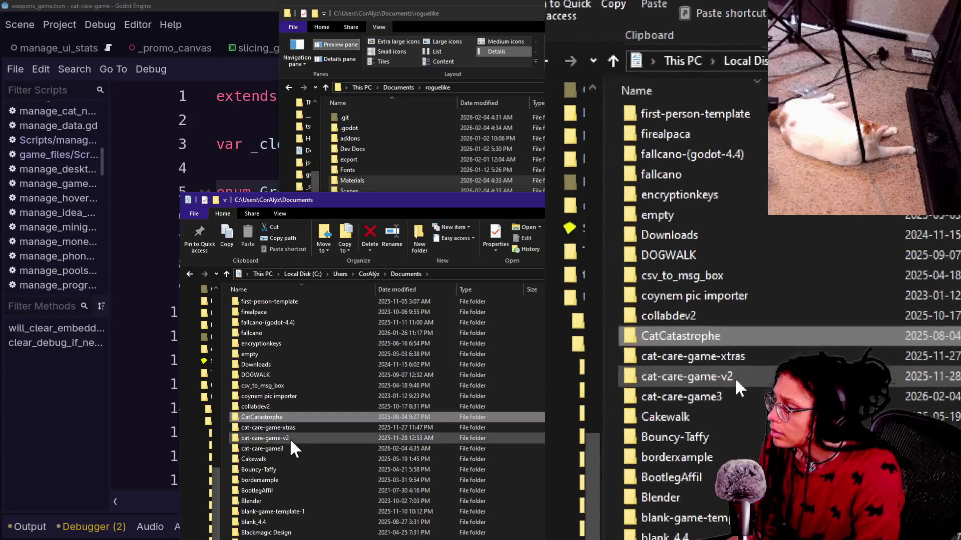
{"action": "left_click", "coordinate": [296, 436]}
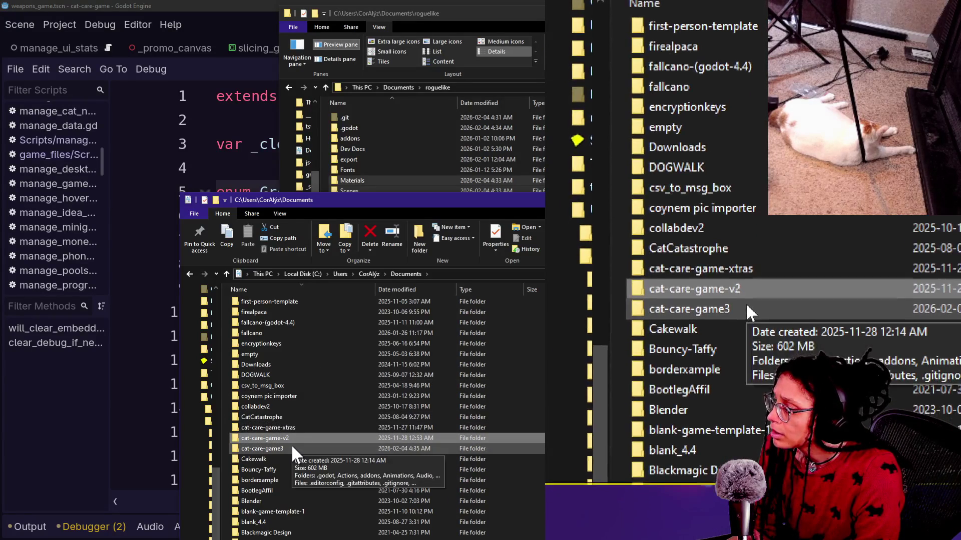
{"action": "left_click", "coordinate": [287, 449]}
{"action": "double_click", "coordinate": [288, 449]}
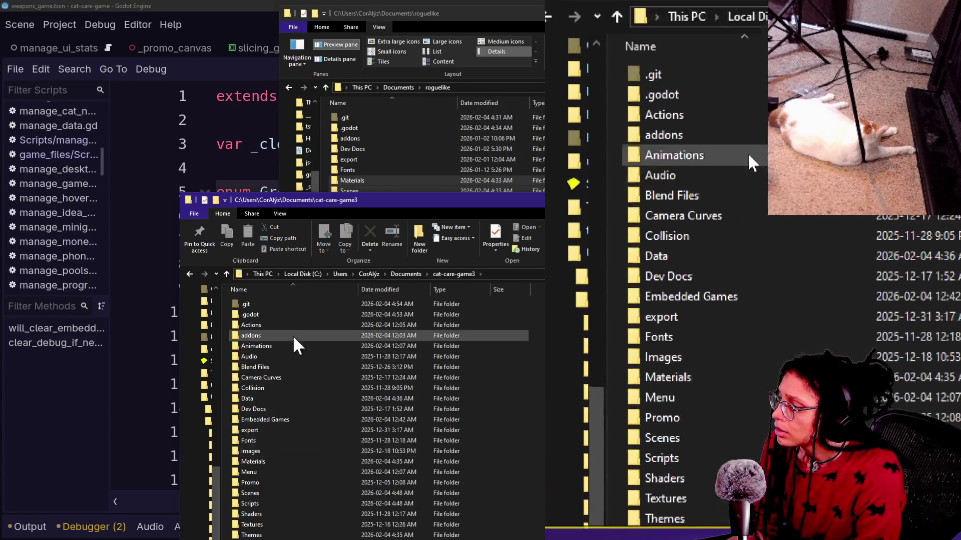
{"action": "left_click_drag", "start_coordinate": [284, 201], "coordinate": [285, 115]}
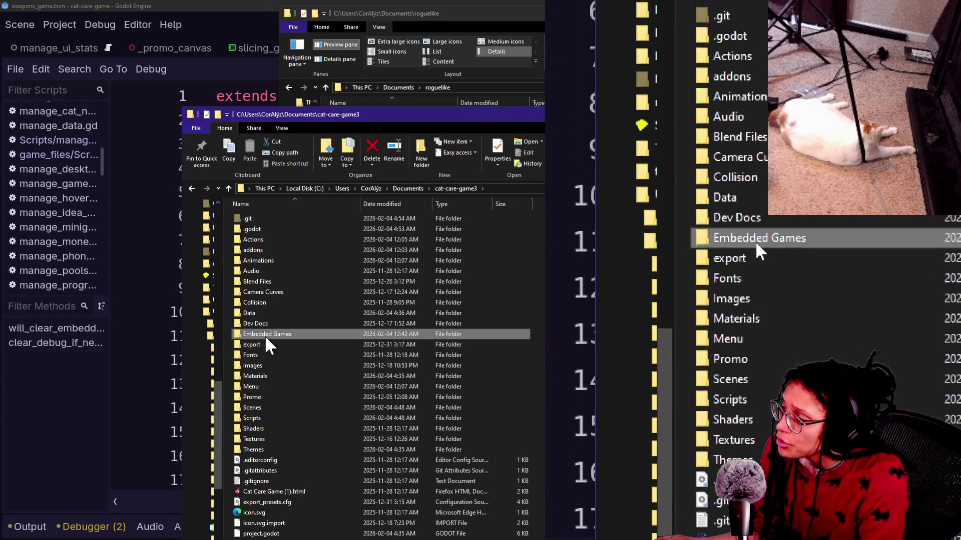
{"action": "double_click", "coordinate": [265, 334]}
{"action": "double_click", "coordinate": [262, 218]}
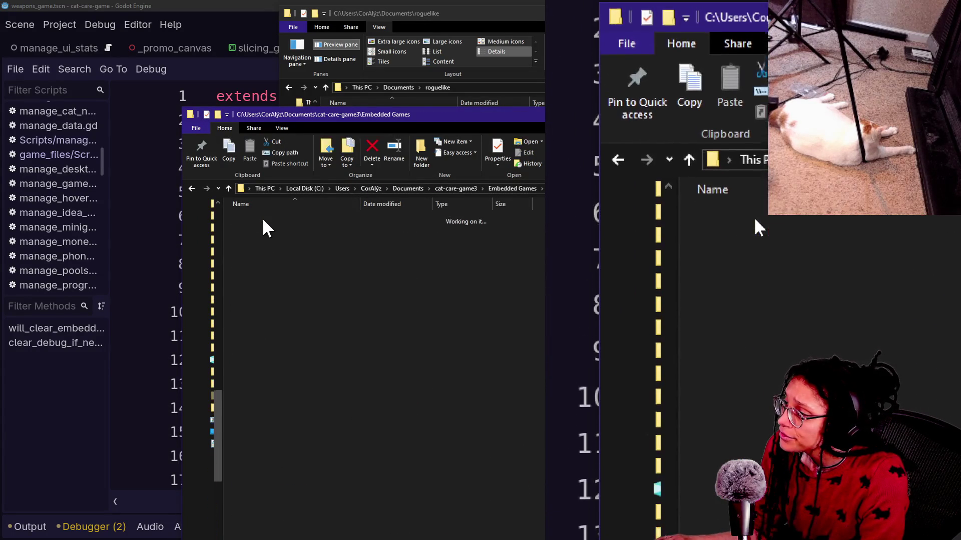
{"action": "double_click", "coordinate": [256, 218]}
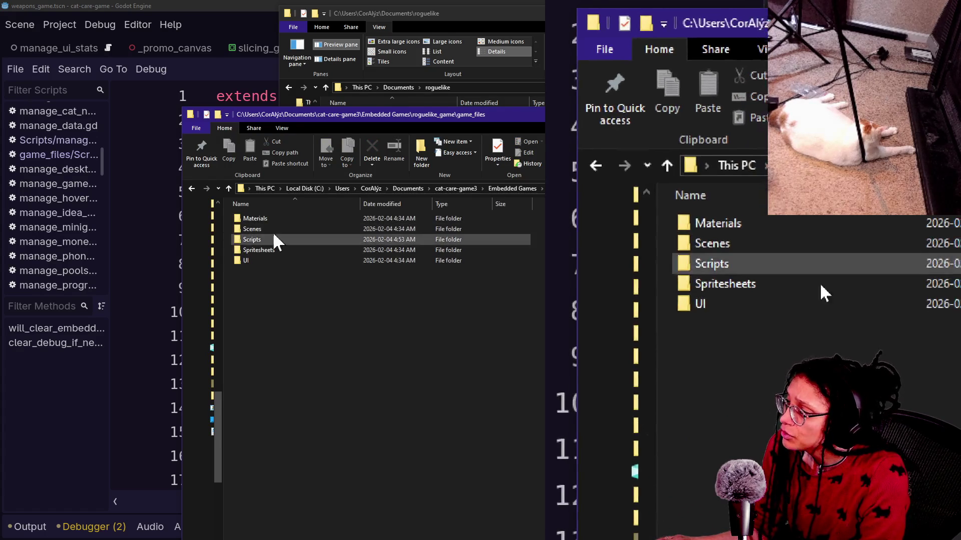
{"action": "left_click_drag", "start_coordinate": [395, 110], "coordinate": [378, 112]}
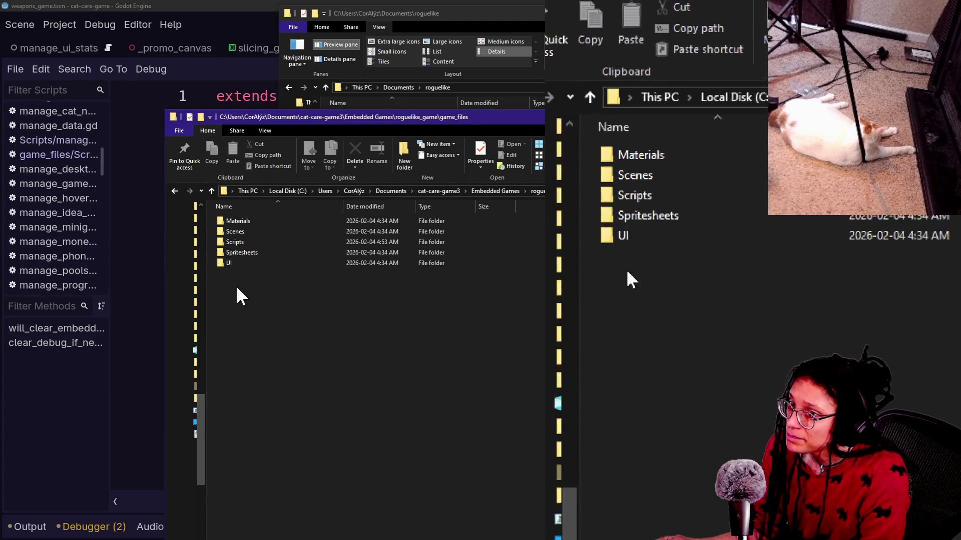
Create a new Rich Text Document in game_files and rename it to .gdignore without the .RTF extension
{"action": "right_click", "coordinate": [269, 289]}
{"action": "mouse_move", "coordinate": [318, 467]}
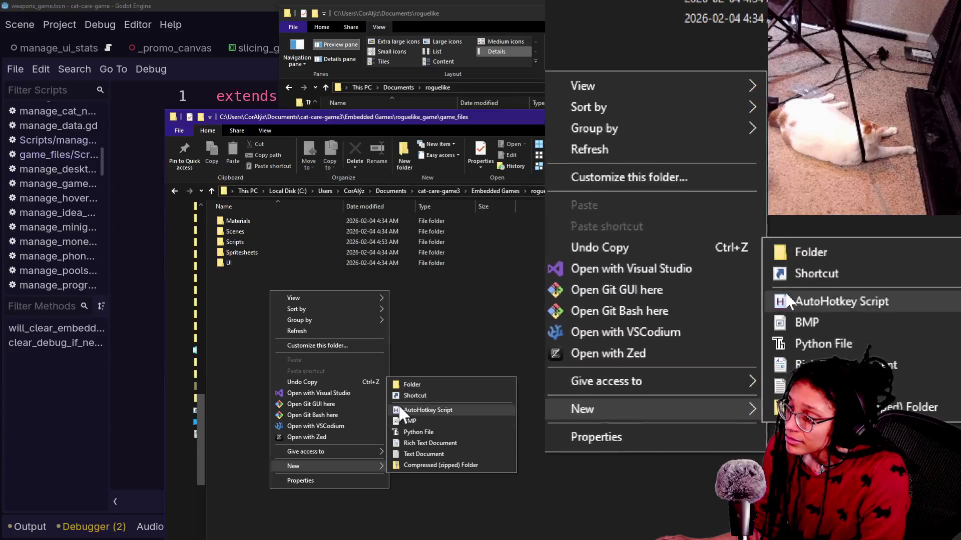
{"action": "left_click", "coordinate": [415, 443]}
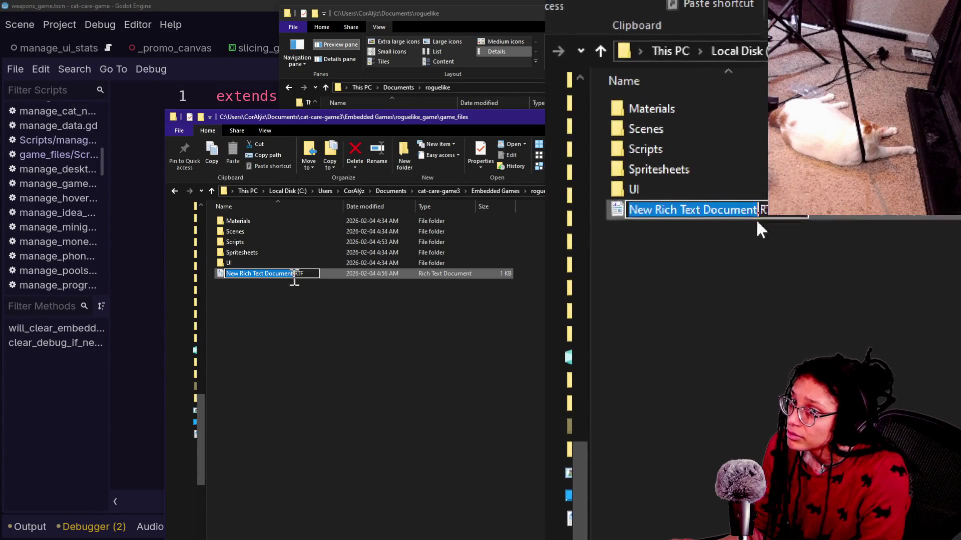
{"action": "type", "text": ".gdignore"}
{"action": "key", "text": "Delete"}
{"action": "key", "text": "Delete"}
{"action": "key", "text": "Delete"}
{"action": "key", "text": "Return"}
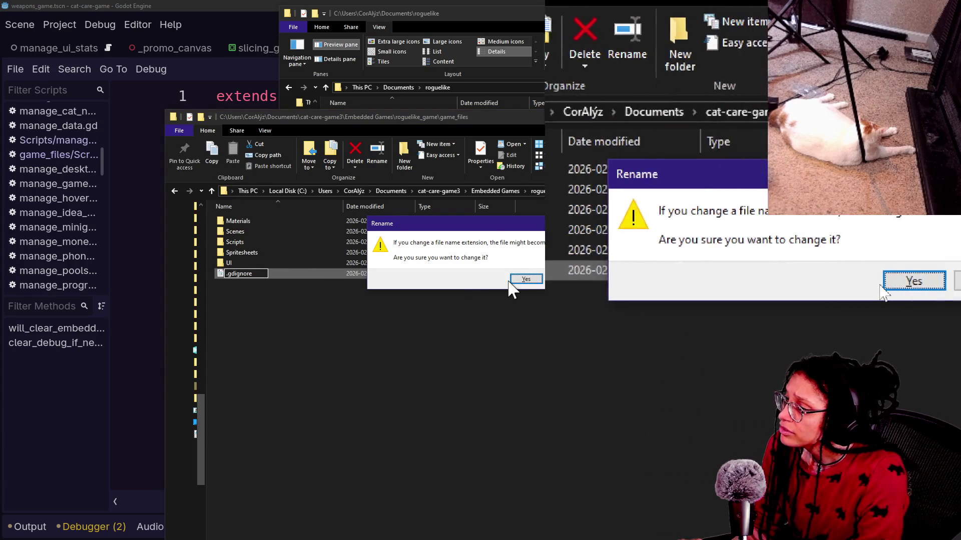
{"action": "left_click", "coordinate": [521, 280]}
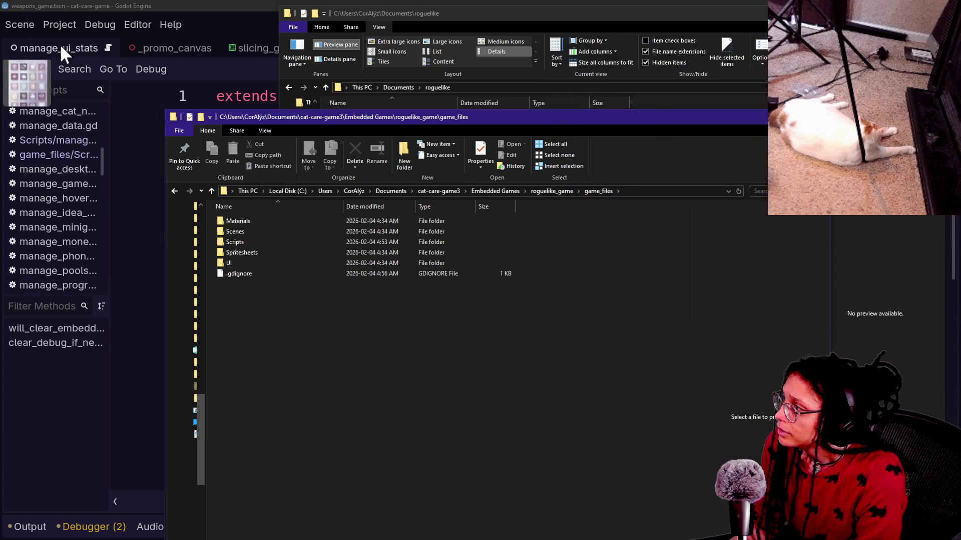
Reload the current Godot project, choosing Stop & Reload to end the running game
{"action": "left_click", "coordinate": [59, 42]}
{"action": "left_click", "coordinate": [59, 28]}
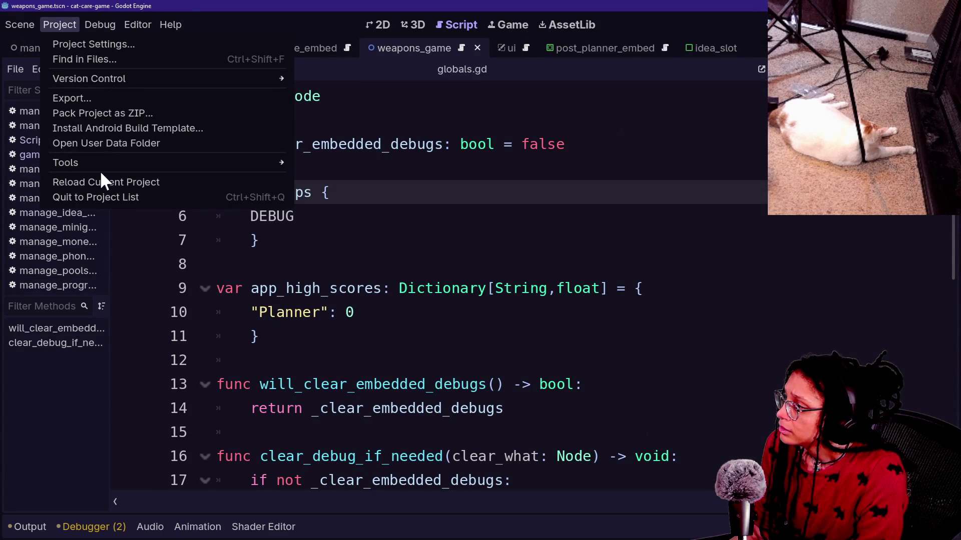
{"action": "left_click", "coordinate": [105, 182]}
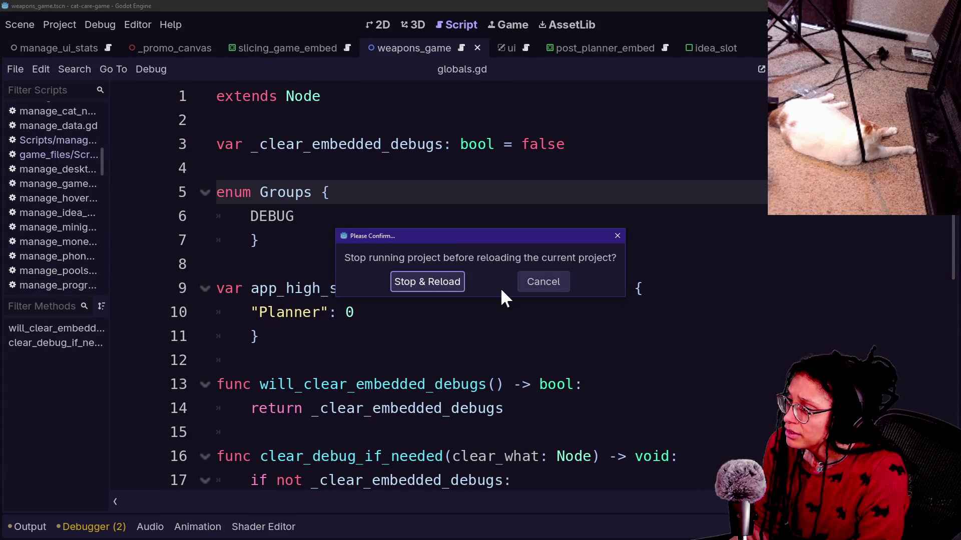
{"action": "left_click", "coordinate": [442, 282]}
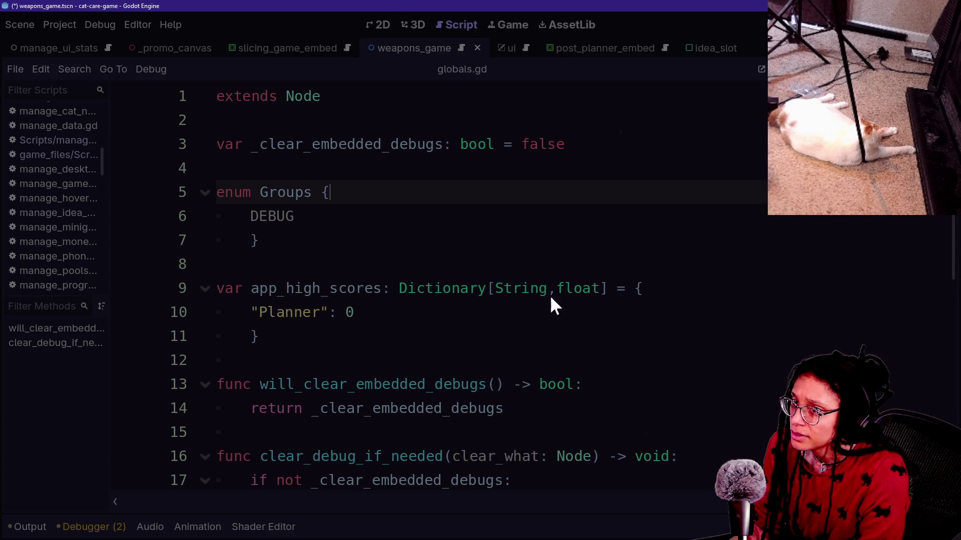
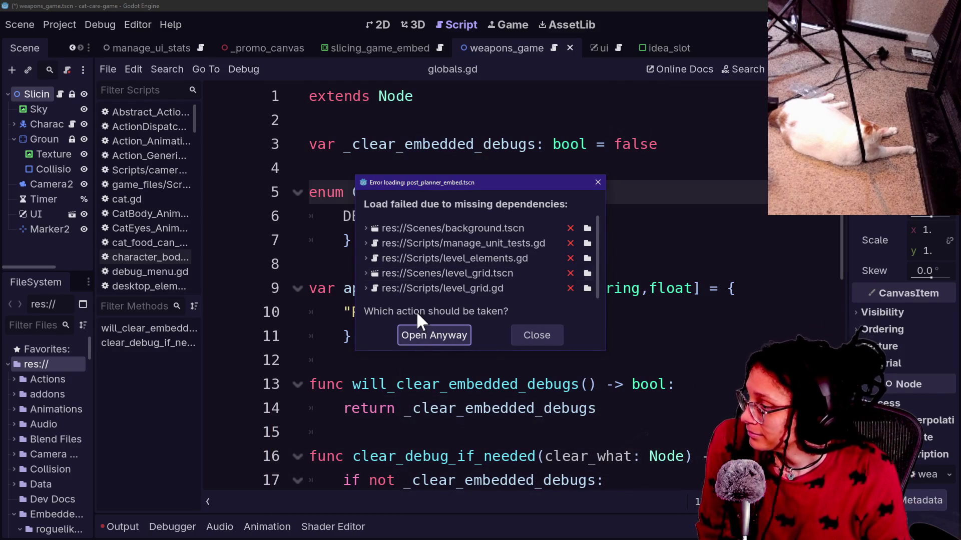
Open the post_planner_embed scene despite missing dependencies, dismiss the load errors and save it
{"action": "left_click", "coordinate": [460, 338]}
{"action": "left_click", "coordinate": [488, 392]}
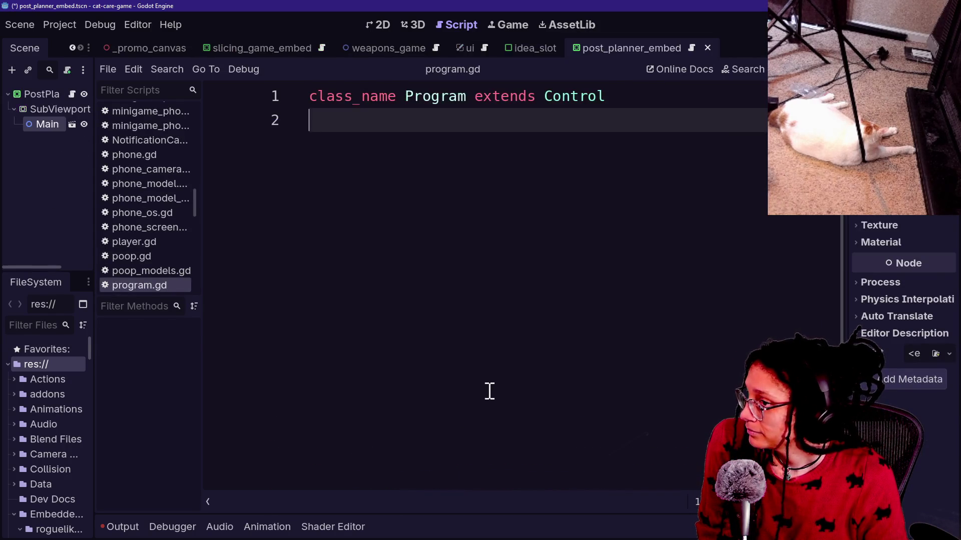
{"action": "key", "text": "ctrl+s"}
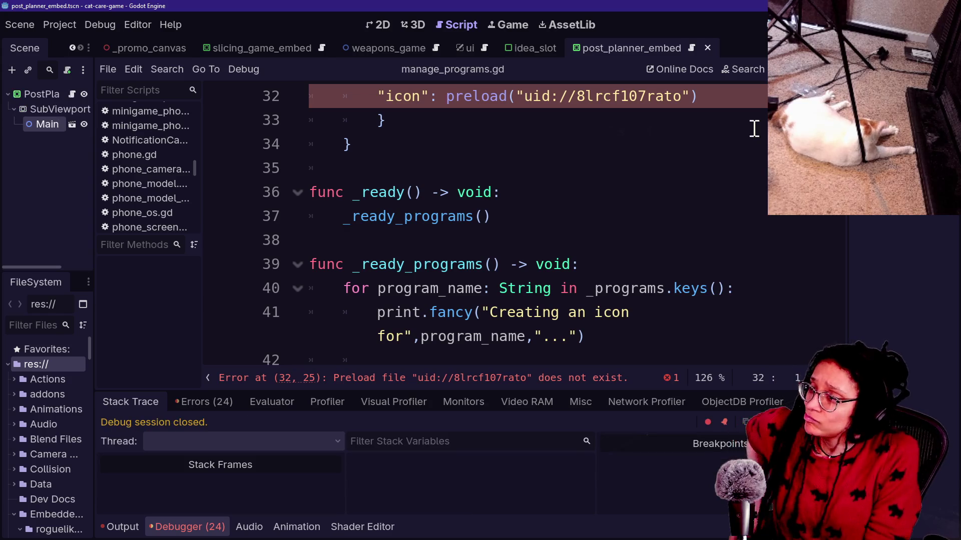
{"action": "left_click", "coordinate": [624, 215]}
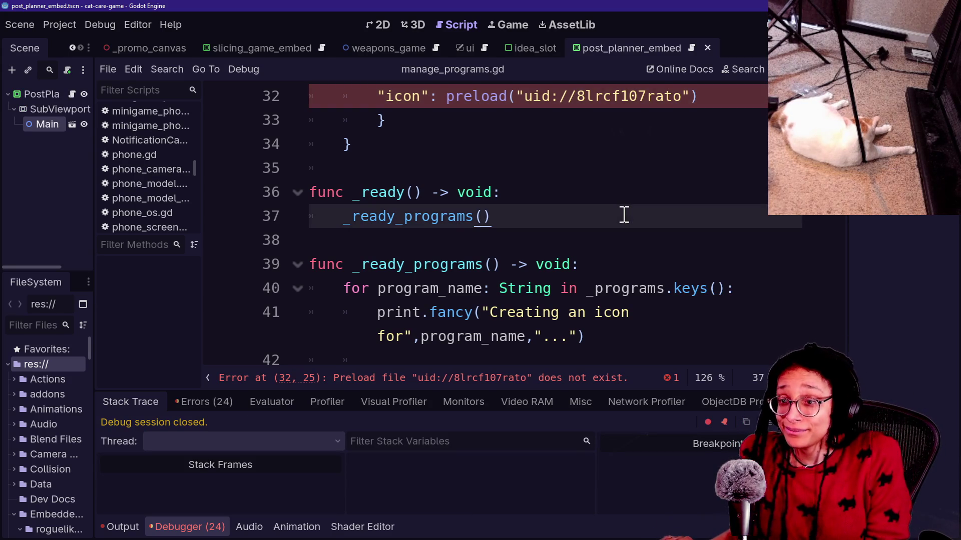
Delete the .gdignore file from the roguelike game_files folder
{"action": "key", "text": "alt+Tab"}
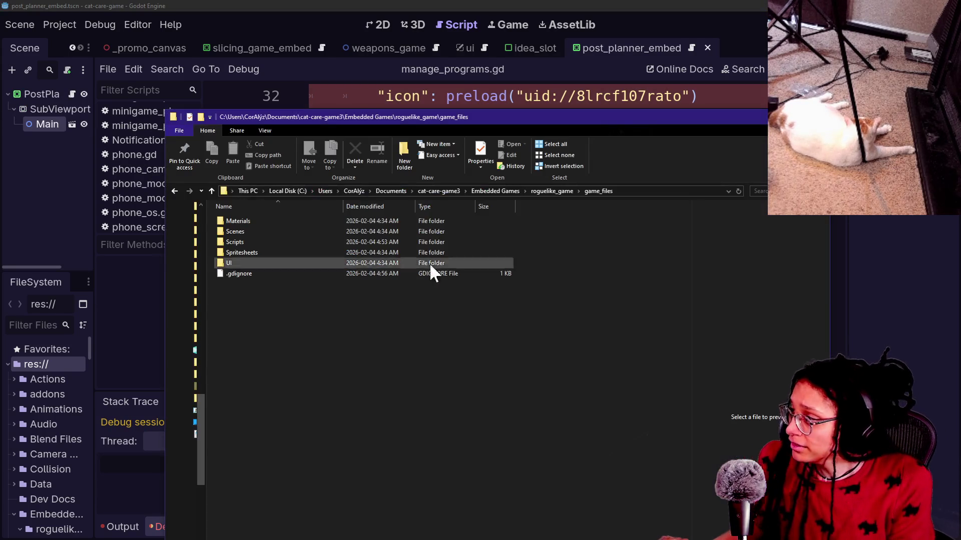
{"action": "left_click", "coordinate": [247, 275]}
{"action": "key", "text": "Delete"}
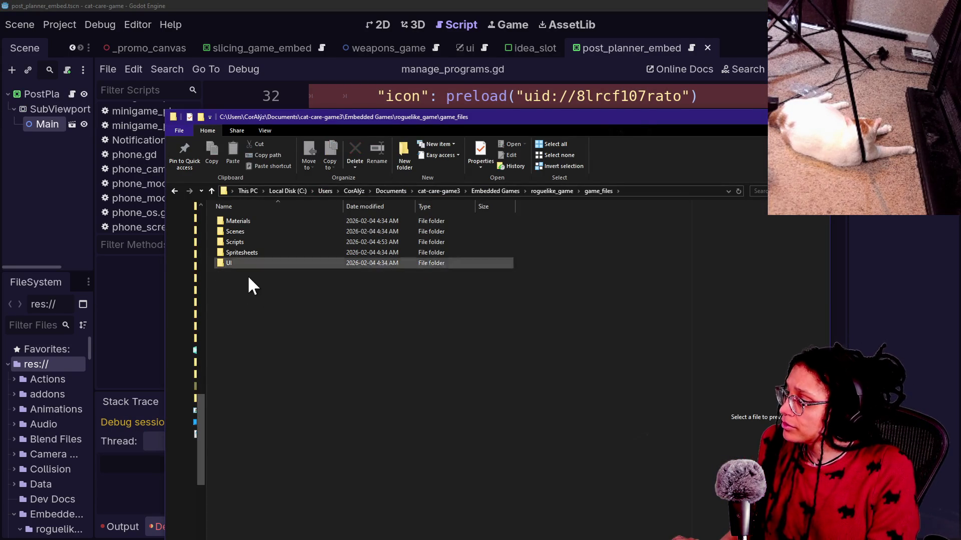
{"action": "left_click", "coordinate": [68, 30]}
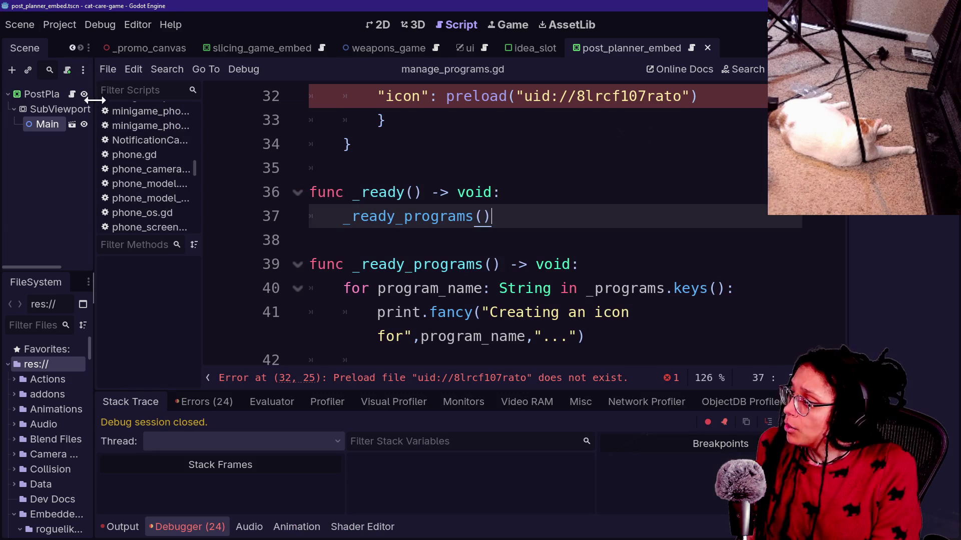
Reload the current cat-care-game project and dismiss the missing-dependencies error
{"action": "left_click", "coordinate": [56, 23]}
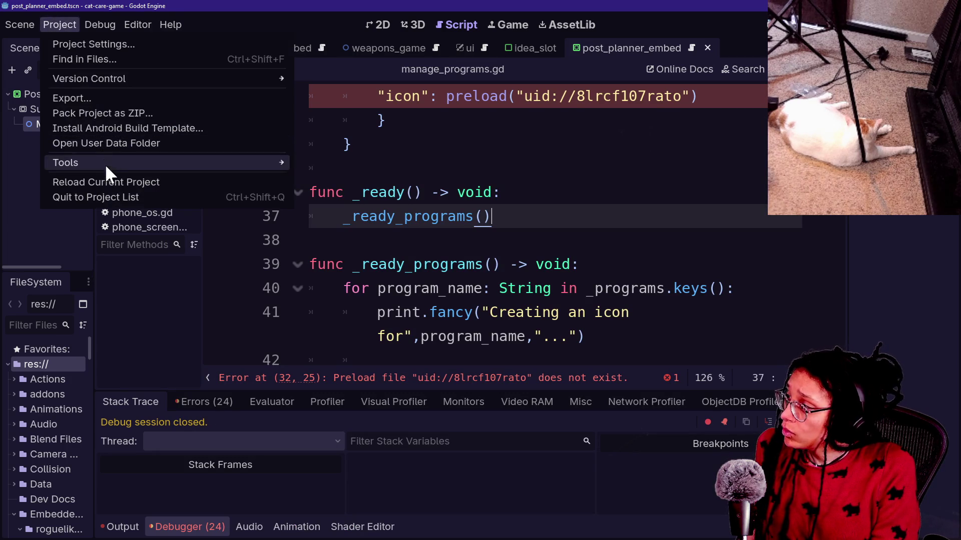
{"action": "left_click", "coordinate": [109, 180]}
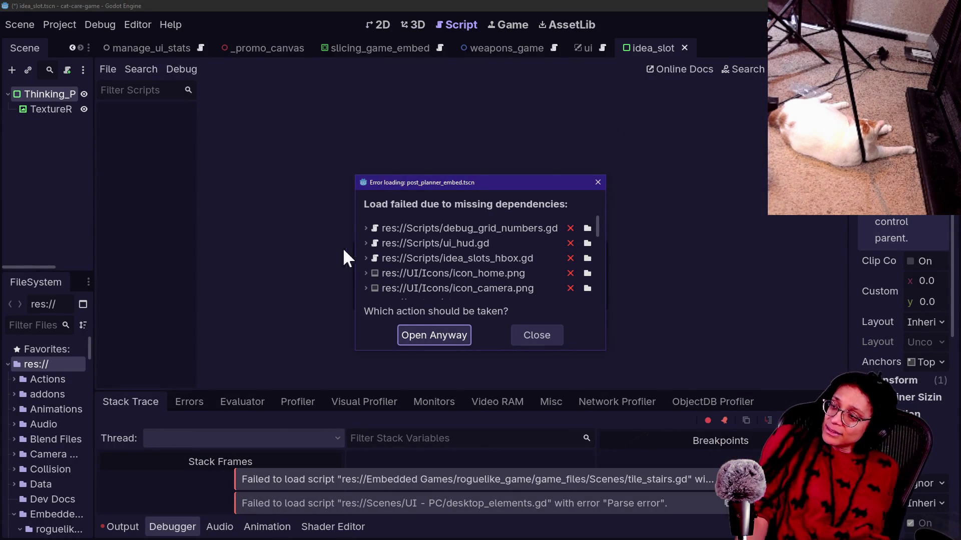
{"action": "left_click", "coordinate": [517, 335]}
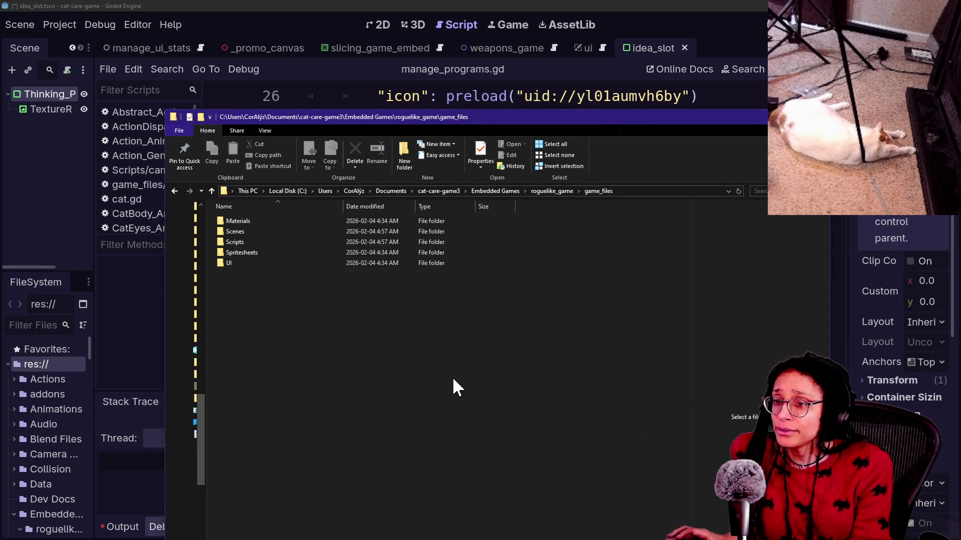
{"action": "key", "text": "alt+Tab"}
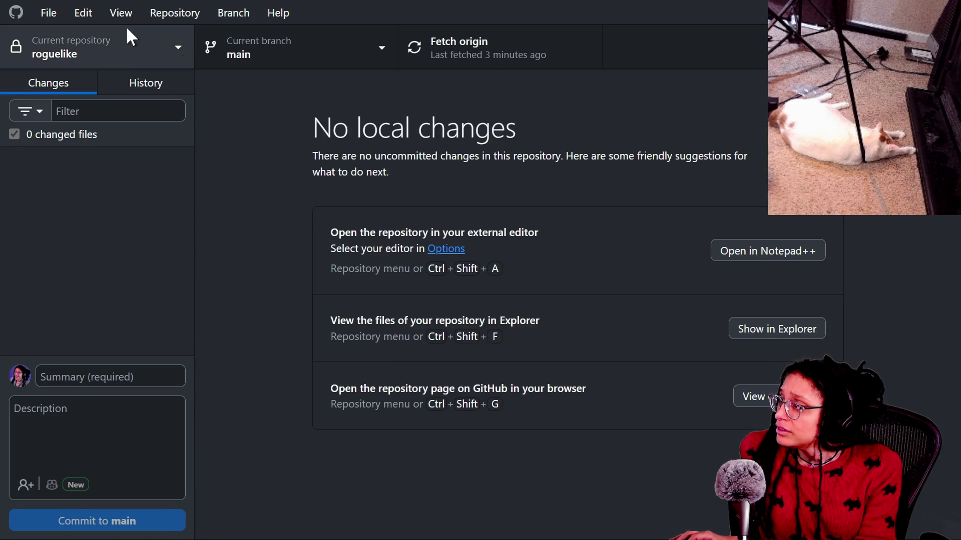
Switch GitHub Desktop to cat-care-game and quit the Godot project to the list without saving
{"action": "left_click", "coordinate": [127, 30]}
{"action": "left_click", "coordinate": [116, 181]}
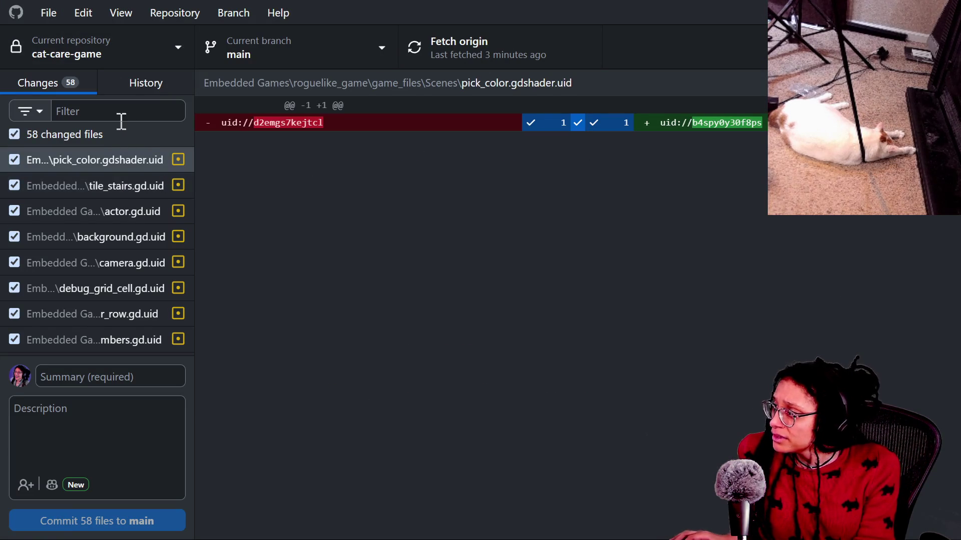
{"action": "key", "text": "alt+Tab"}
{"action": "left_click", "coordinate": [50, 24]}
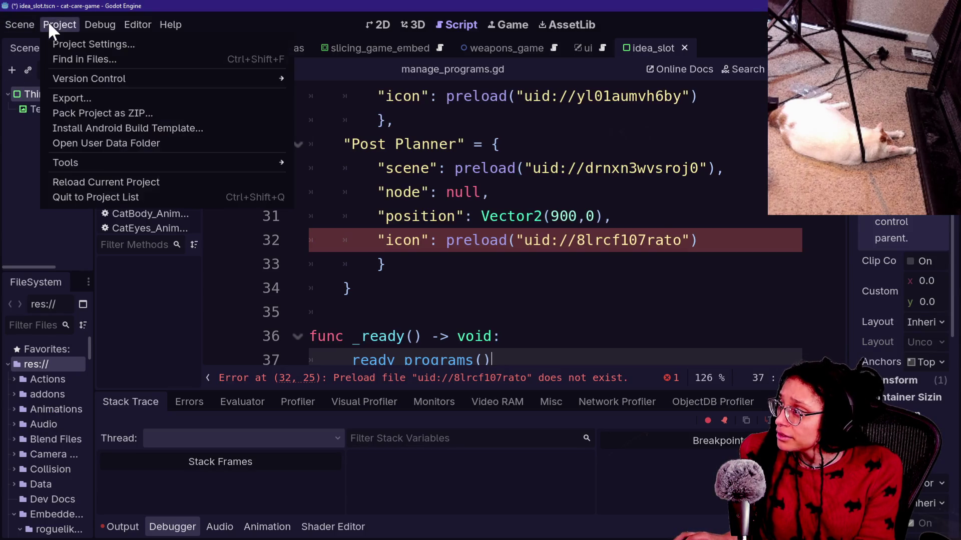
{"action": "left_click", "coordinate": [97, 196]}
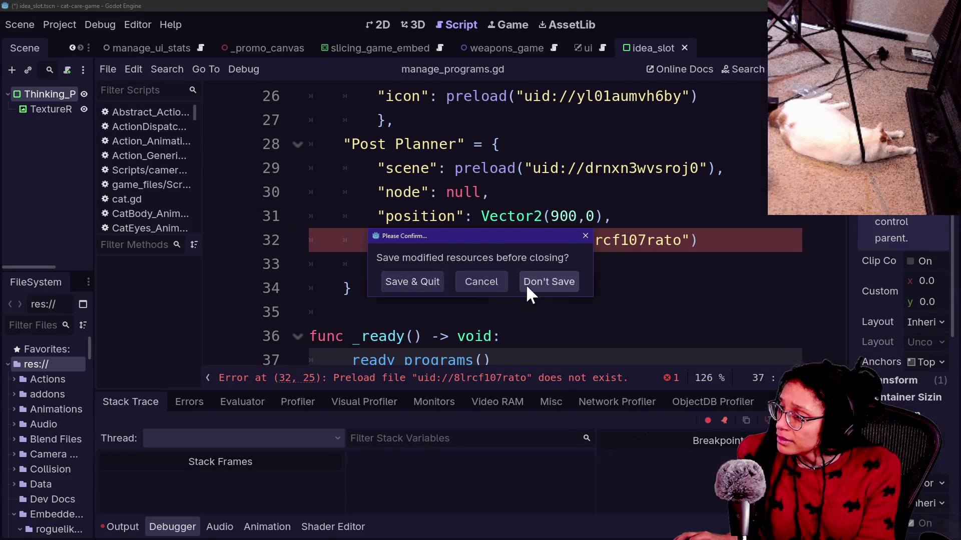
{"action": "left_click", "coordinate": [526, 284]}
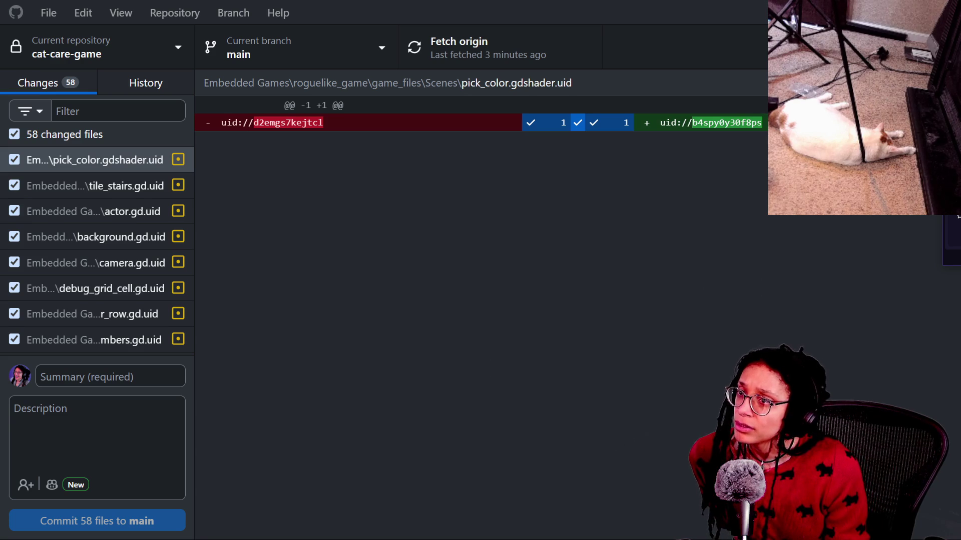
Move the Project Manager window to screen centre and select the cat-care-game project
{"action": "mouse_move", "coordinate": [956, 217]}
{"action": "left_mouse_down"}
{"action": "mouse_move", "coordinate": [849, 223]}
{"action": "mouse_move", "coordinate": [767, 259]}
{"action": "mouse_move", "coordinate": [362, 106]}
{"action": "mouse_move", "coordinate": [308, 56]}
{"action": "mouse_move", "coordinate": [331, 72]}
{"action": "left_mouse_up"}
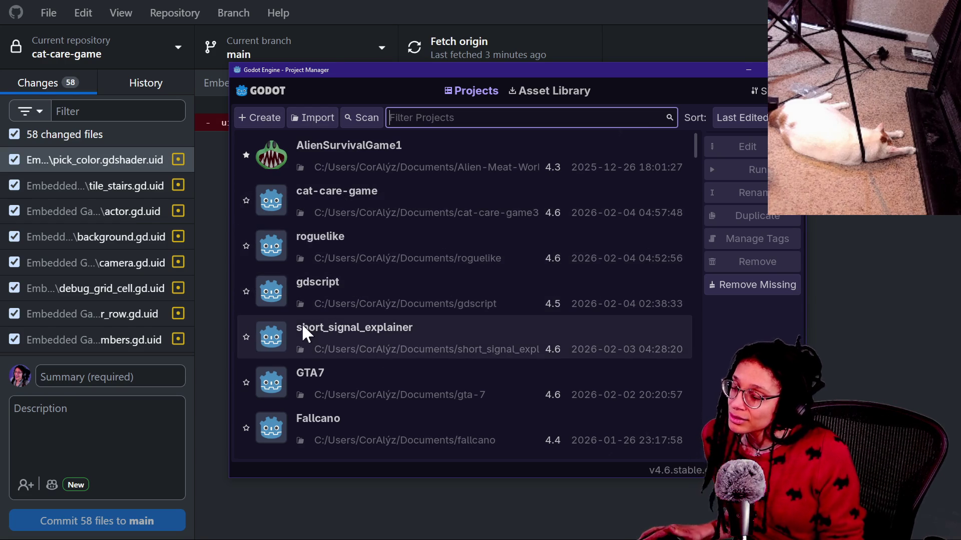
{"action": "left_click", "coordinate": [357, 195]}
{"action": "left_click", "coordinate": [362, 260]}
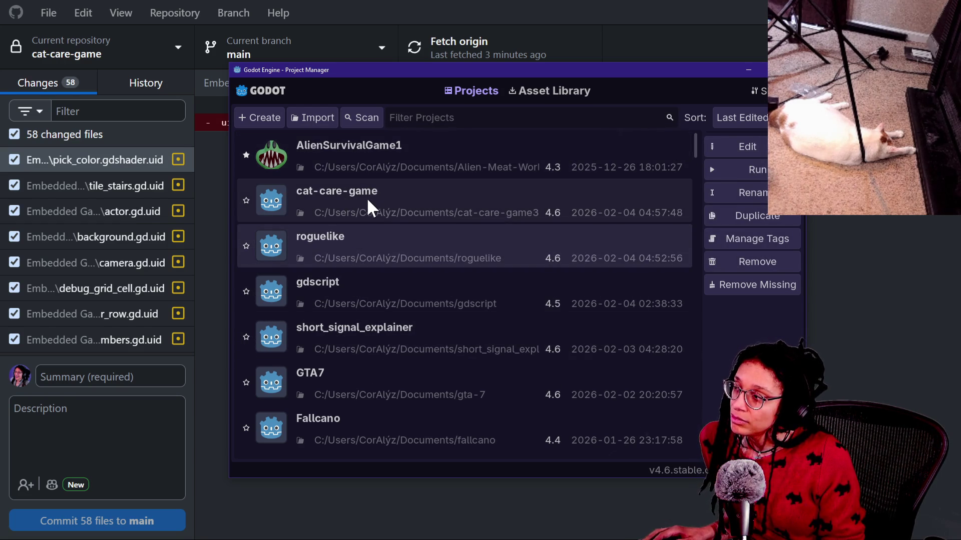
{"action": "left_click", "coordinate": [346, 203]}
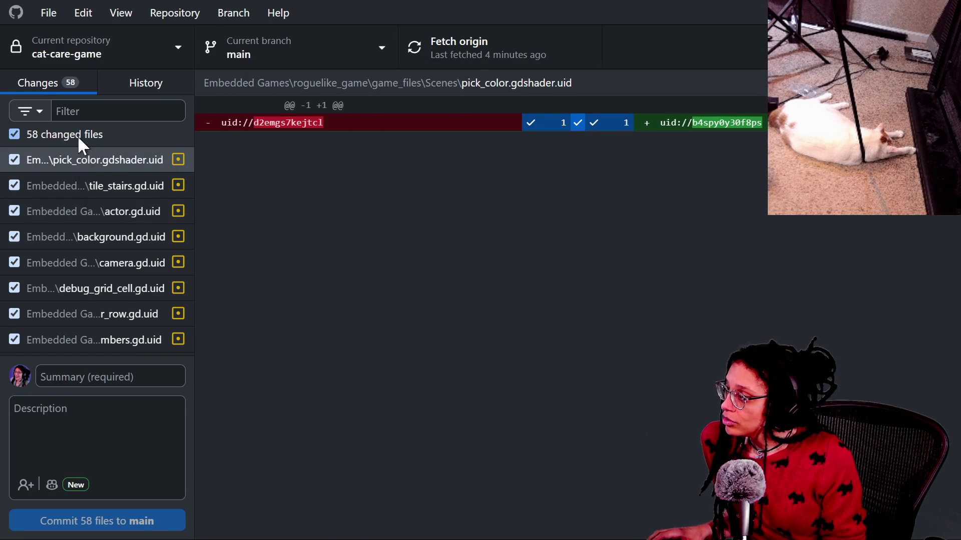
Discard all 58 changed files in GitHub Desktop, then reopen cat-care-game in Godot
{"action": "right_click", "coordinate": [77, 136]}
{"action": "left_click", "coordinate": [135, 157]}
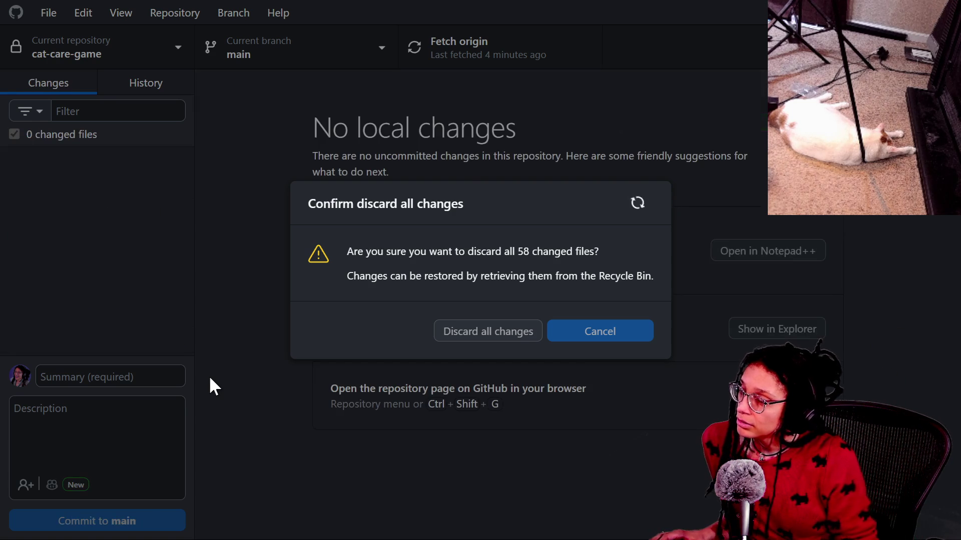
{"action": "key", "text": "alt+Tab"}
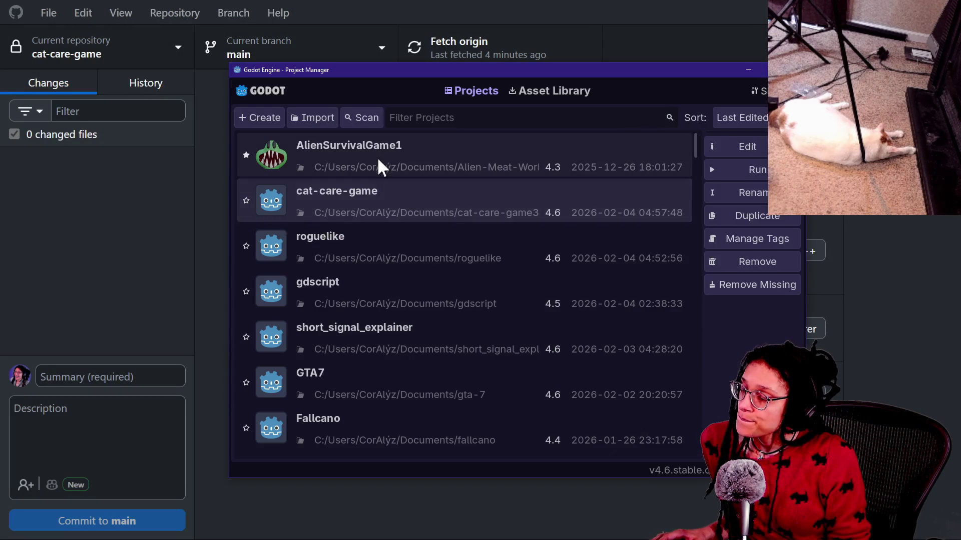
{"action": "double_click", "coordinate": [415, 198]}
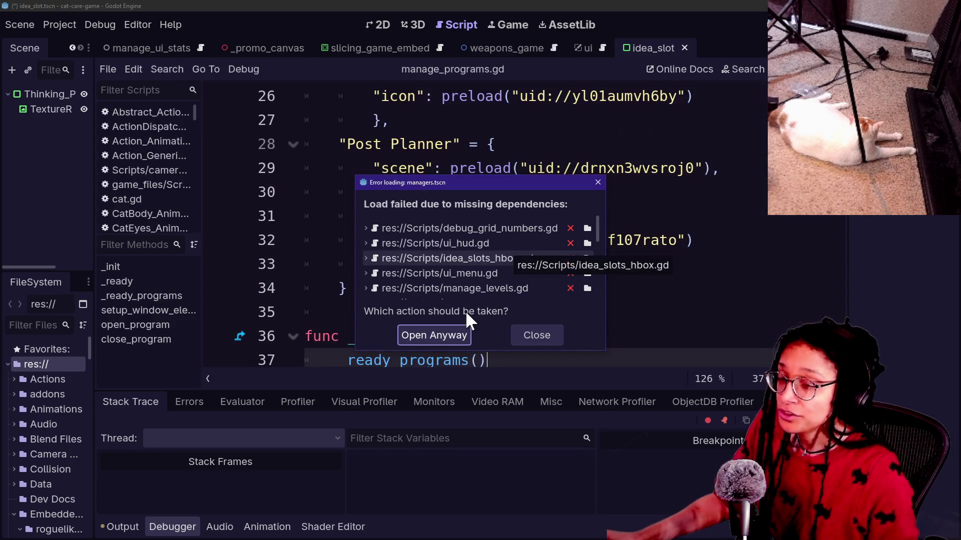
Dismiss the managers.tscn error, run the game with F5 and expand the load_source_code error
{"action": "left_click", "coordinate": [516, 336]}
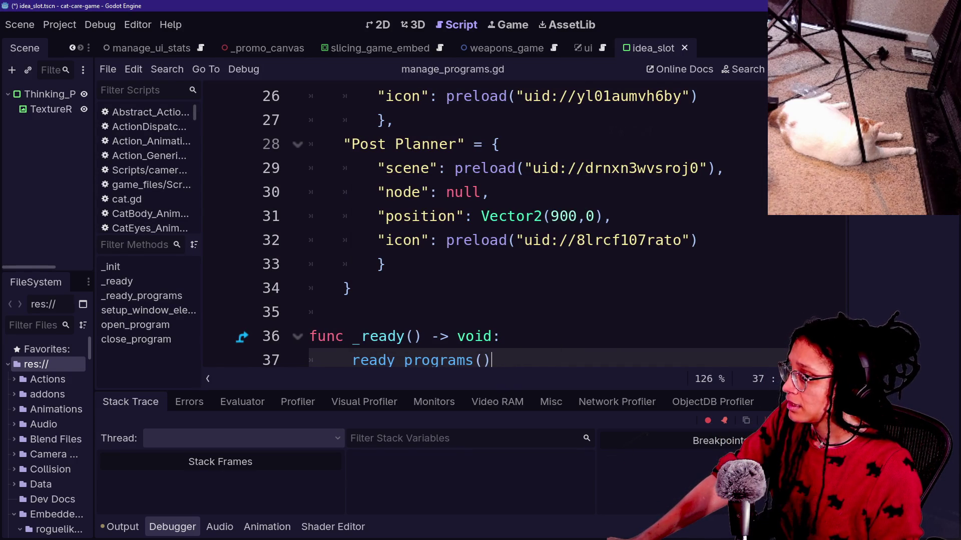
{"action": "key", "text": "F5"}
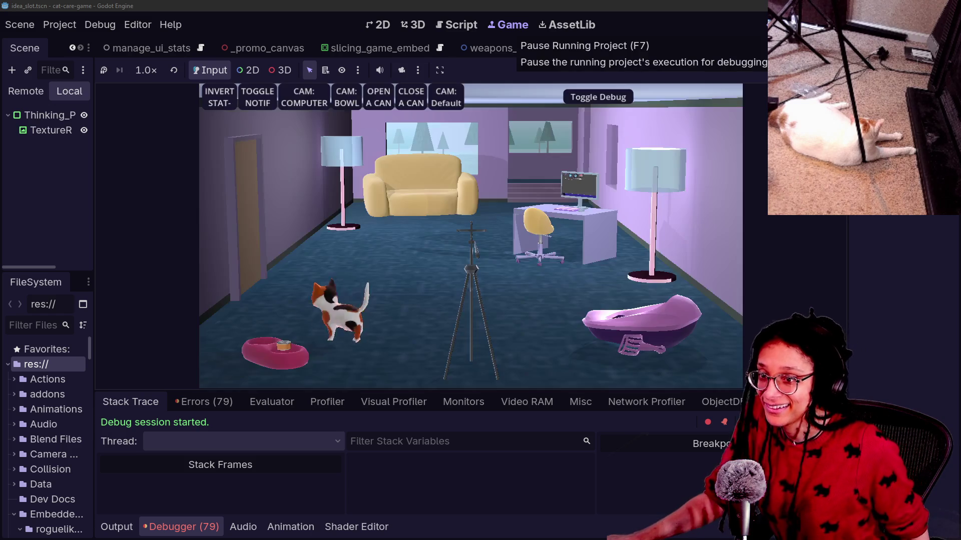
{"action": "left_click", "coordinate": [190, 401]}
{"action": "scroll", "coordinate": [371, 483], "scroll_direction": "down", "scroll_amount": 2}
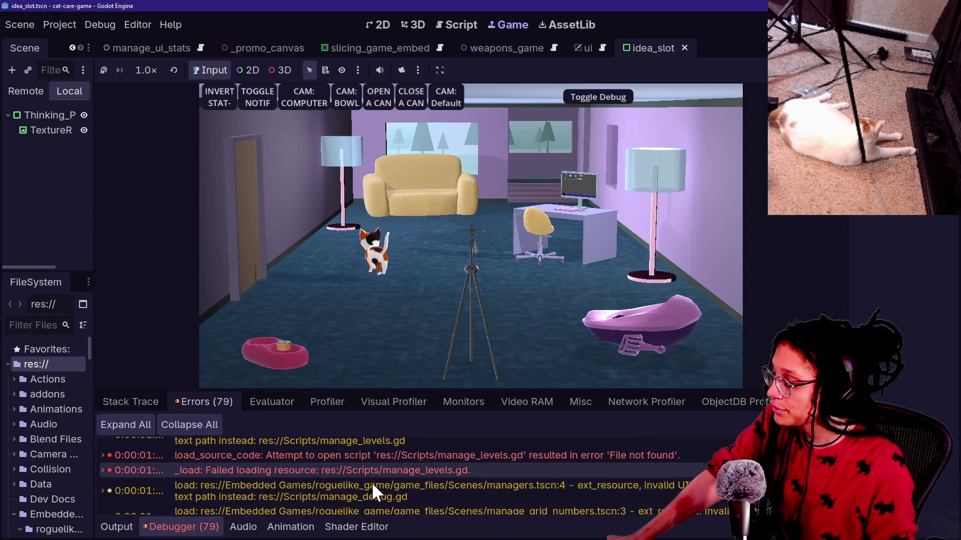
{"action": "double_click", "coordinate": [367, 455]}
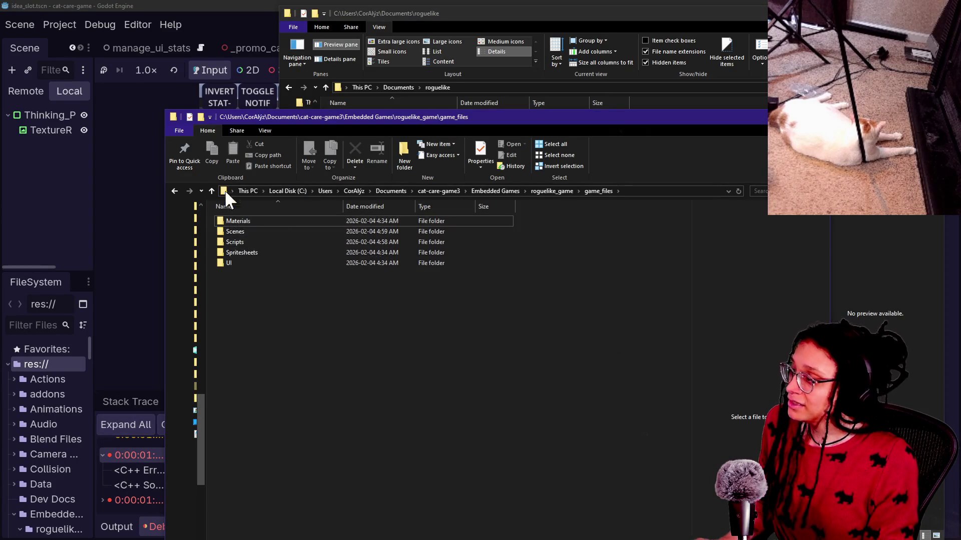
Move the game camera to the desk computer, toggle the debug display, and select Camera on line 3
{"action": "left_click", "coordinate": [246, 7]}
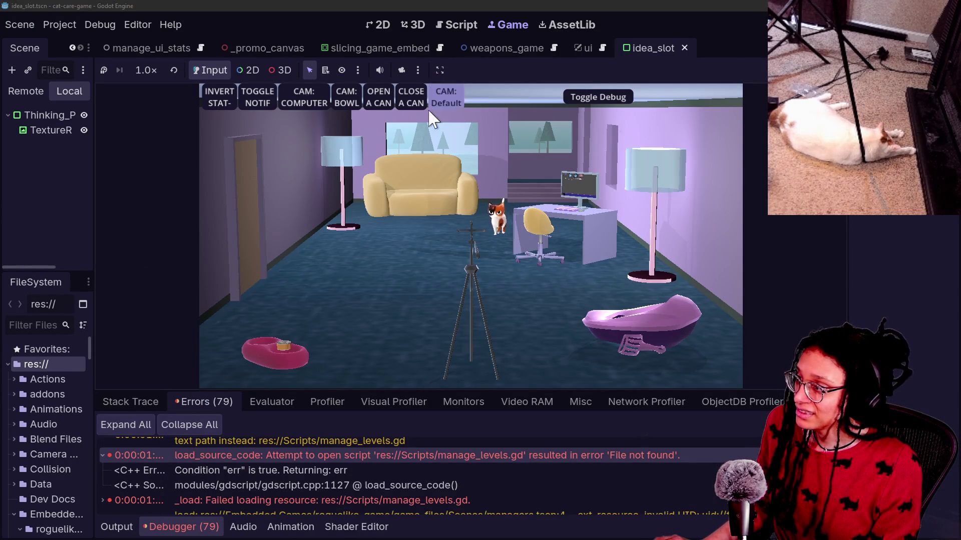
{"action": "left_click", "coordinate": [325, 97]}
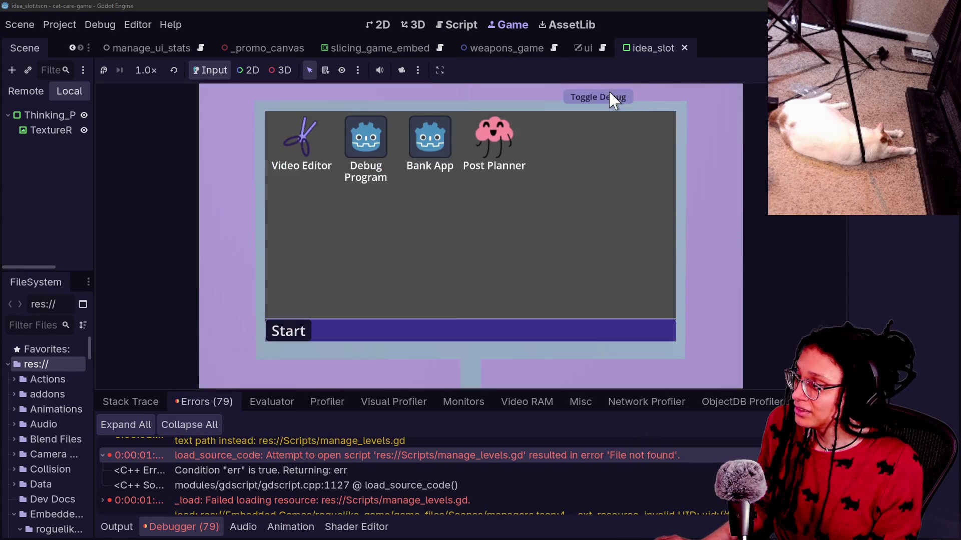
{"action": "left_click", "coordinate": [515, 134]}
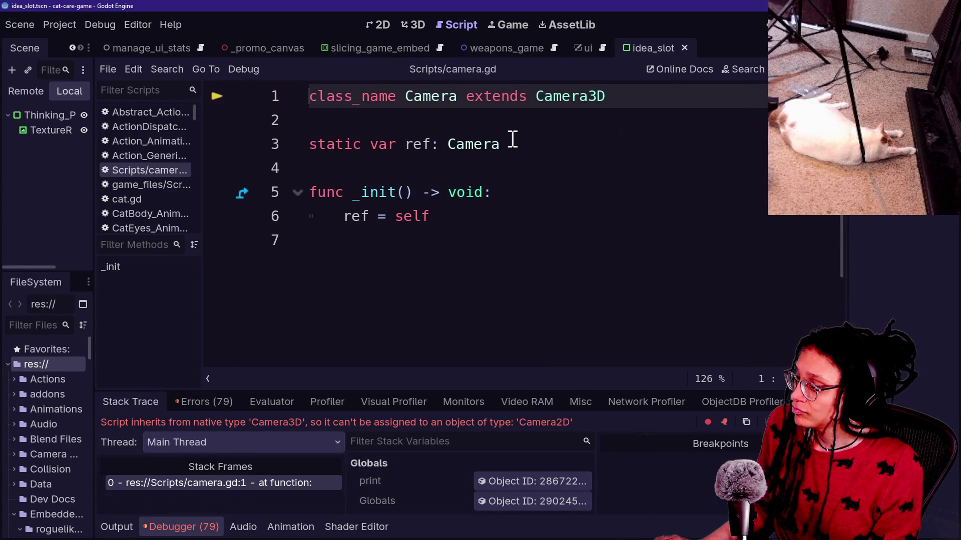
{"action": "left_click", "coordinate": [432, 98]}
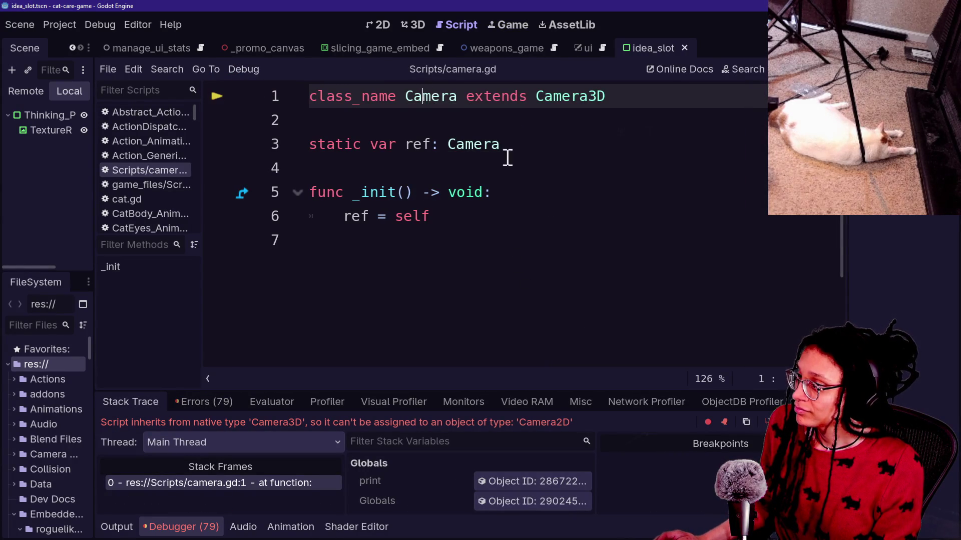
{"action": "double_click", "coordinate": [499, 145]}
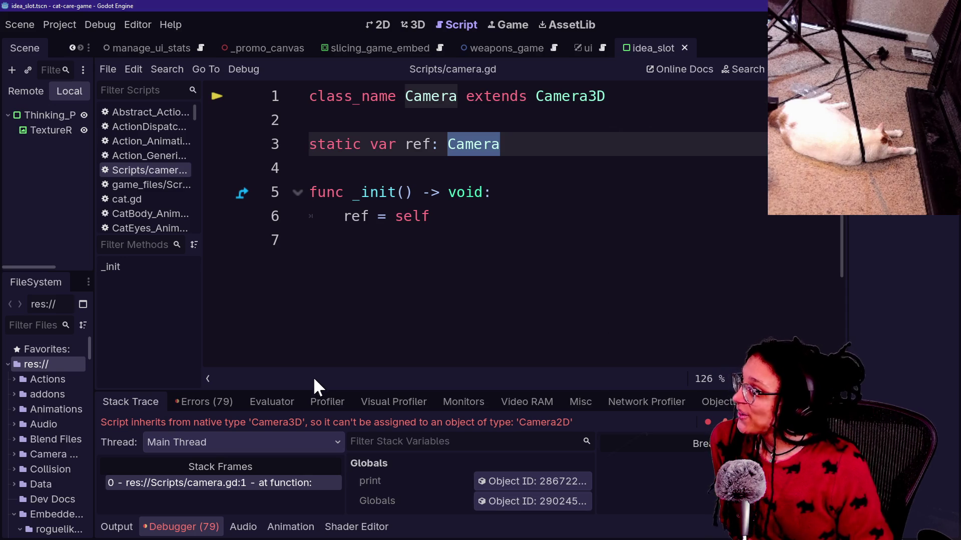
{"action": "left_click", "coordinate": [448, 303]}
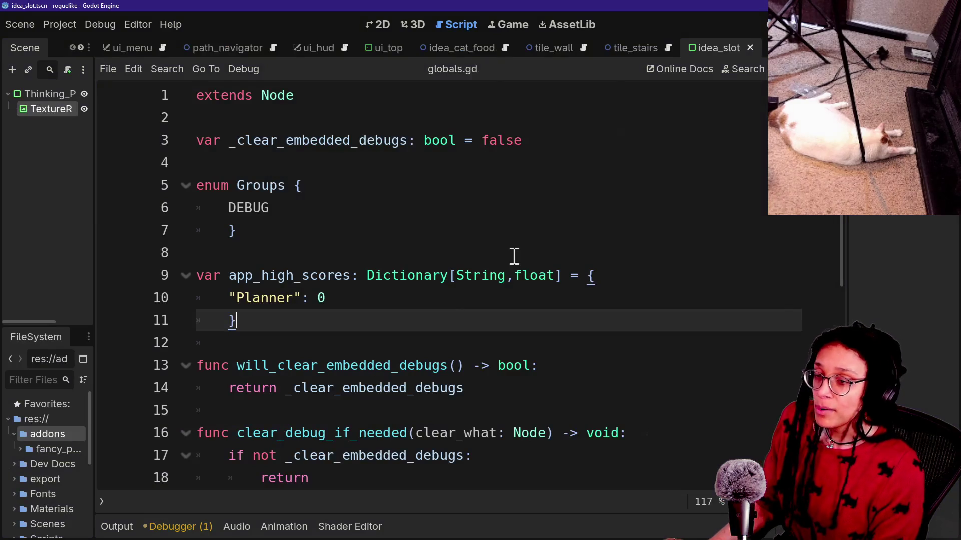
{"action": "key", "text": "alt+Tab"}
{"action": "key", "text": "alt+Tab"}
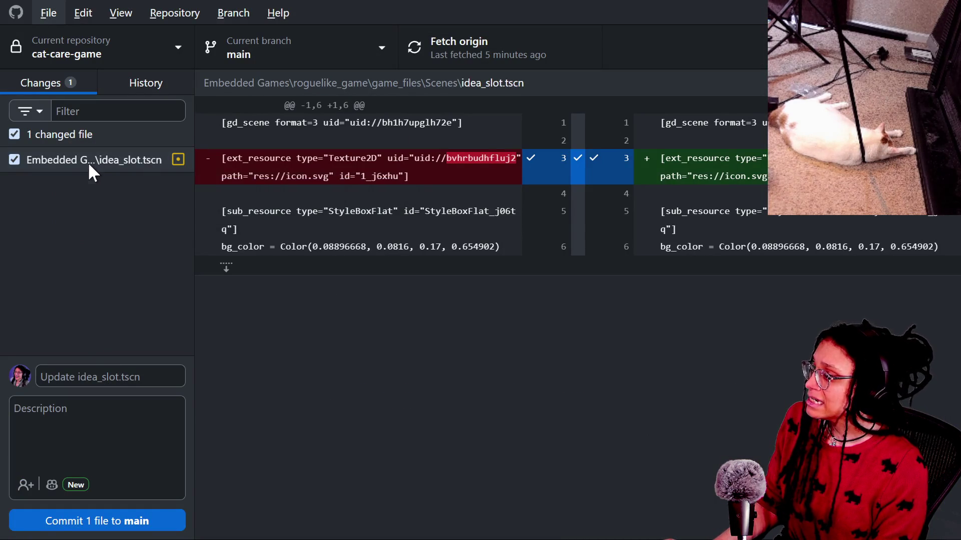
Quit the cat-care-game Godot editor, confirming that the running project stops
{"action": "right_click", "coordinate": [81, 134]}
{"action": "key", "text": "alt+Tab"}
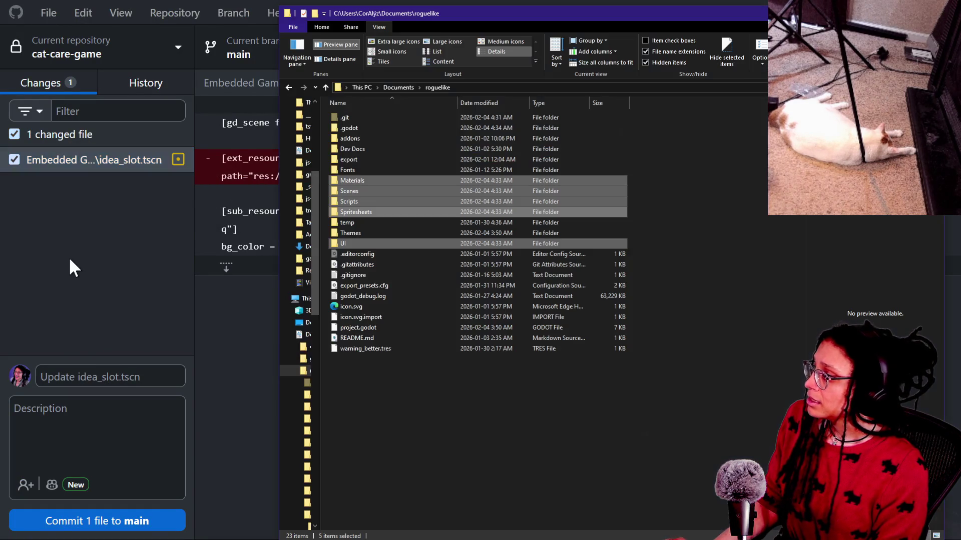
{"action": "key", "text": "alt+Tab"}
{"action": "key", "text": "alt+Tab"}
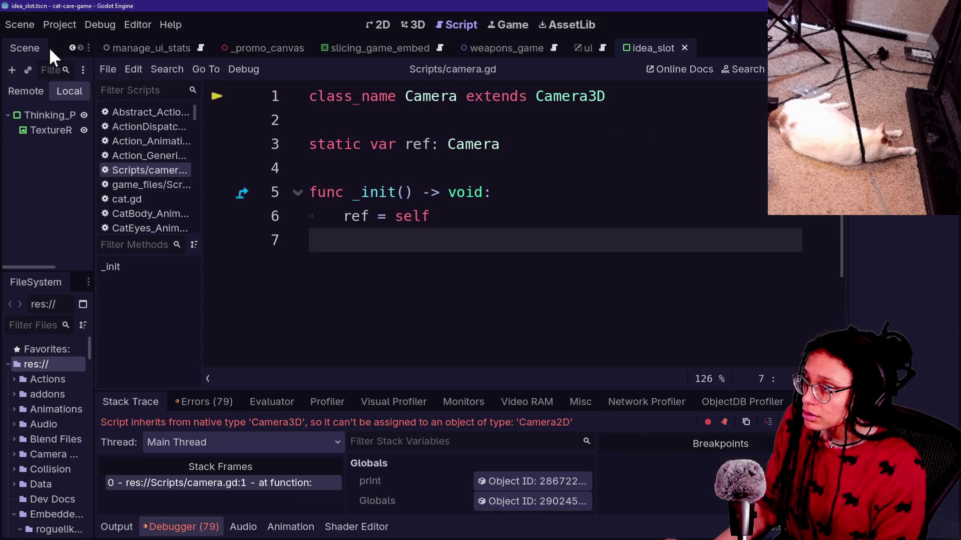
{"action": "left_click", "coordinate": [20, 25]}
{"action": "left_click", "coordinate": [33, 20]}
{"action": "left_click", "coordinate": [50, 26]}
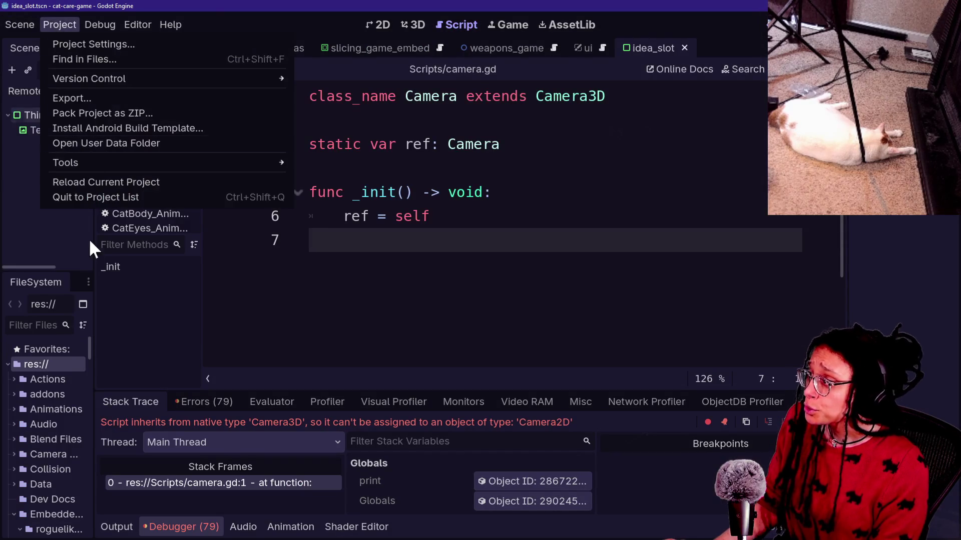
{"action": "left_click", "coordinate": [71, 196]}
{"action": "left_click", "coordinate": [451, 281]}
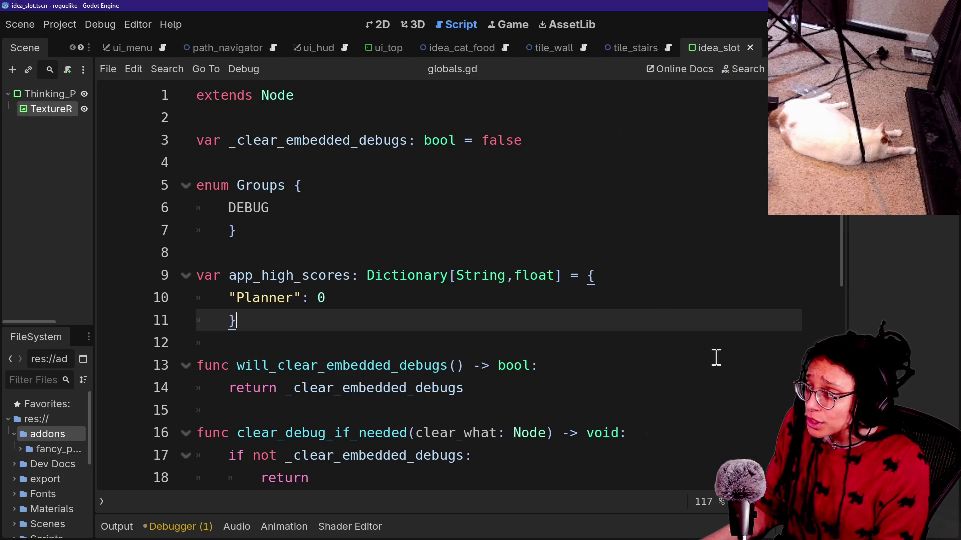
Discard the idea_slot.tscn change in GitHub Desktop
{"action": "key", "text": "alt+Tab"}
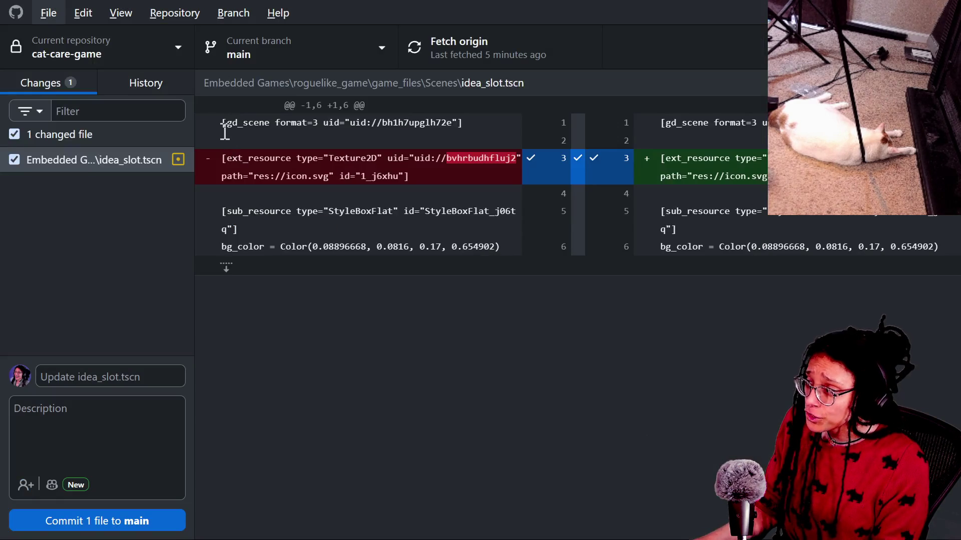
{"action": "right_click", "coordinate": [122, 136]}
{"action": "left_click", "coordinate": [162, 155]}
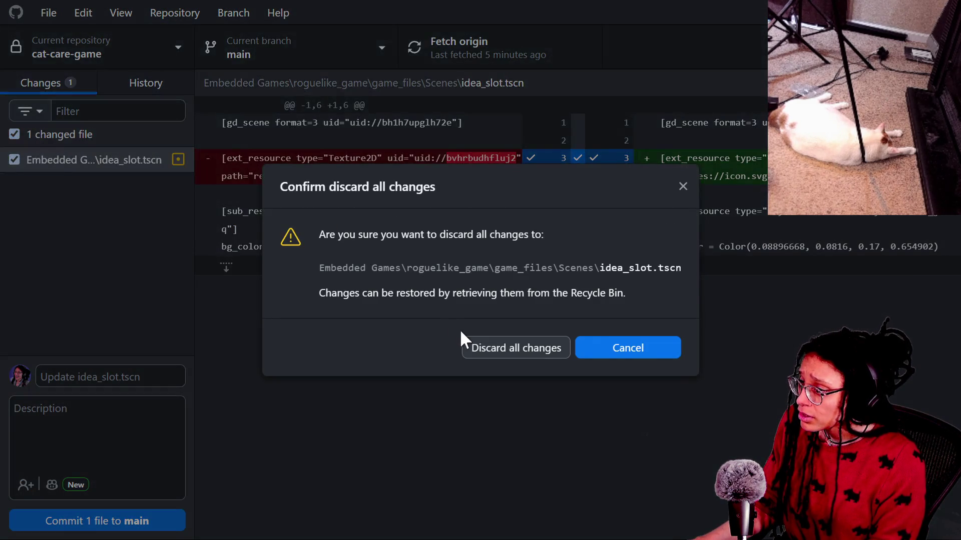
{"action": "left_click", "coordinate": [473, 346]}
Inspect the latest commit in History, return to Changes, and fetch from origin
{"action": "left_click", "coordinate": [101, 89]}
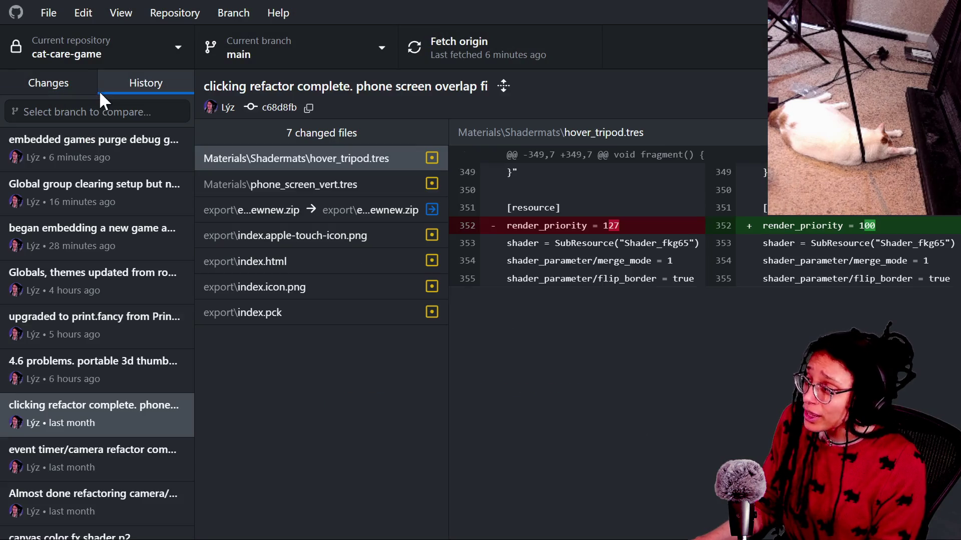
{"action": "left_click", "coordinate": [99, 160]}
{"action": "left_click", "coordinate": [32, 78]}
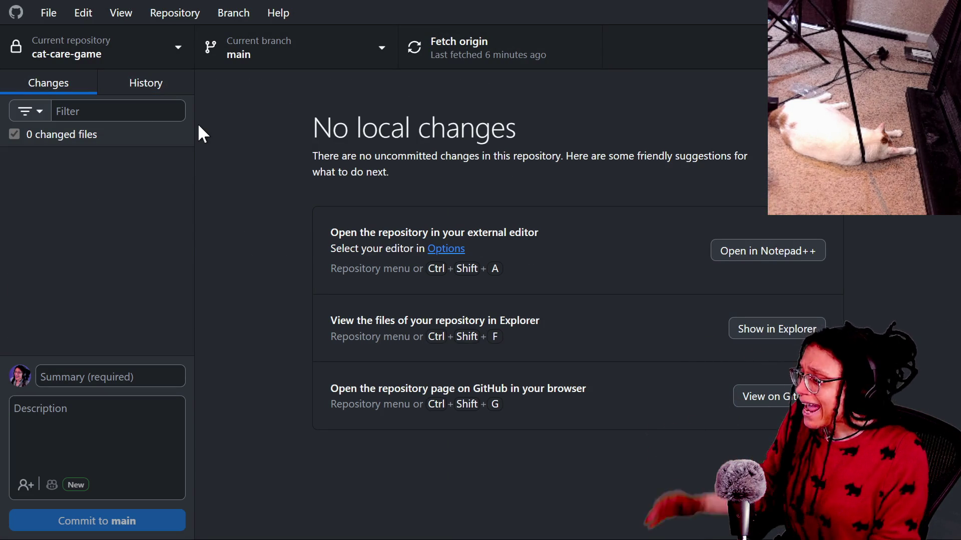
{"action": "left_click", "coordinate": [481, 48]}
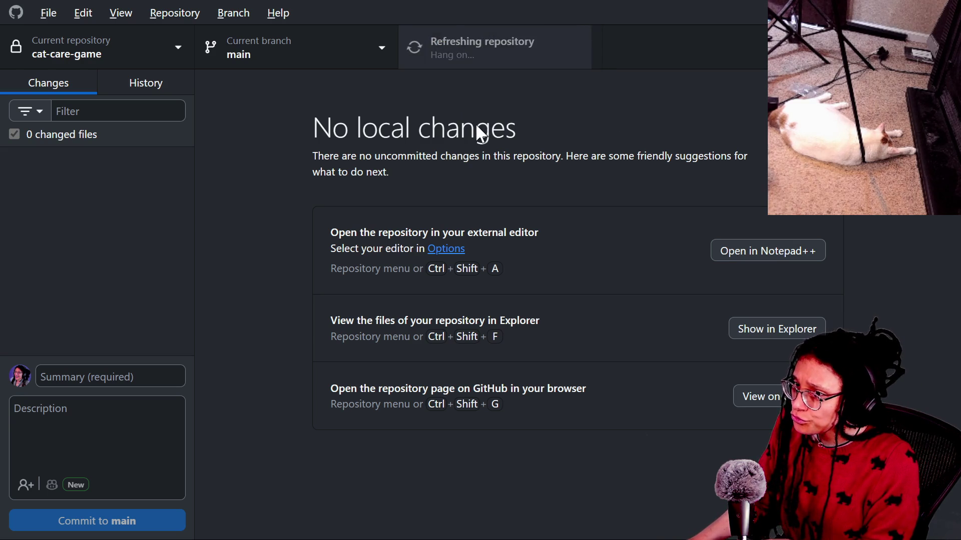
{"action": "key", "text": "alt+Tab"}
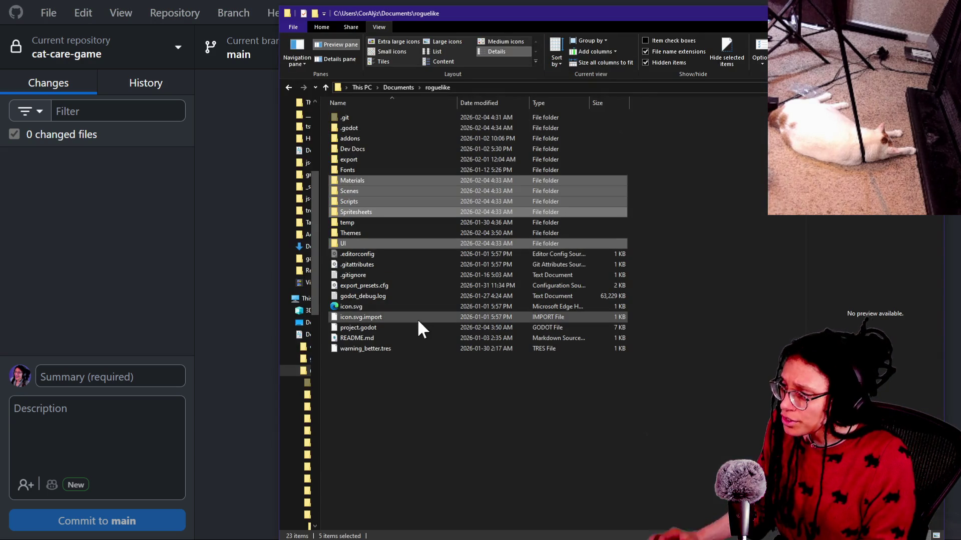
{"action": "left_click", "coordinate": [398, 383]}
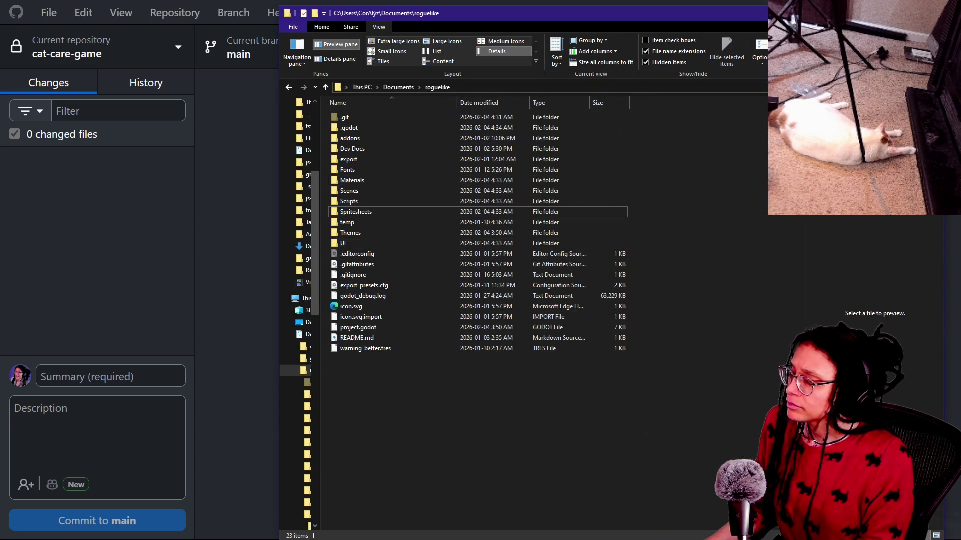
{"action": "key", "text": "alt+Tab"}
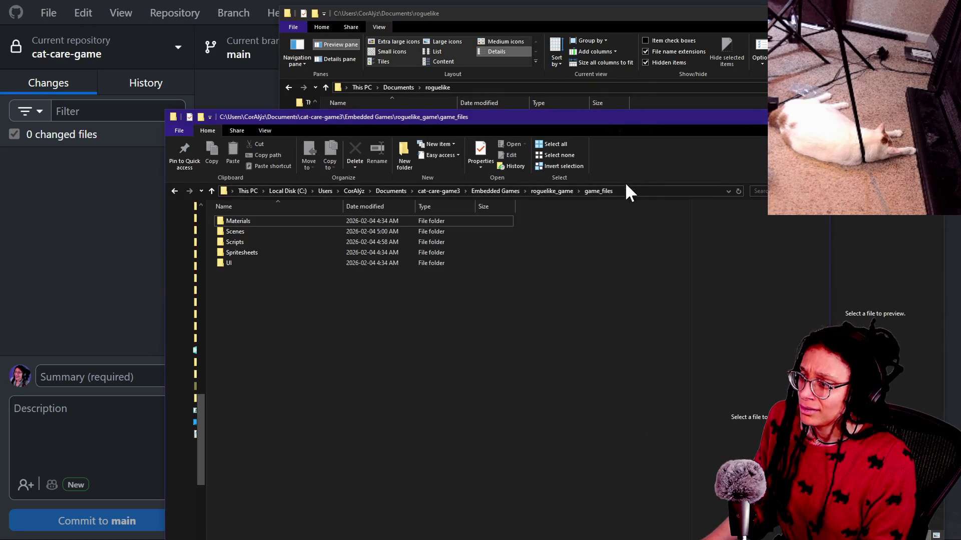
{"action": "key", "text": "ctrl+f"}
{"action": "type", "text": "gdignore"}
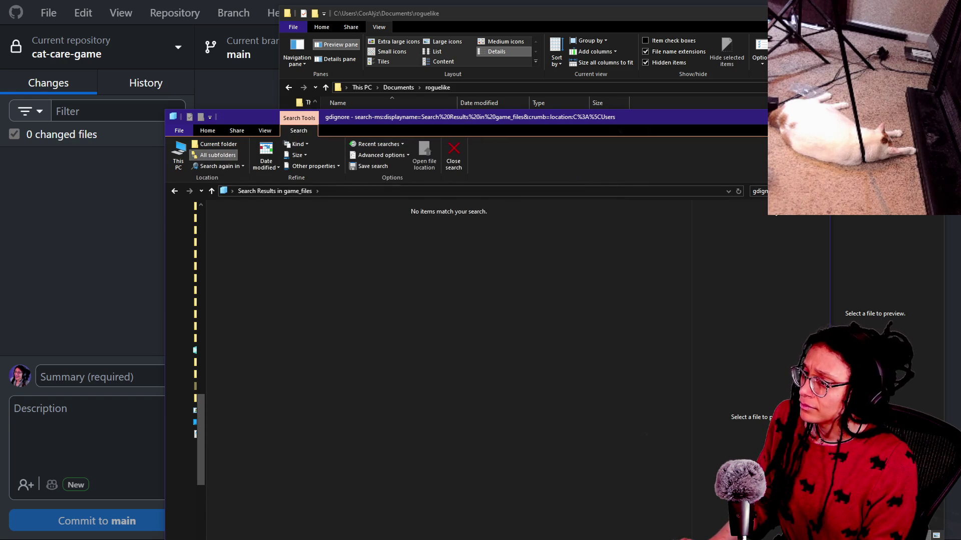
{"action": "key", "text": "Escape"}
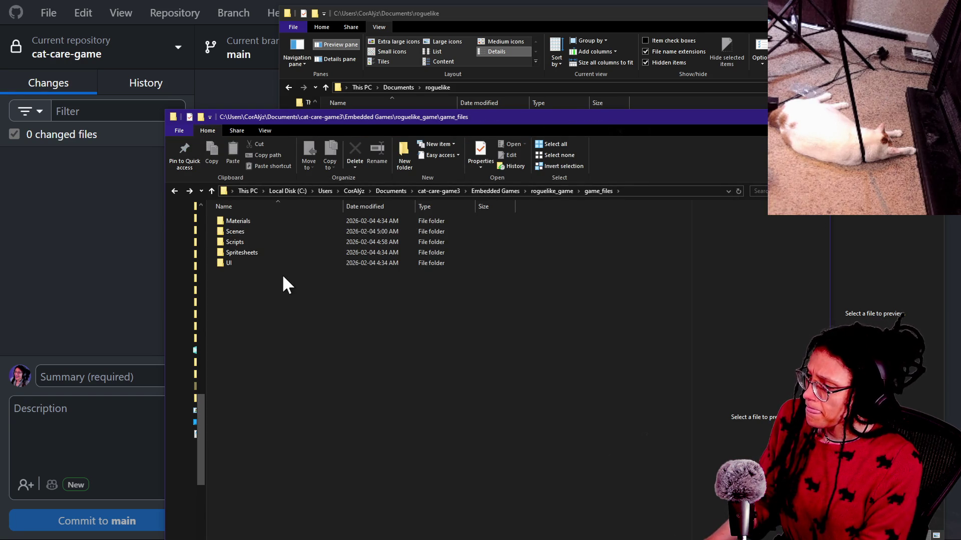
{"action": "left_click", "coordinate": [26, 219]}
{"action": "key", "text": "alt+Tab"}
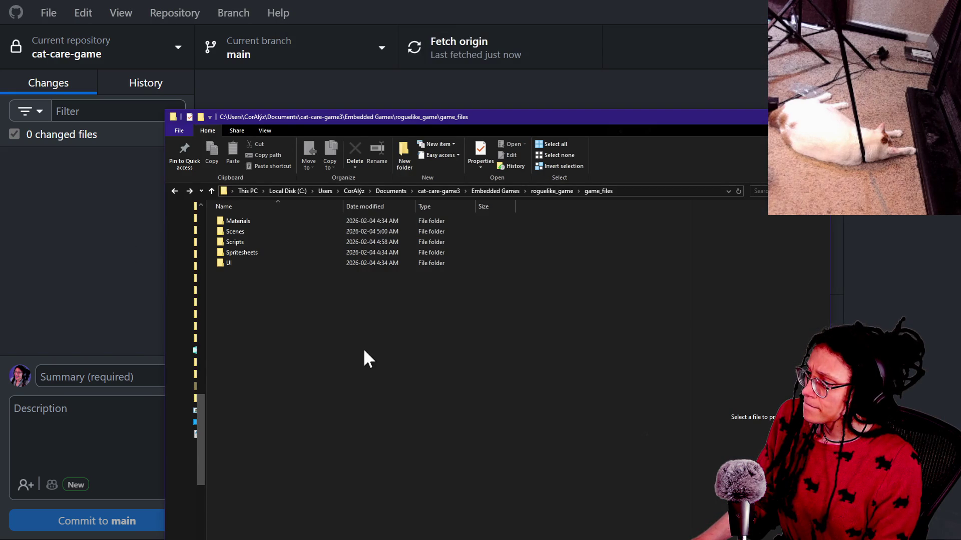
{"action": "left_click", "coordinate": [125, 258]}
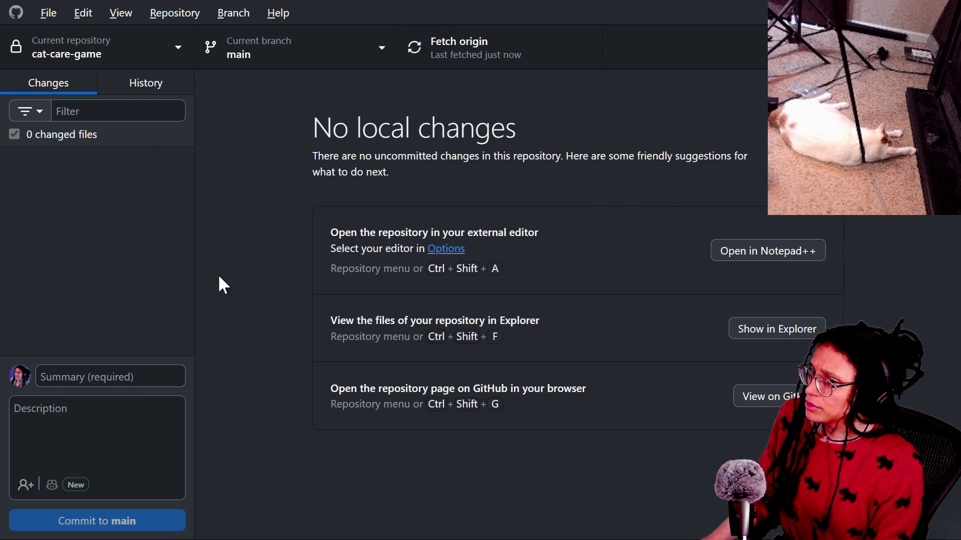
Drag the Godot Project Manager window from the screen edge into the middle of the screen
{"action": "key", "text": "alt+Tab"}
{"action": "mouse_move", "coordinate": [960, 53]}
{"action": "left_mouse_down"}
{"action": "mouse_move", "coordinate": [395, 87]}
{"action": "mouse_move", "coordinate": [332, 64]}
{"action": "left_mouse_up"}
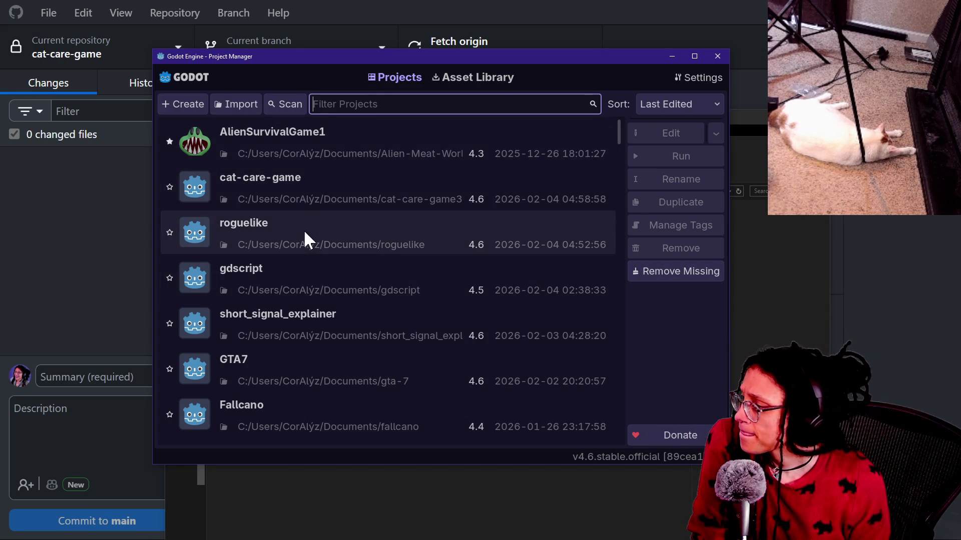
Open cat-care-game from the Project Manager, then start a message in the Twitch chat
{"action": "left_click", "coordinate": [280, 204]}
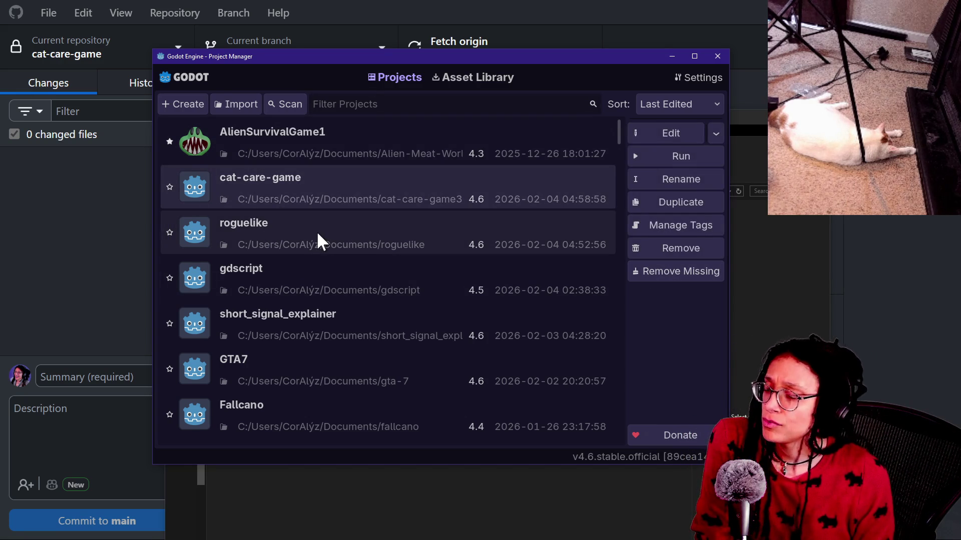
{"action": "key", "text": "Return"}
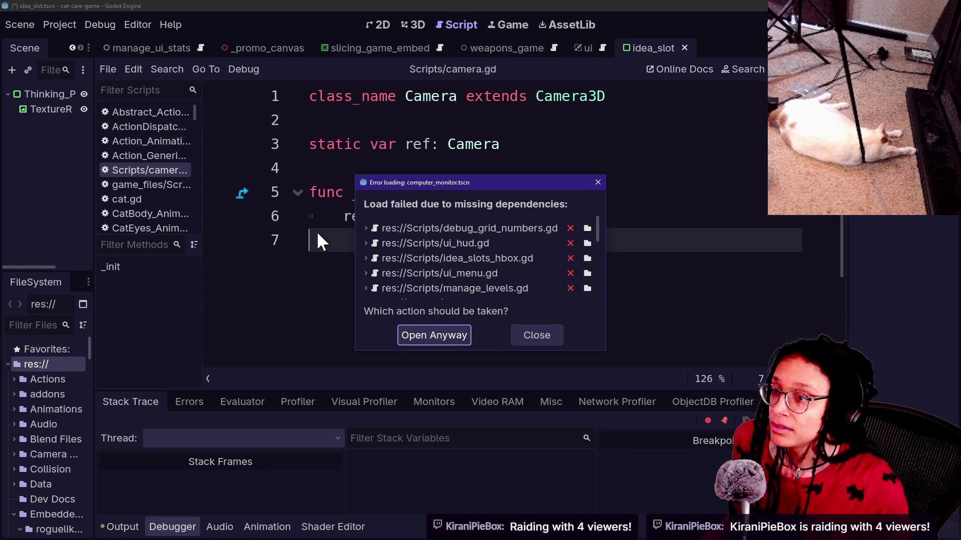
{"action": "key", "text": "alt+Tab"}
{"action": "mouse_move", "coordinate": [303, 230]}
{"action": "left_mouse_down"}
{"action": "mouse_move", "coordinate": [75, 229]}
{"action": "mouse_move", "coordinate": [25, 332]}
{"action": "mouse_move", "coordinate": [168, 500]}
{"action": "left_mouse_up"}
{"action": "left_click", "coordinate": [162, 468]}
Send a /shoutout command with the raiding channel's name in the Twitch chat
{"action": "type", "text": "/shoutou"}
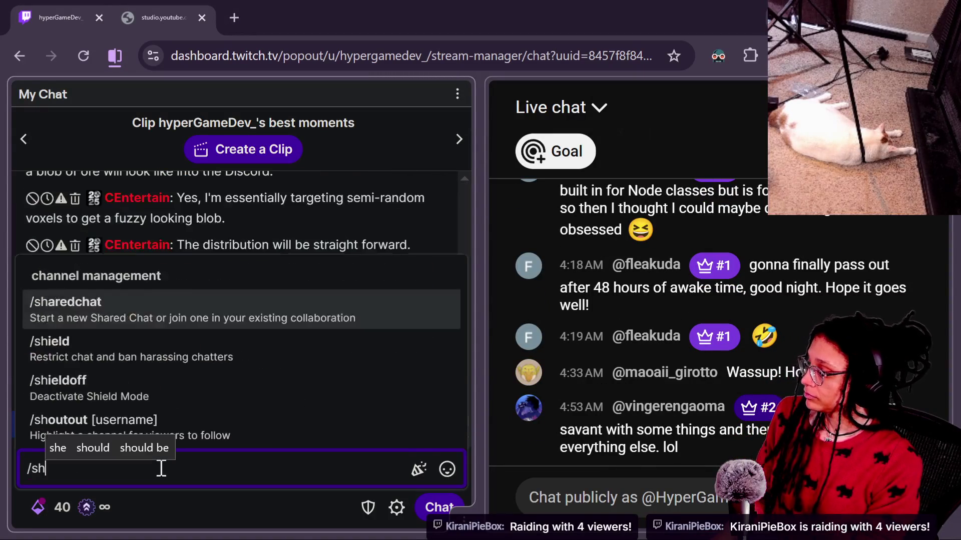
{"action": "key", "text": "Tab"}
{"action": "key", "text": "BackSpace"}
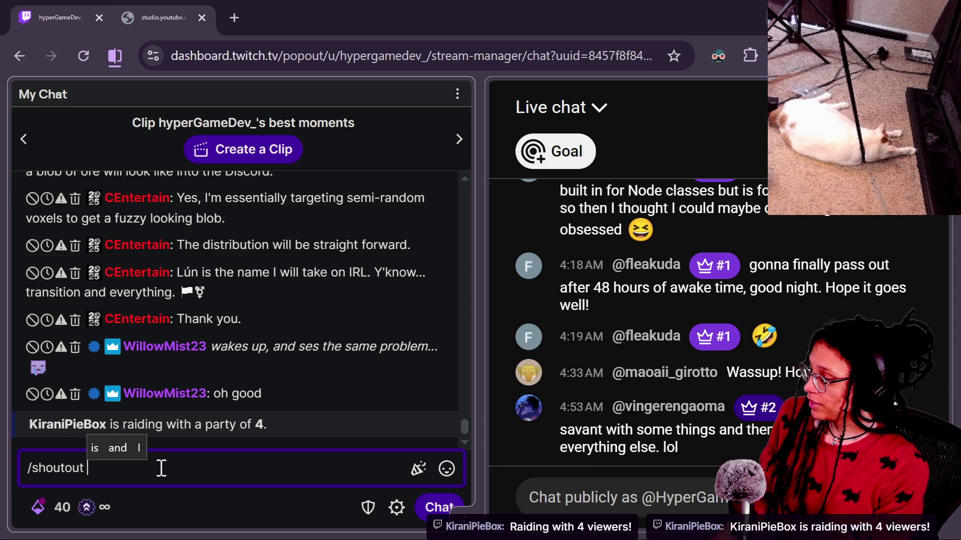
{"action": "type", "text": "Kirani"}
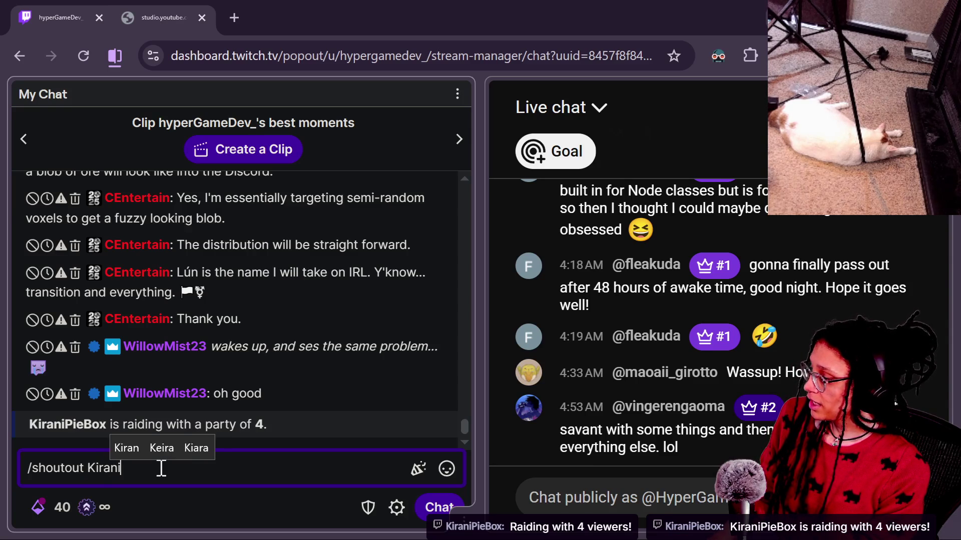
{"action": "type", "text": "PieBox"}
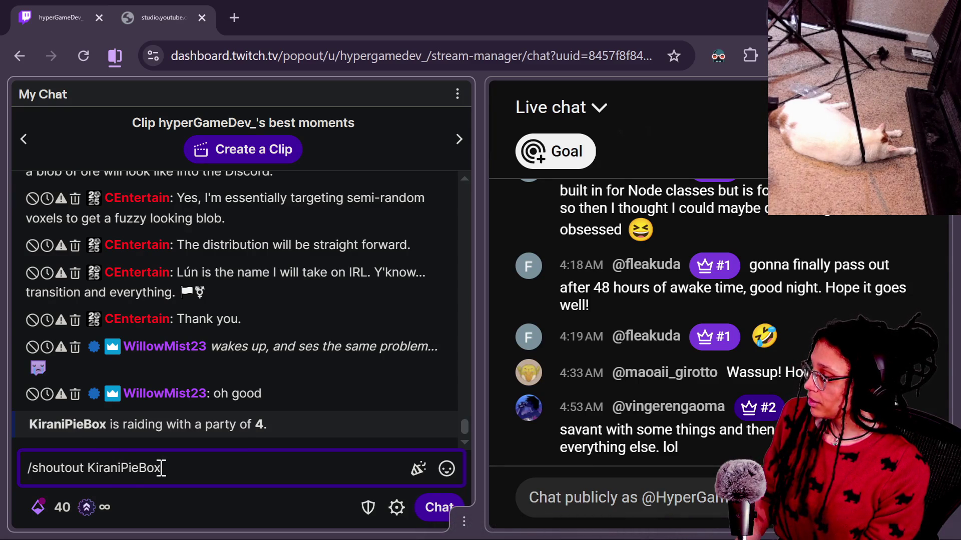
{"action": "key", "text": "Return"}
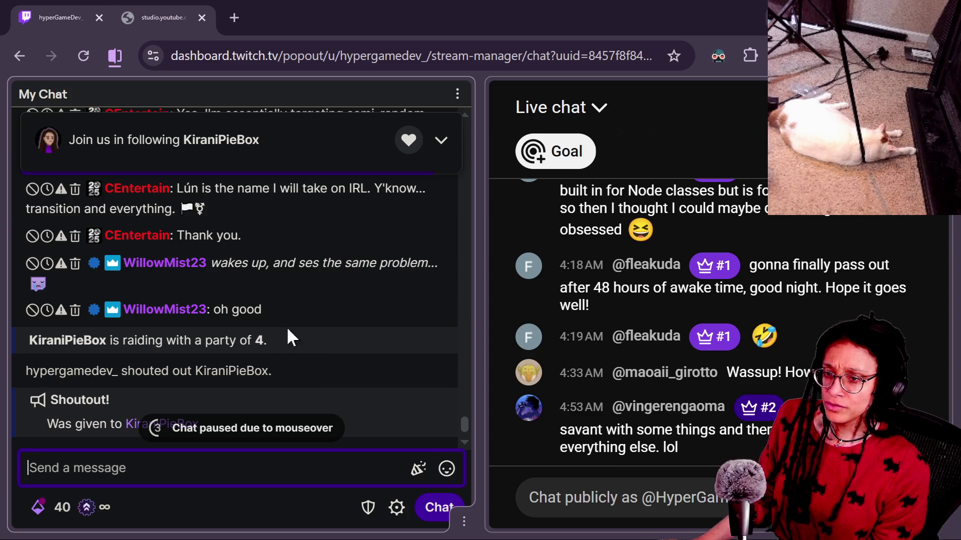
{"action": "key", "text": "alt+Tab"}
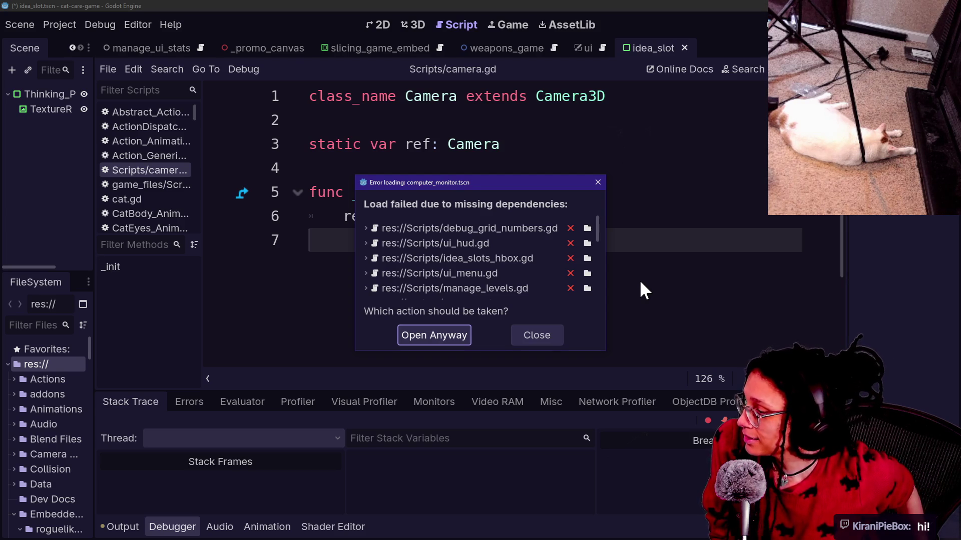
Open computer_monitor.tscn despite missing dependencies and widen the left dock
{"action": "left_click", "coordinate": [424, 331]}
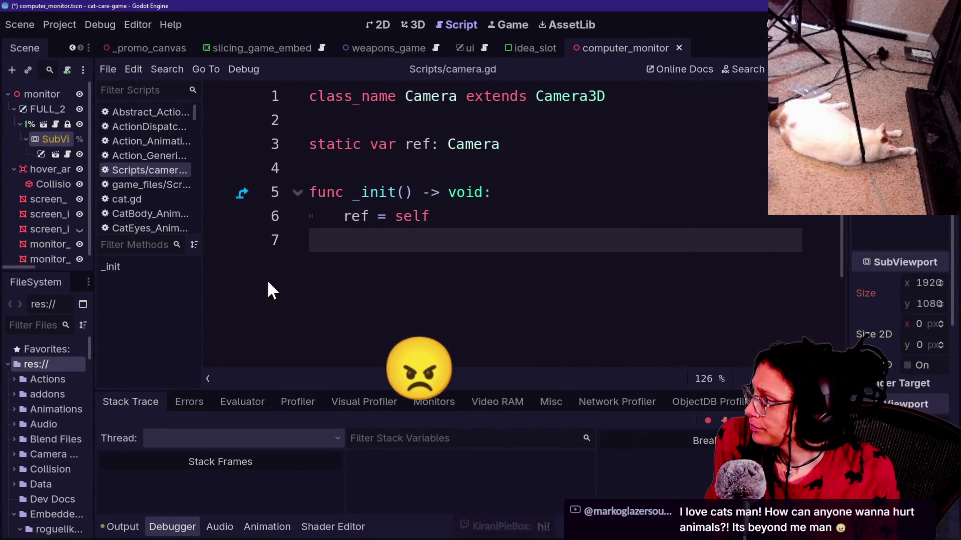
{"action": "left_click_drag", "start_coordinate": [95, 241], "coordinate": [199, 241]}
{"action": "scroll", "coordinate": [59, 445], "scroll_direction": "down", "scroll_amount": 8}
{"action": "scroll", "coordinate": [59, 445], "scroll_direction": "up", "scroll_amount": 5}
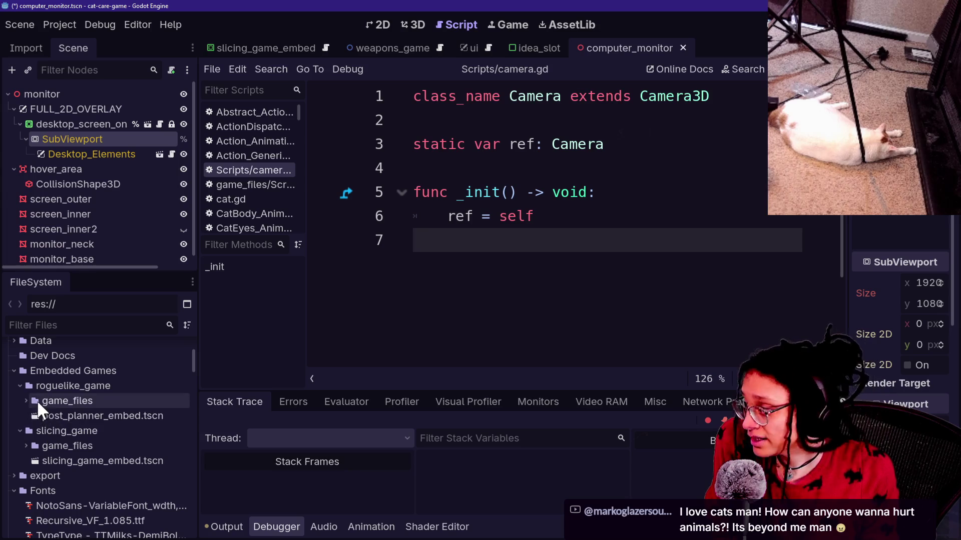
Expand the roguelike game_files Scenes and Scripts folders, then save the scene
{"action": "double_click", "coordinate": [33, 397]}
{"action": "left_click", "coordinate": [58, 430]}
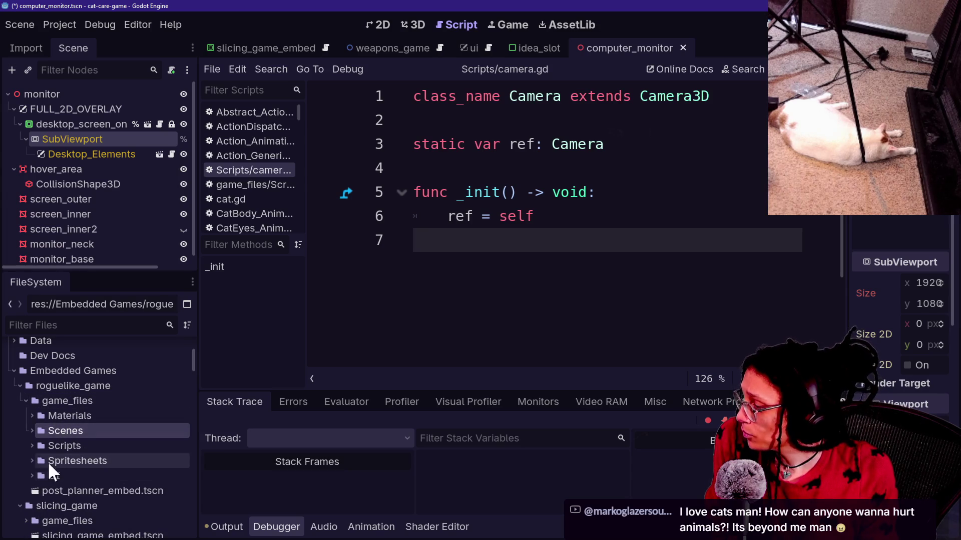
{"action": "left_click", "coordinate": [32, 446]}
{"action": "left_click", "coordinate": [32, 431]}
{"action": "left_click", "coordinate": [38, 416]}
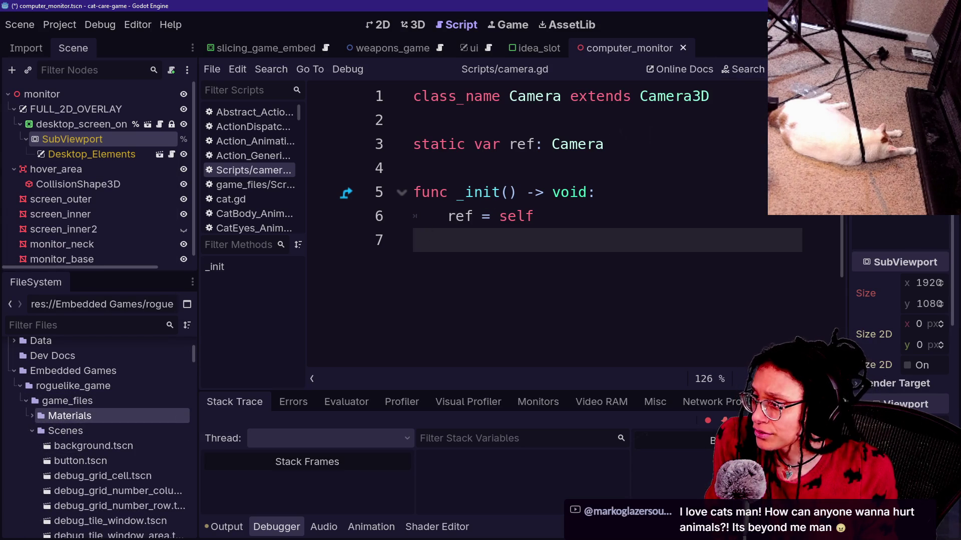
{"action": "key", "text": "ctrl+s"}
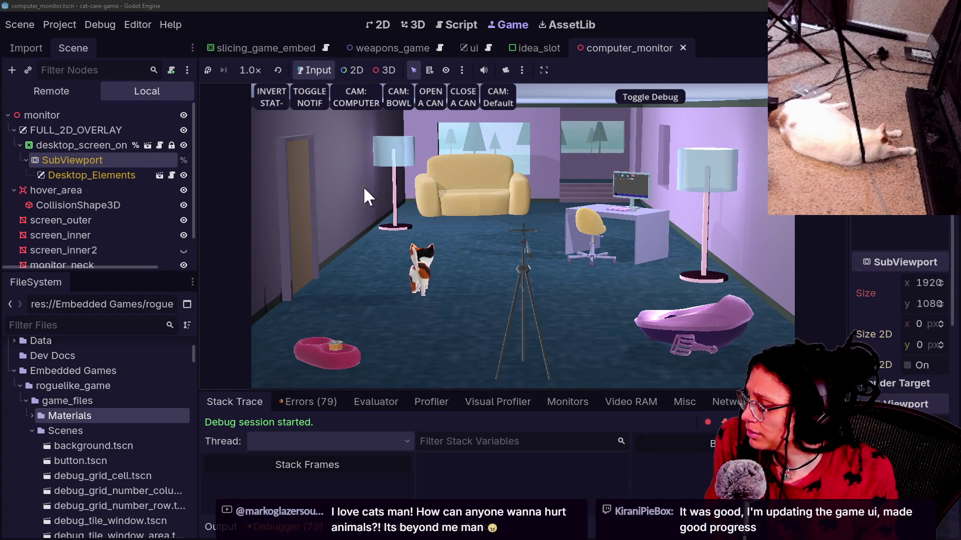
Zoom the game view onto the in-game computer, hide the debug stats, and open Post Planner
{"action": "left_click", "coordinate": [361, 90]}
{"action": "left_click", "coordinate": [632, 92]}
{"action": "left_click", "coordinate": [649, 97]}
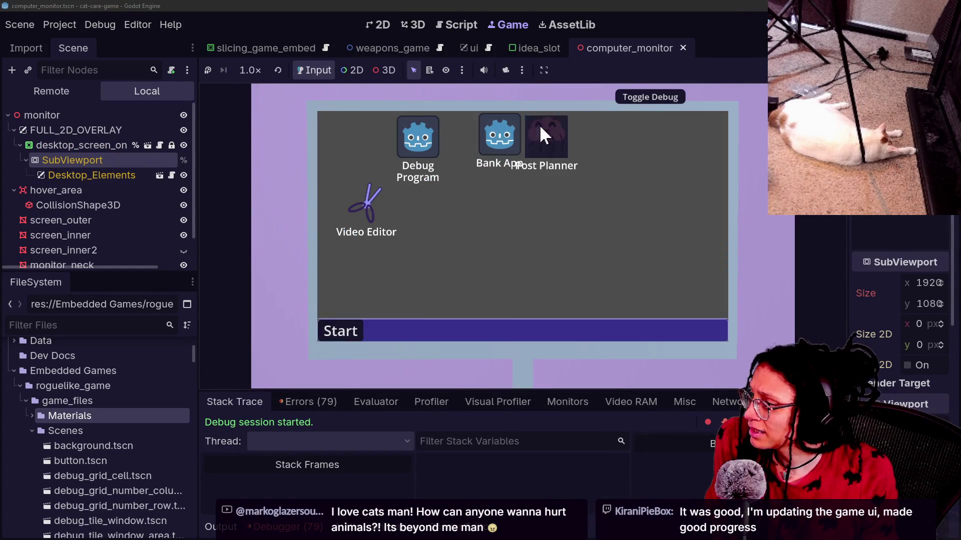
{"action": "left_click", "coordinate": [540, 125]}
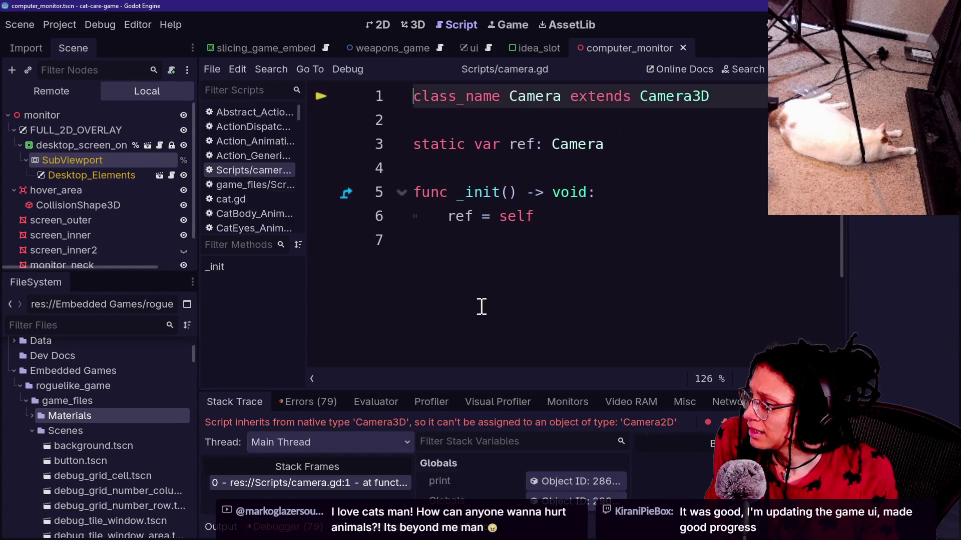
Show the debugger's Errors list and scroll through its 79 load errors
{"action": "left_click", "coordinate": [287, 531]}
{"action": "left_click", "coordinate": [288, 531]}
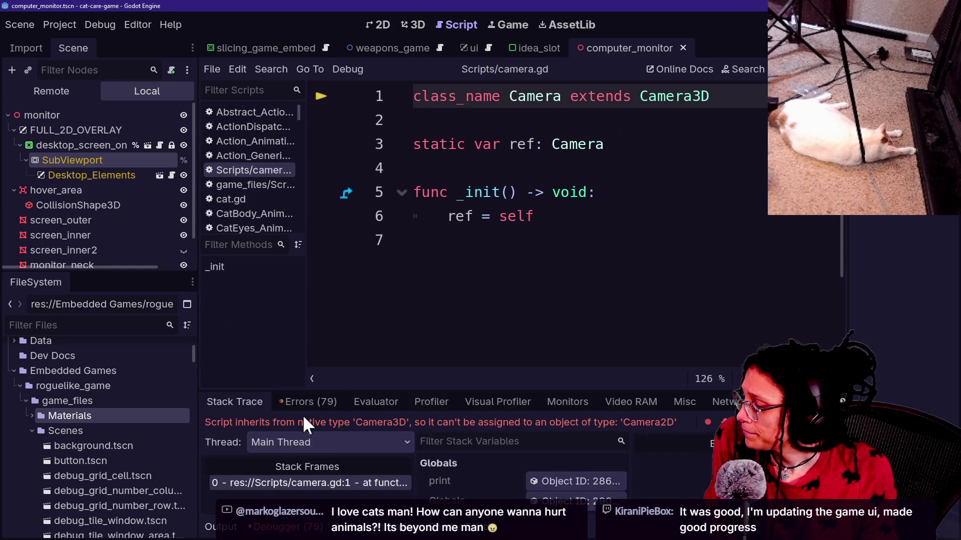
{"action": "scroll", "coordinate": [361, 463], "scroll_direction": "down", "scroll_amount": 3}
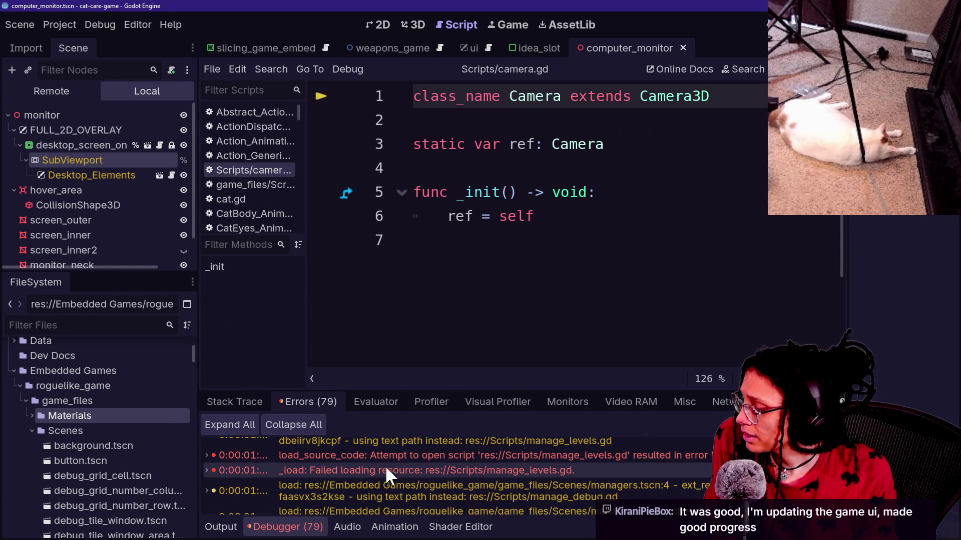
{"action": "scroll", "coordinate": [392, 462], "scroll_direction": "up", "scroll_amount": 1}
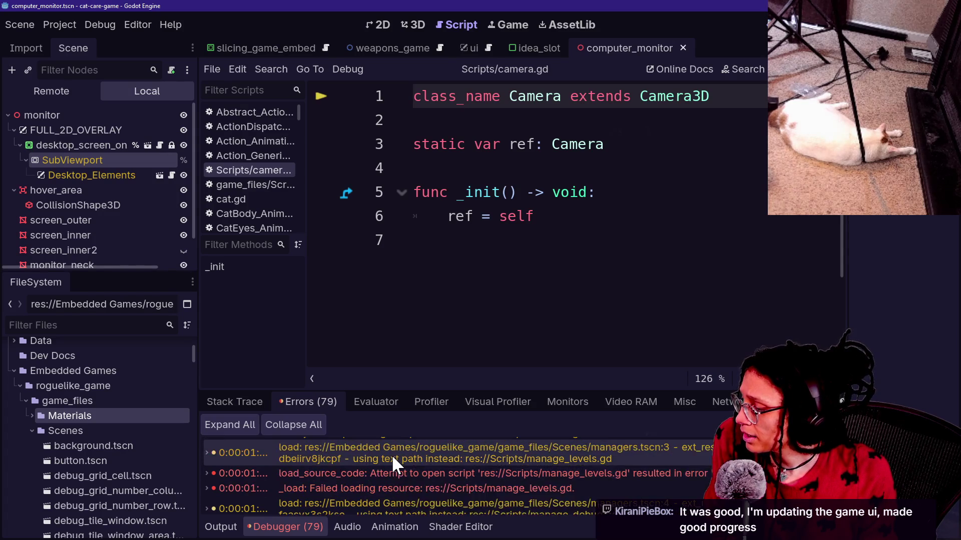
{"action": "scroll", "coordinate": [392, 463], "scroll_direction": "up", "scroll_amount": 1}
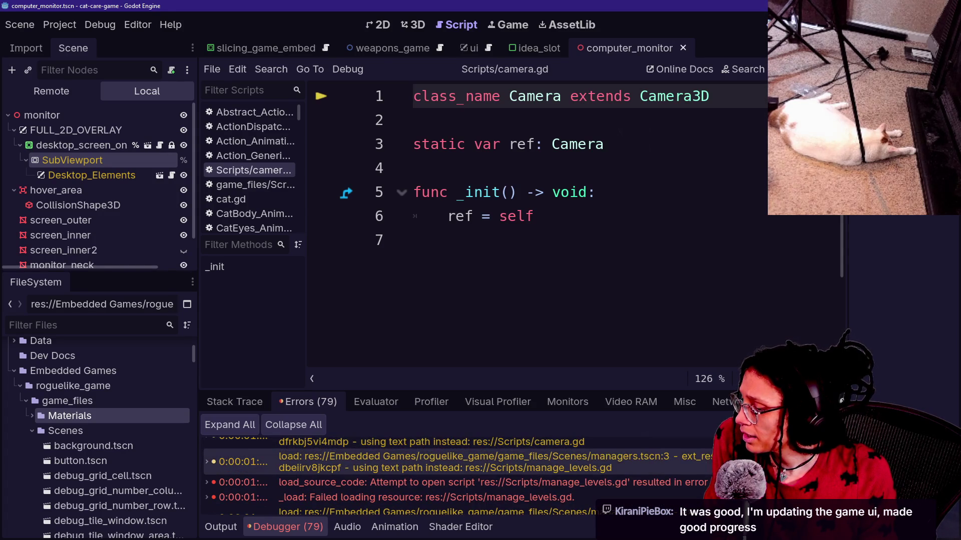
{"action": "scroll", "coordinate": [284, 467], "scroll_direction": "down", "scroll_amount": 3}
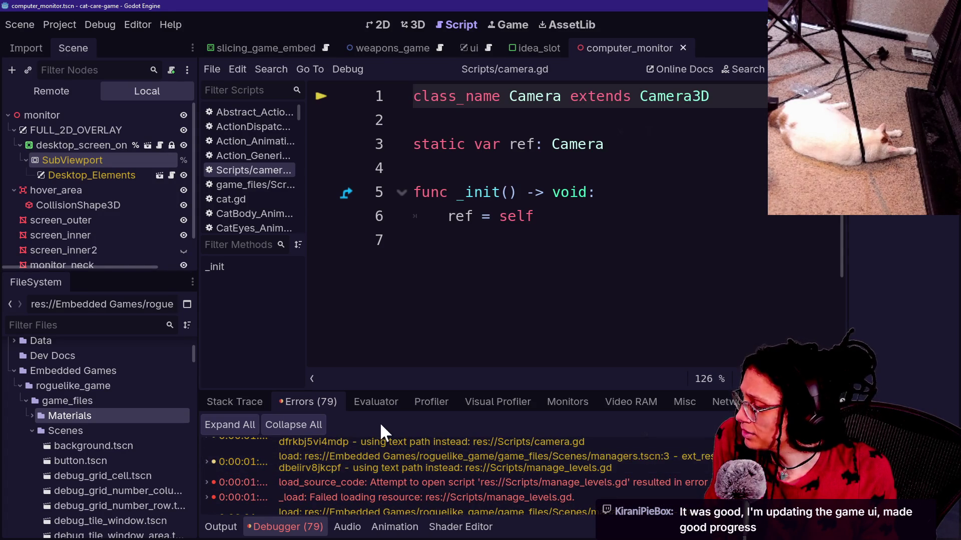
{"action": "scroll", "coordinate": [381, 471], "scroll_direction": "down", "scroll_amount": 5}
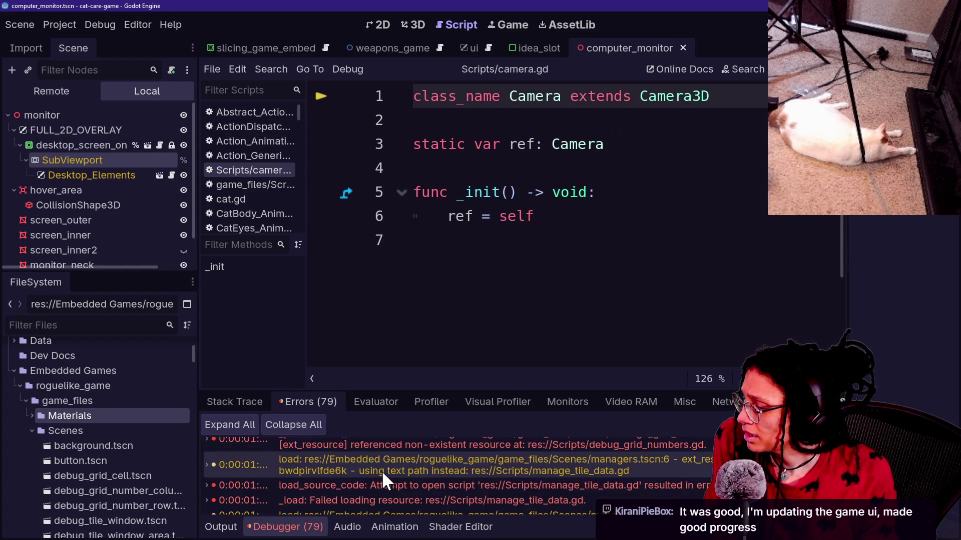
{"action": "scroll", "coordinate": [382, 473], "scroll_direction": "down", "scroll_amount": 5}
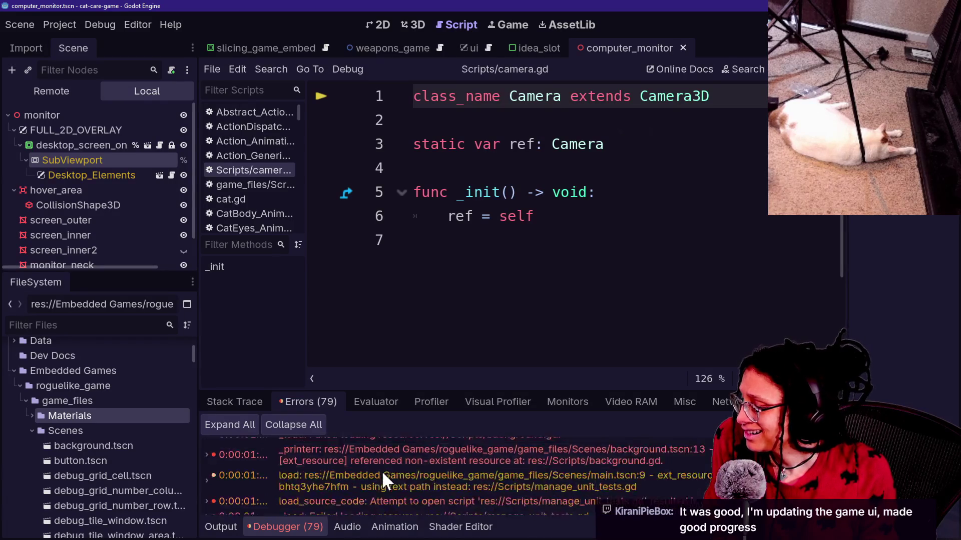
{"action": "scroll", "coordinate": [382, 470], "scroll_direction": "up", "scroll_amount": 4}
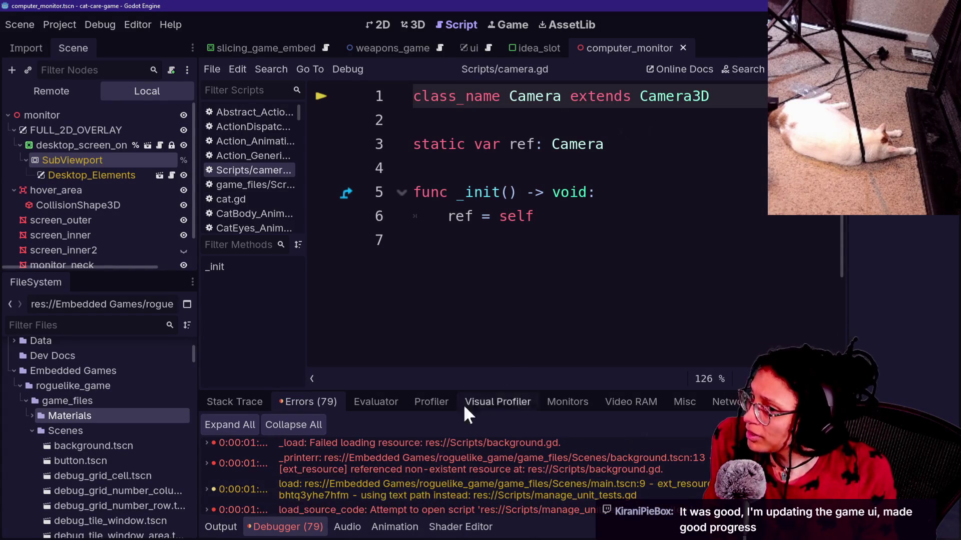
{"action": "left_click", "coordinate": [512, 308]}
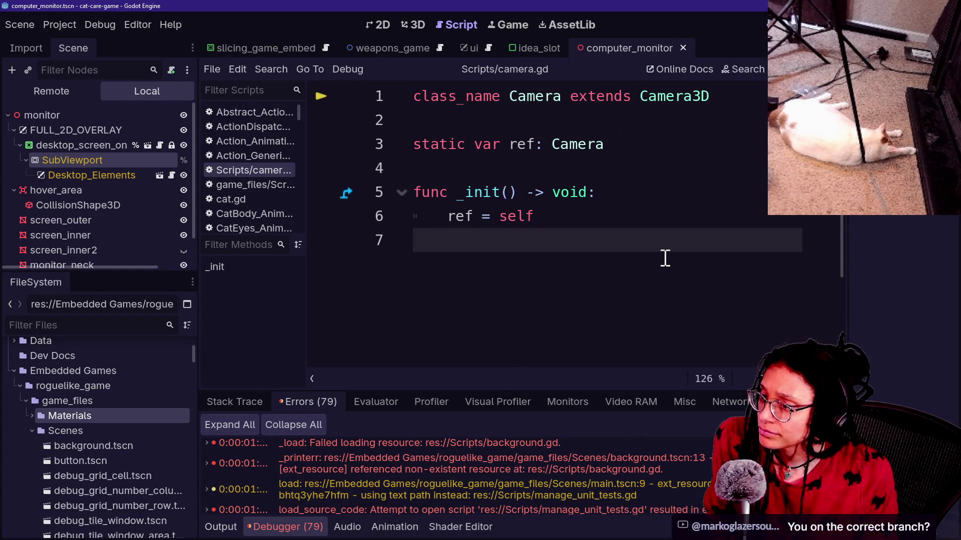
Confirm cat-care-game is on the main branch and show its commit history
{"action": "key", "text": "alt+Tab"}
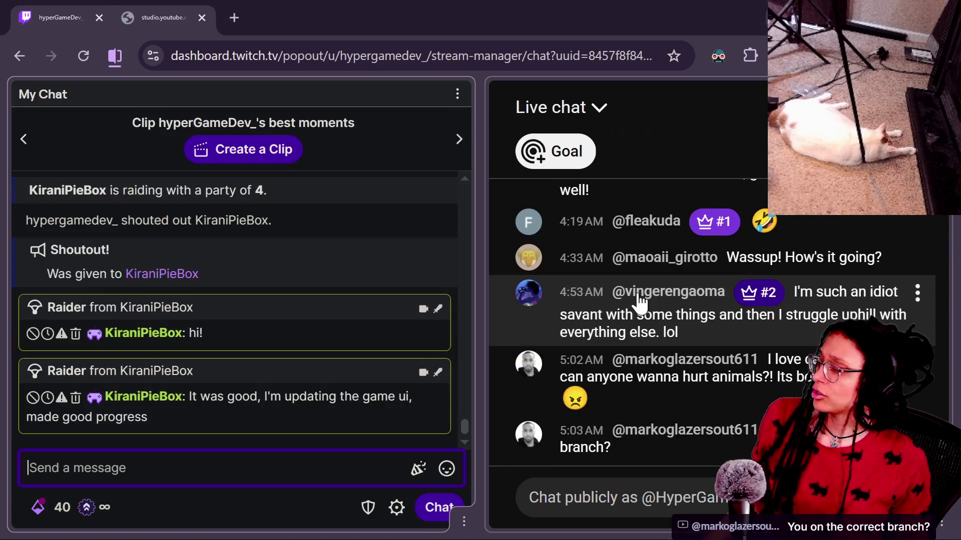
{"action": "key", "text": "alt+Tab"}
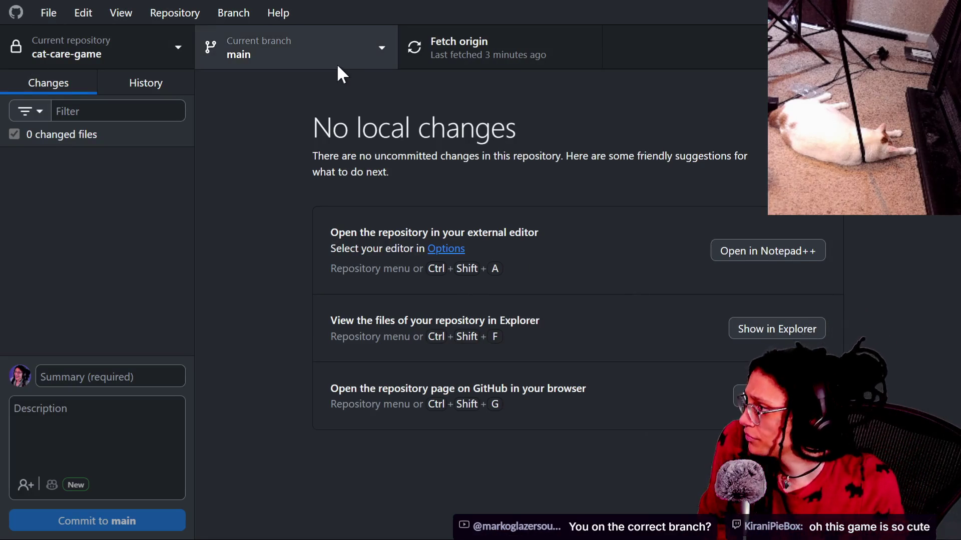
{"action": "left_click", "coordinate": [337, 64]}
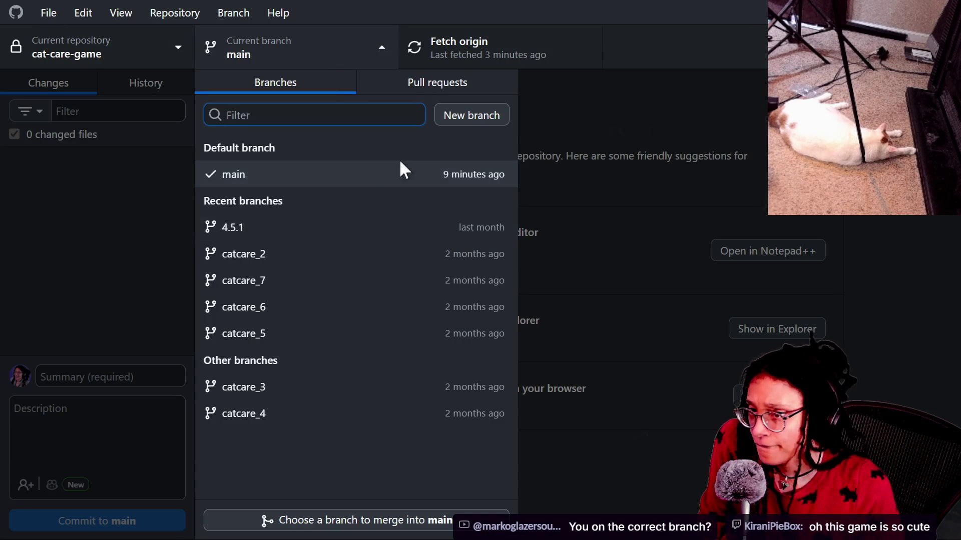
{"action": "left_click", "coordinate": [616, 152]}
{"action": "left_click", "coordinate": [116, 86]}
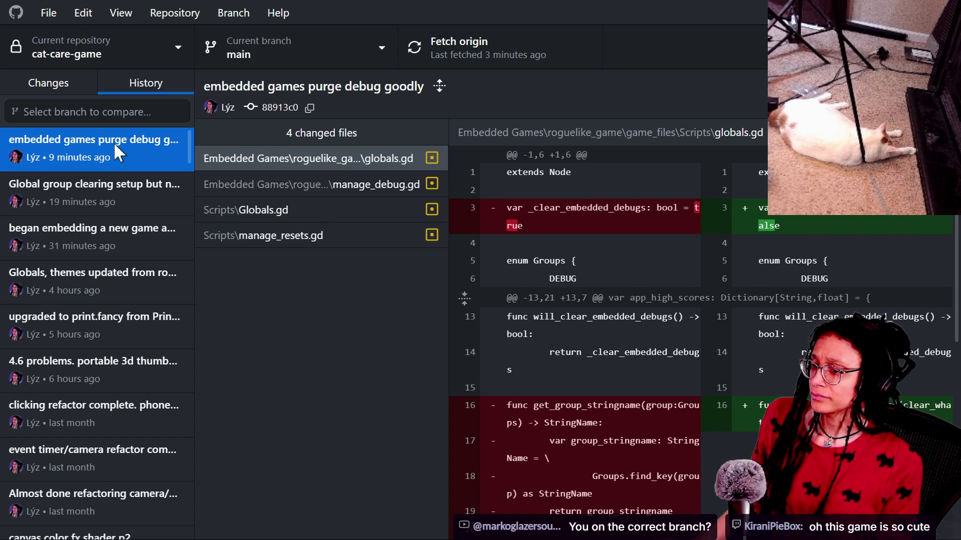
Look at the stream chat, then check Changes for local edits and return to History
{"action": "key", "text": "alt+Tab"}
{"action": "mouse_move", "coordinate": [406, 269]}
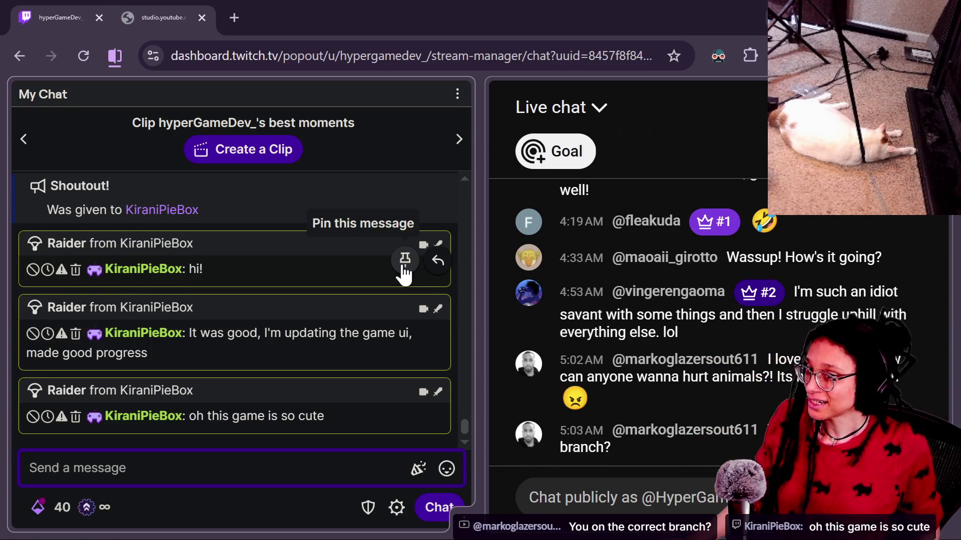
{"action": "key", "text": "alt+Tab"}
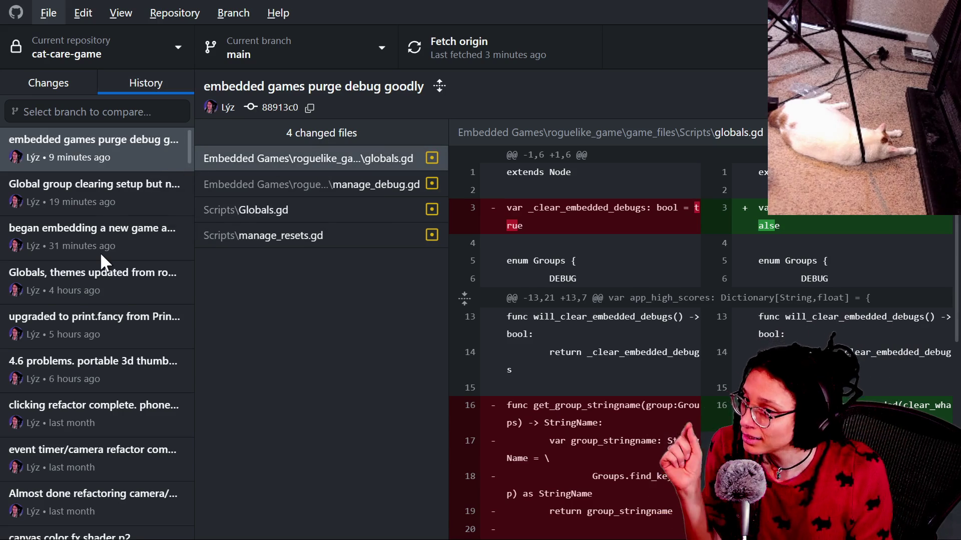
{"action": "left_click", "coordinate": [76, 79]}
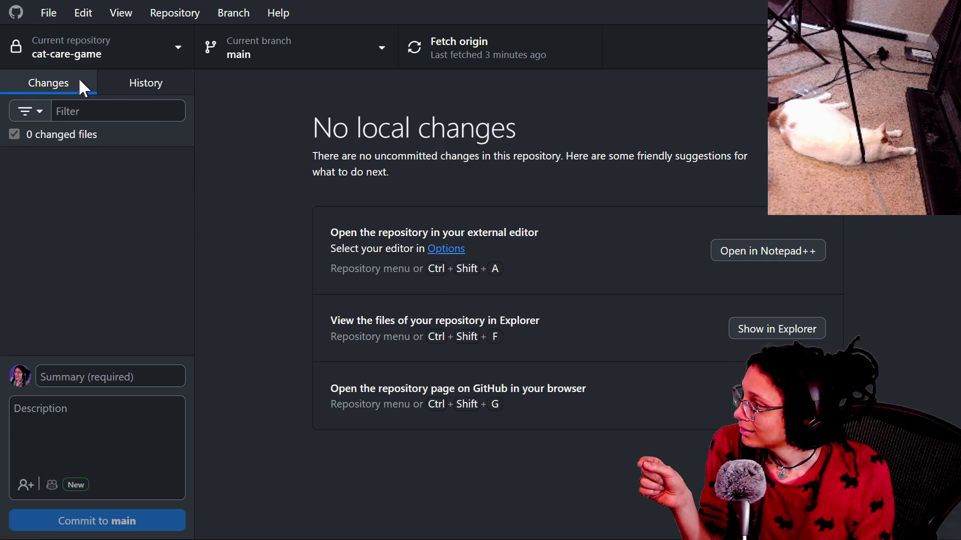
{"action": "left_click", "coordinate": [118, 89]}
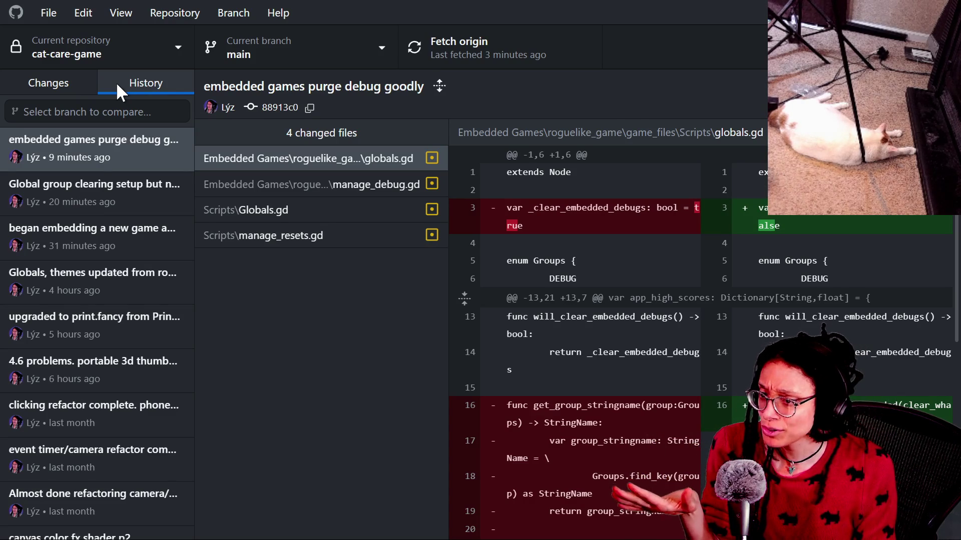
{"action": "key", "text": "alt+Tab"}
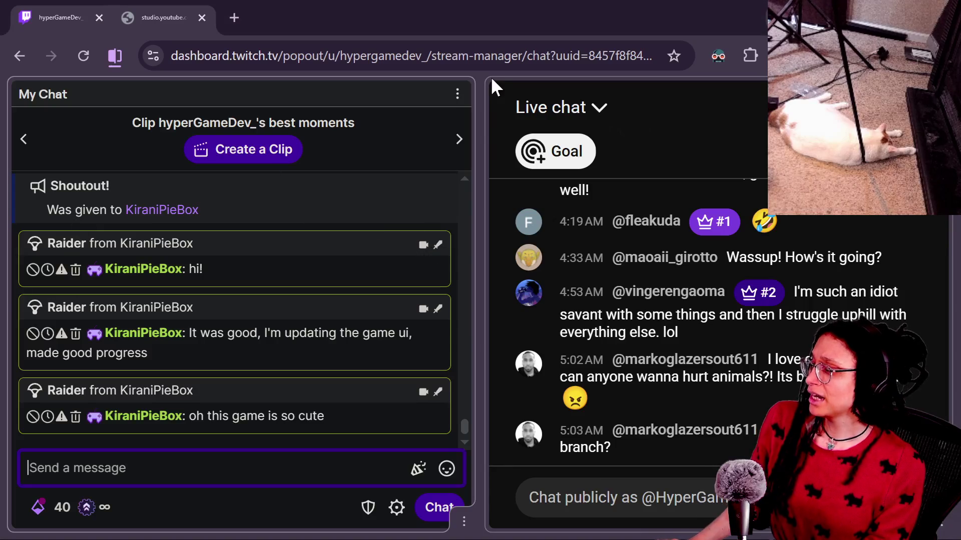
Leave the Twitch chat and pass through Godot to reach the browser's Discord channel
{"action": "key", "text": "alt+Tab"}
{"action": "key", "text": "alt+Tab"}
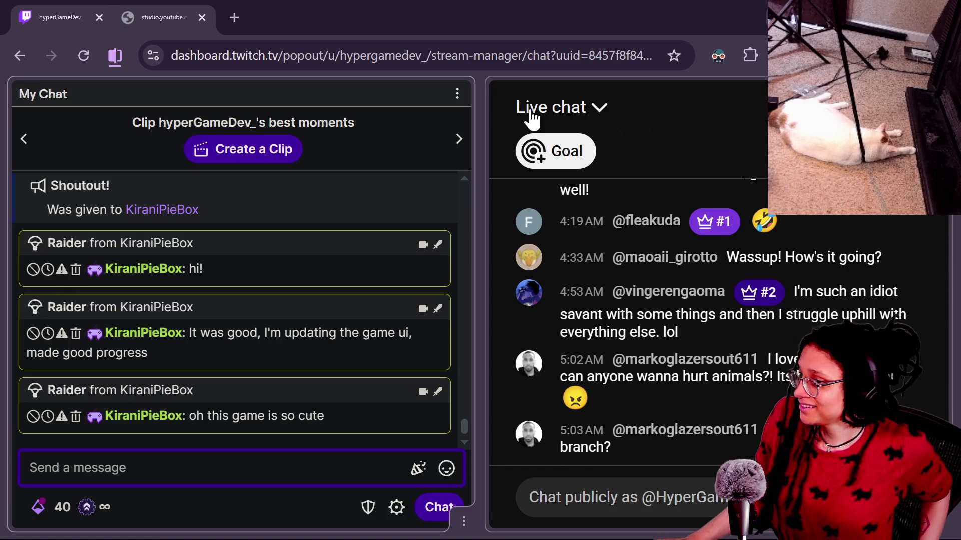
{"action": "key", "text": "alt+Tab"}
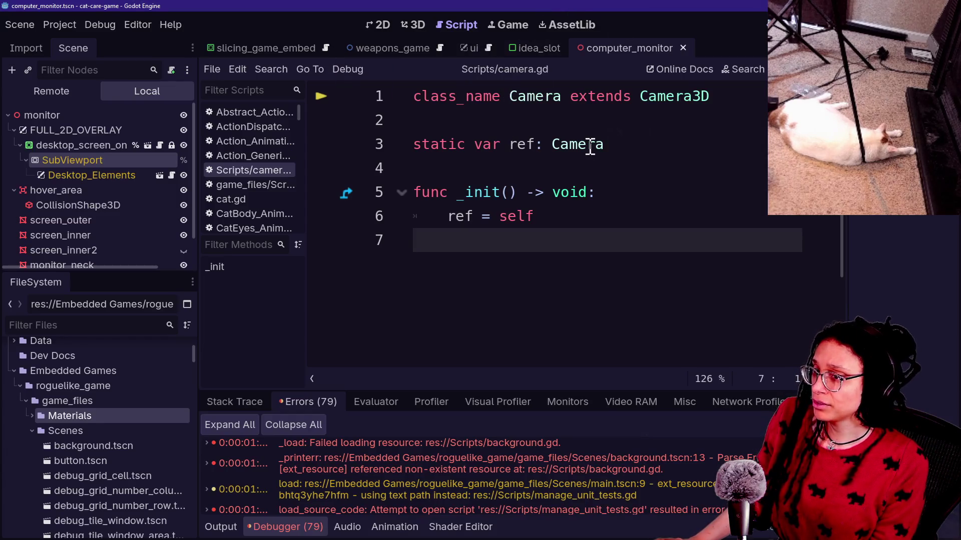
{"action": "key", "text": "alt+Tab"}
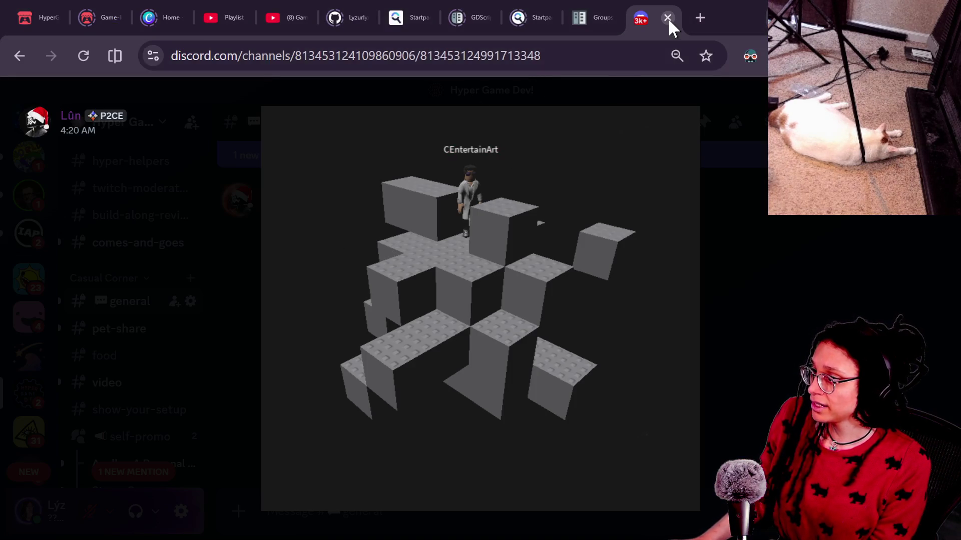
Load the user's Twitch channel page in a new browser tab
{"action": "left_click", "coordinate": [690, 25]}
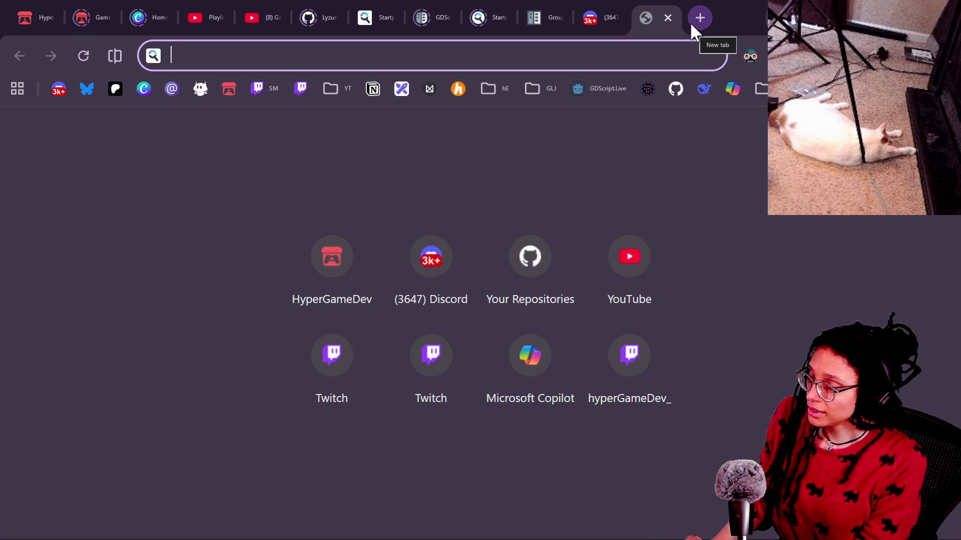
{"action": "type", "text": "ca"}
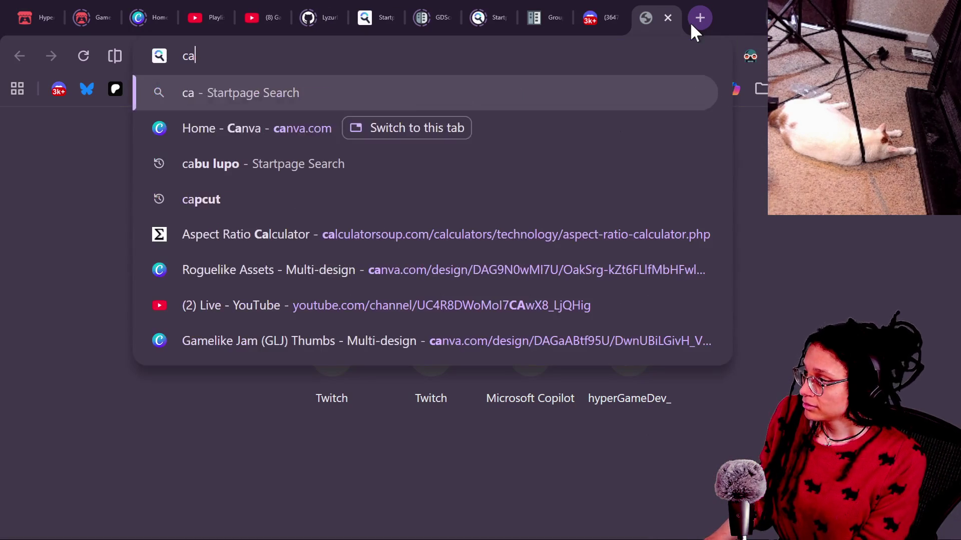
{"action": "key", "text": "BackSpace"}
{"action": "key", "text": "BackSpace"}
{"action": "type", "text": "twitch."}
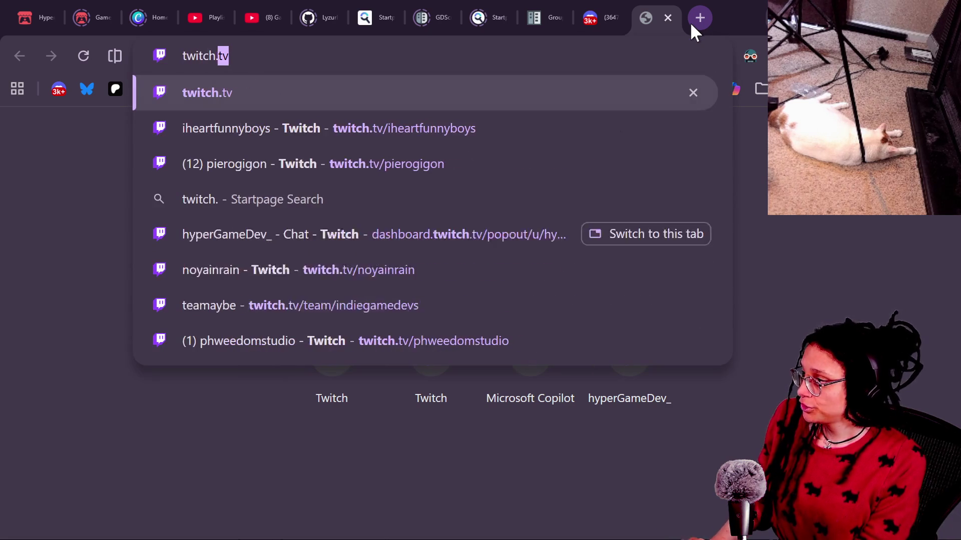
{"action": "type", "text": "tv/kiranipiebox"}
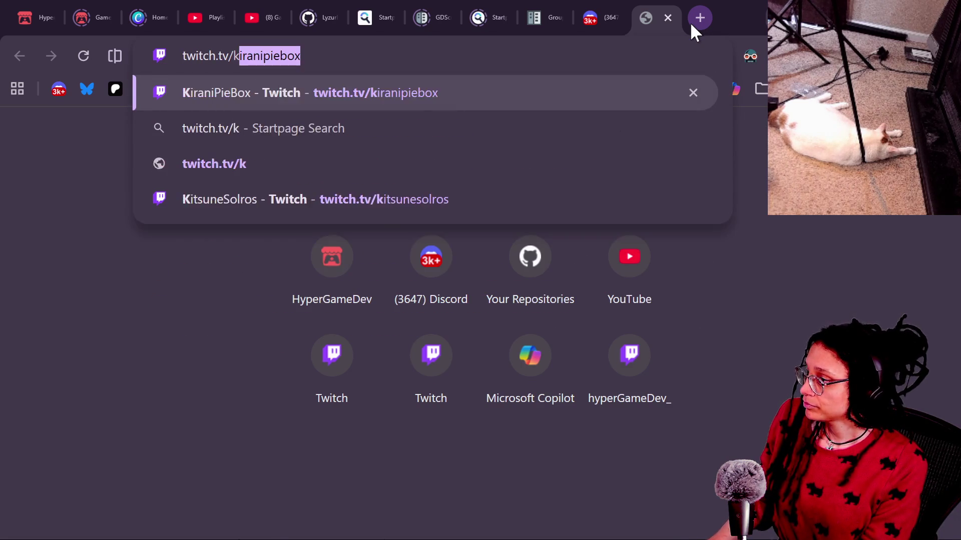
{"action": "key", "text": "Return"}
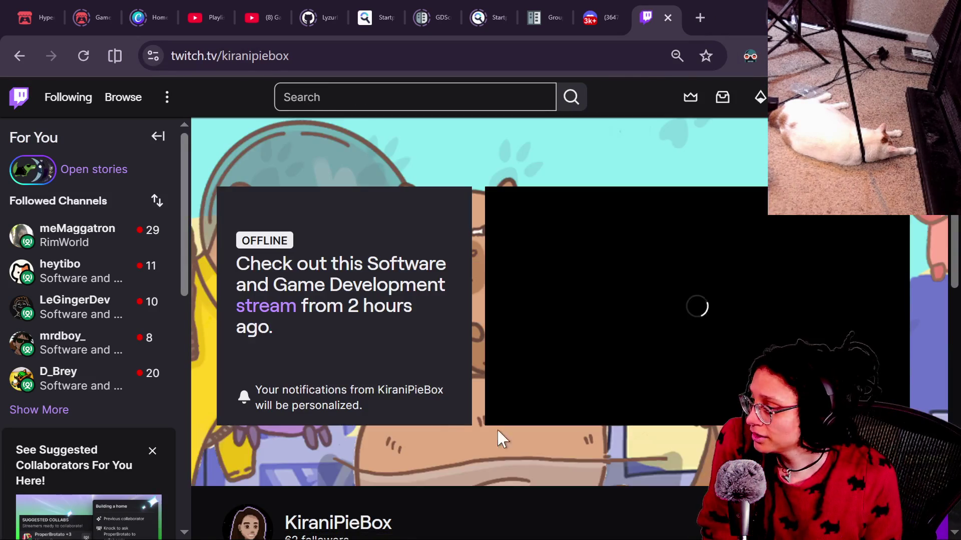
Play the Demo update past broadcast, skip ahead to 01:17:38, then enter 'capyvarias' in a new tab
{"action": "left_click", "coordinate": [283, 307]}
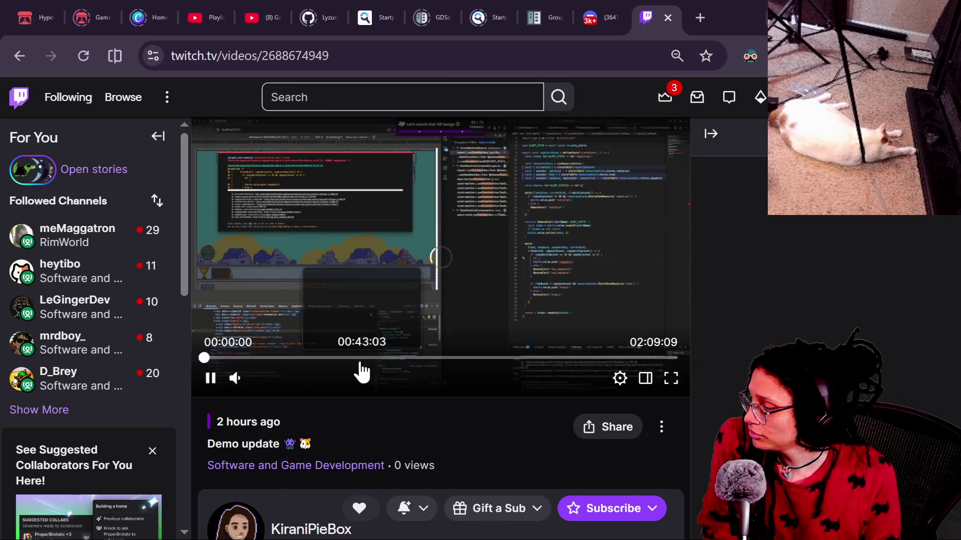
{"action": "left_click", "coordinate": [360, 358]}
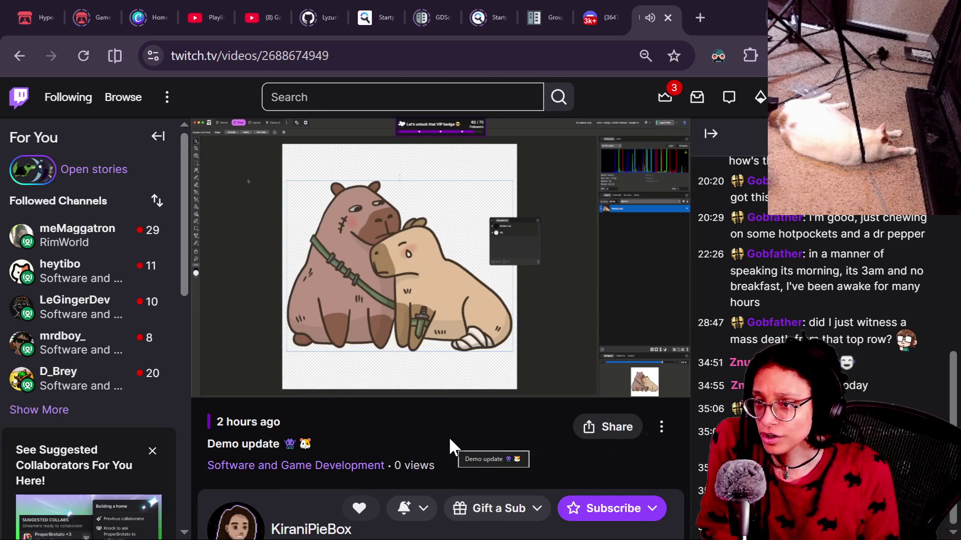
{"action": "scroll", "coordinate": [449, 439], "scroll_direction": "down", "scroll_amount": 5}
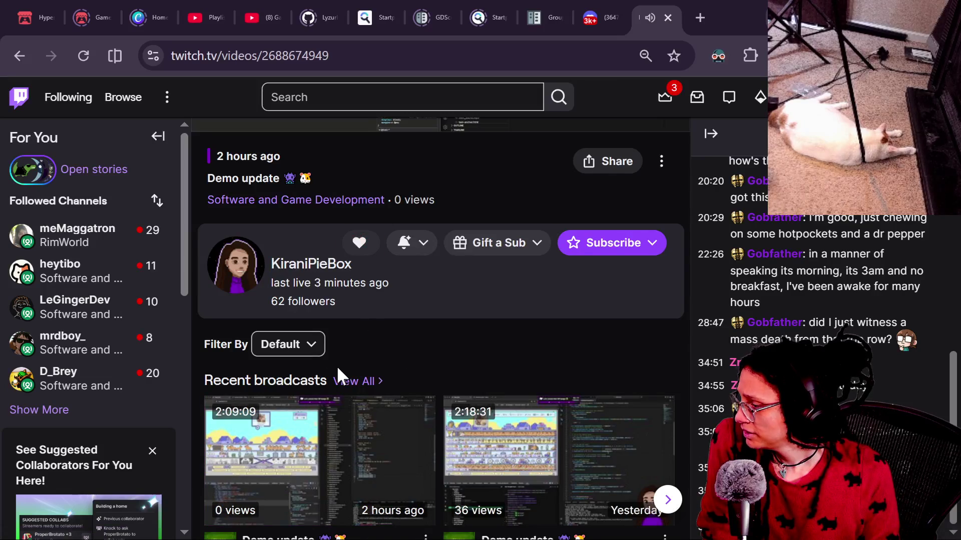
{"action": "scroll", "coordinate": [338, 375], "scroll_direction": "up", "scroll_amount": 5}
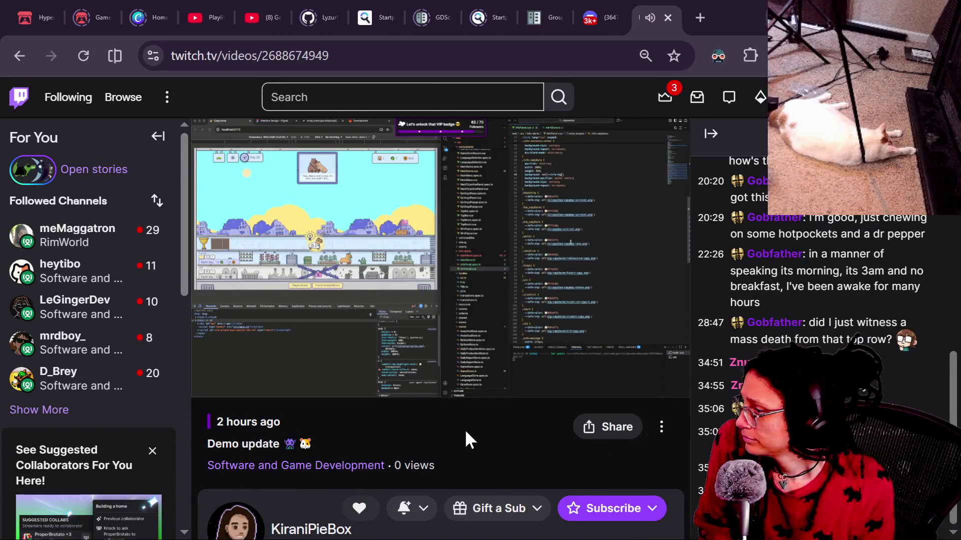
{"action": "left_click", "coordinate": [475, 358]}
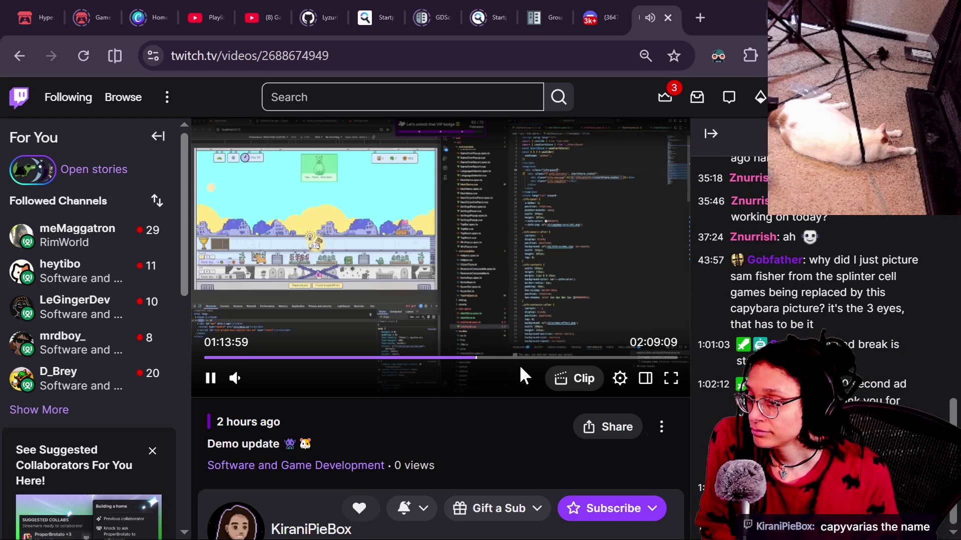
{"action": "left_click", "coordinate": [488, 358]}
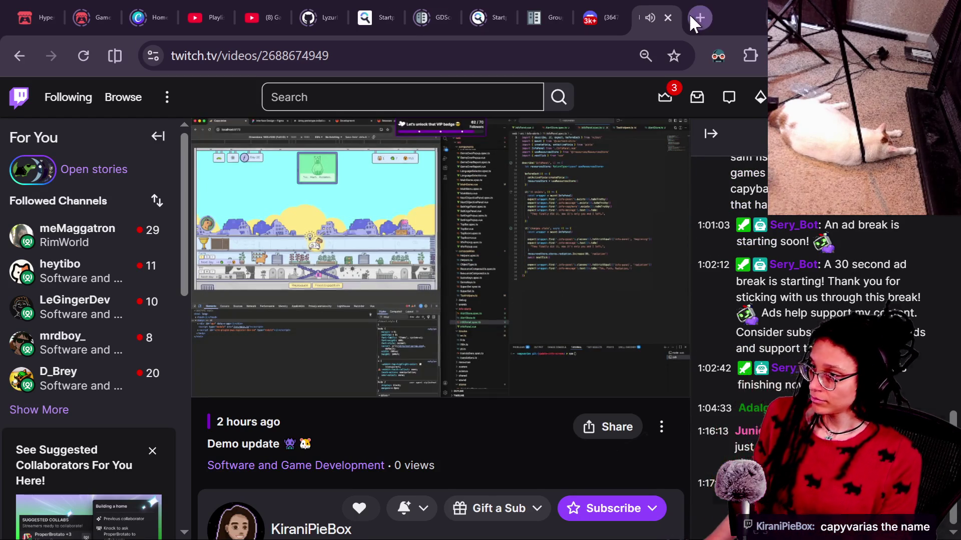
{"action": "left_click", "coordinate": [700, 17]}
{"action": "type", "text": "capyvarias\""}
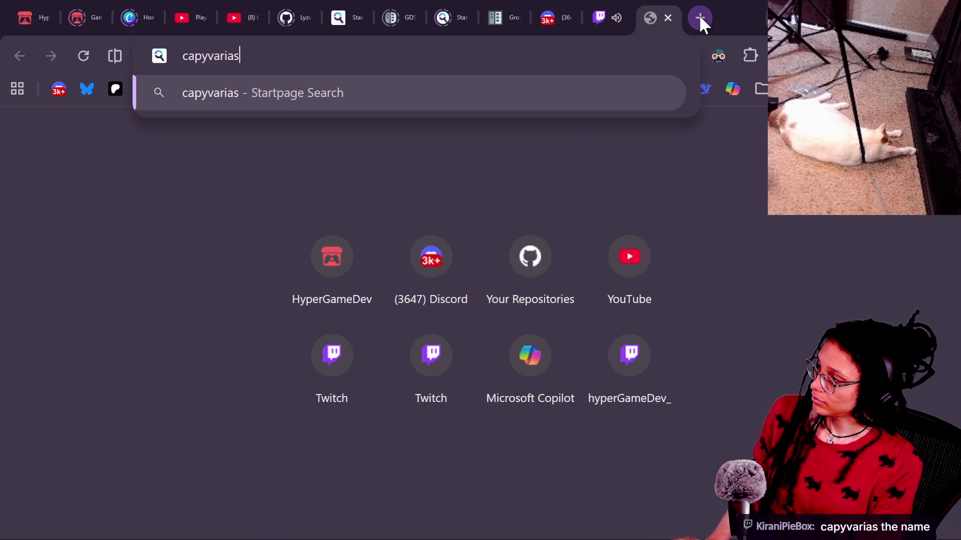
{"action": "type", "text": "\""}
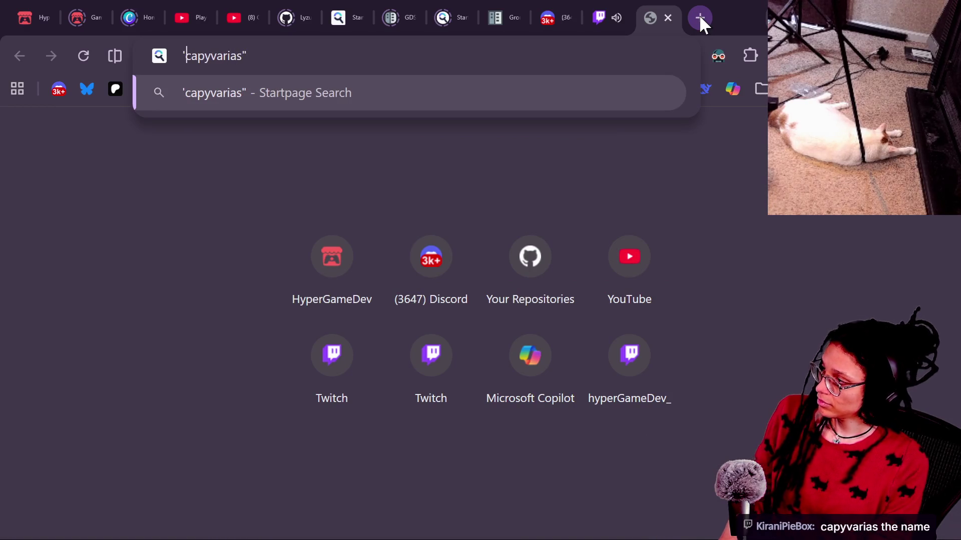
Search for capyvarias, open its Steam store page and copy the page address
{"action": "key", "text": "Return"}
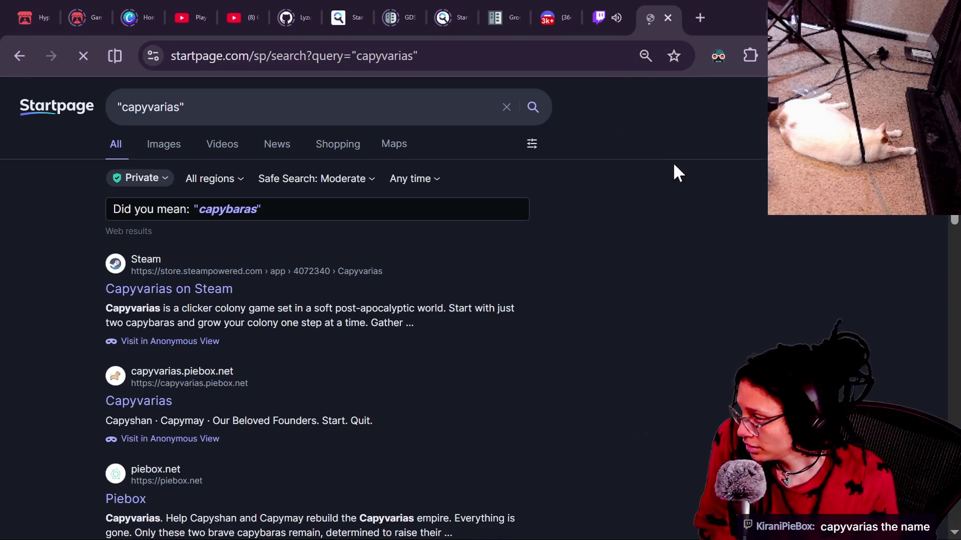
{"action": "left_click", "coordinate": [149, 289]}
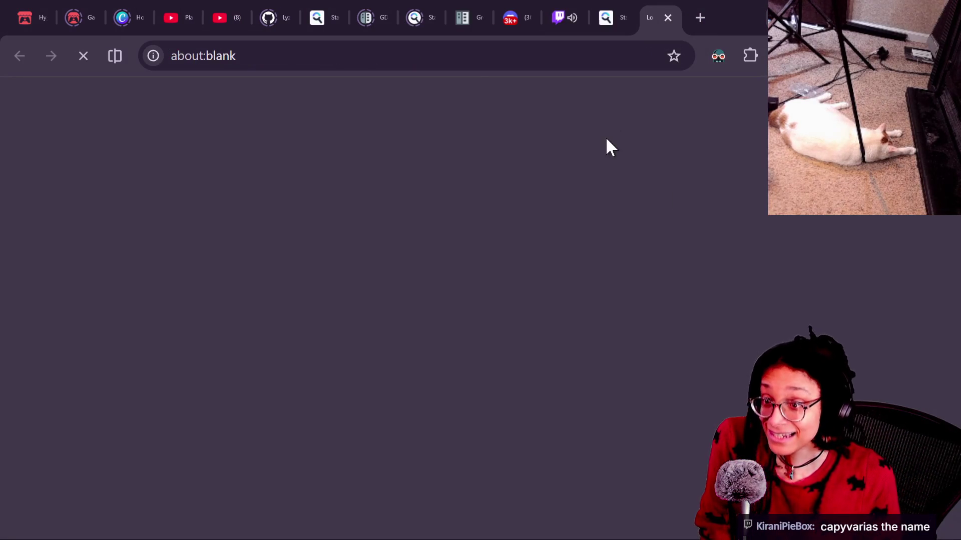
{"action": "left_click", "coordinate": [492, 63]}
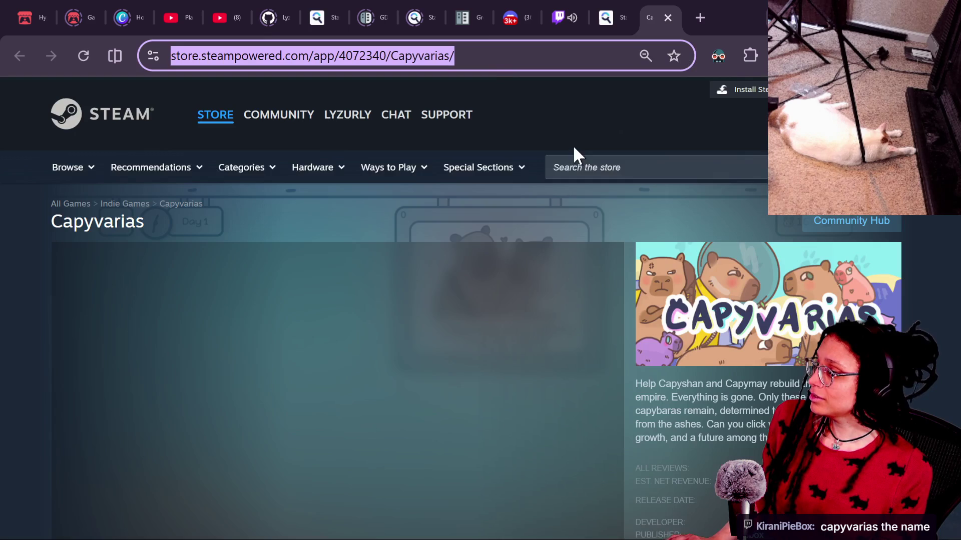
Add Capyvarias to the Steam wishlist from its store page
{"action": "scroll", "coordinate": [680, 328], "scroll_direction": "down", "scroll_amount": 4}
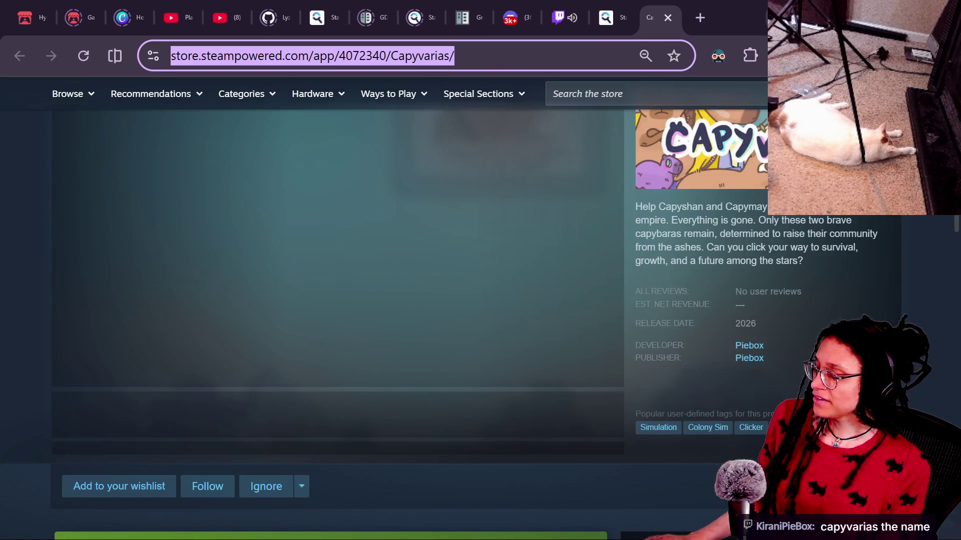
{"action": "left_click", "coordinate": [646, 493]}
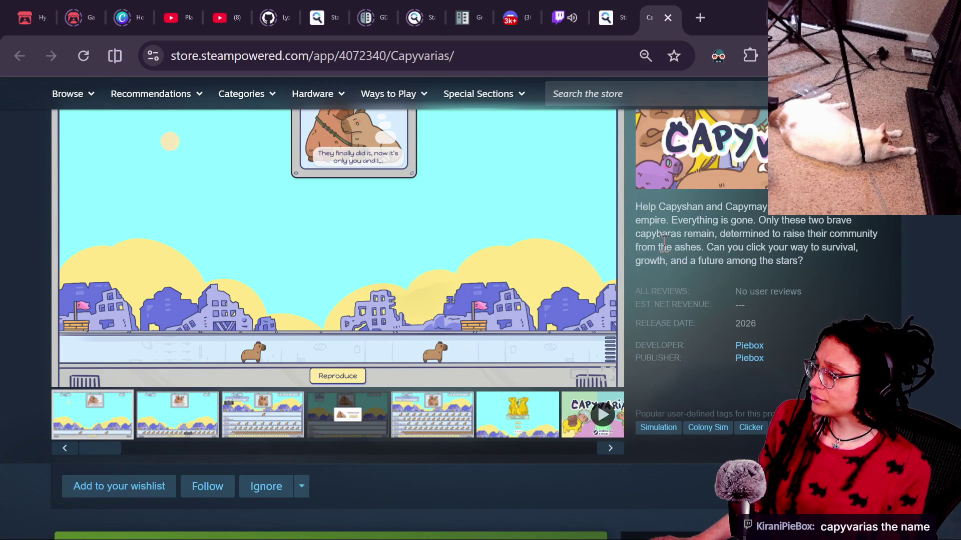
{"action": "scroll", "coordinate": [644, 460], "scroll_direction": "down", "scroll_amount": 5}
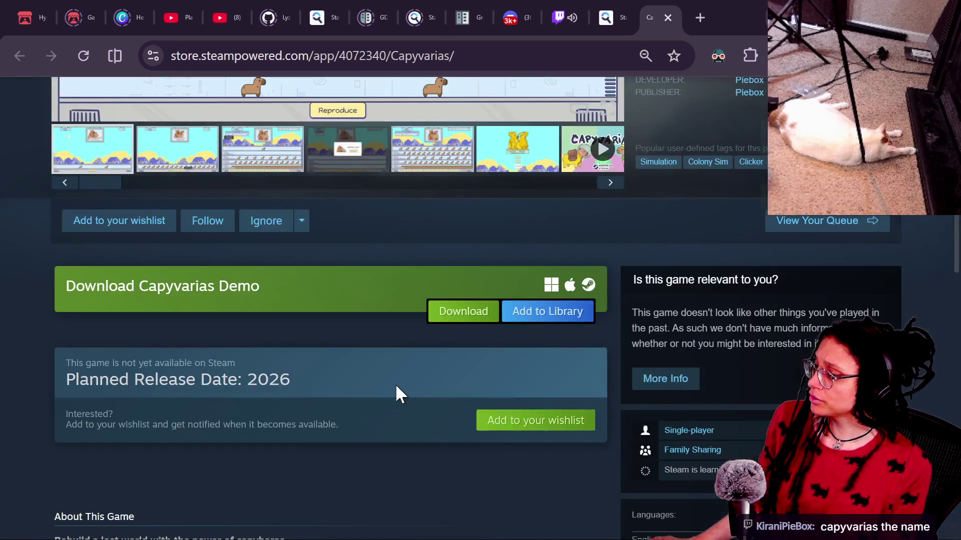
{"action": "scroll", "coordinate": [406, 395], "scroll_direction": "up", "scroll_amount": 3}
{"action": "left_click", "coordinate": [140, 414]}
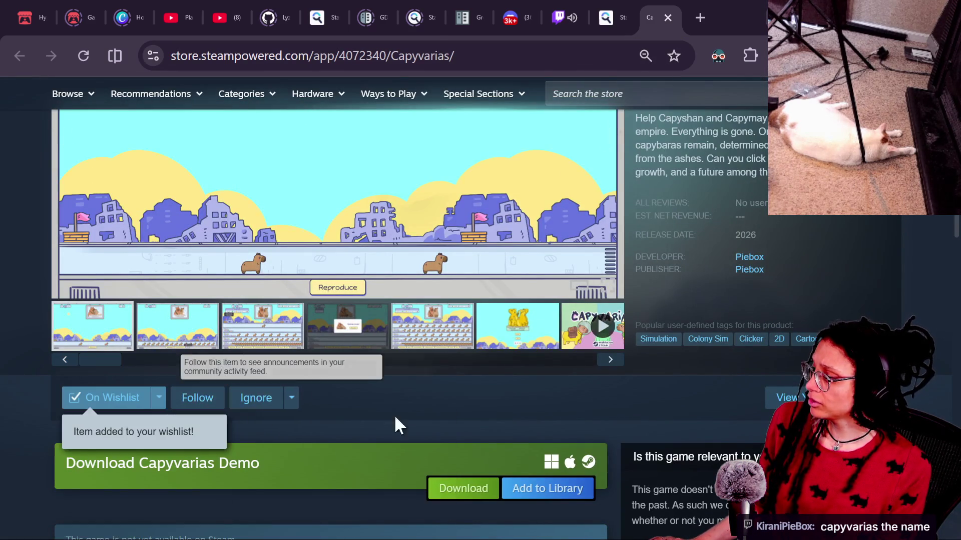
{"action": "scroll", "coordinate": [467, 438], "scroll_direction": "up", "scroll_amount": 5}
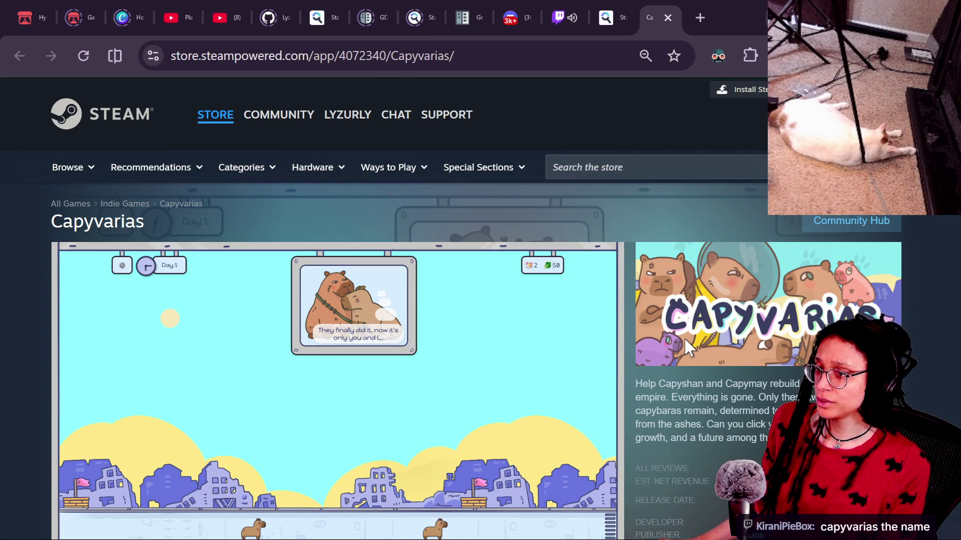
Paste and send the Capyvarias Steam link in Twitch chat, then in YouTube live chat
{"action": "key", "text": "alt+Tab"}
{"action": "key", "text": "alt+Tab"}
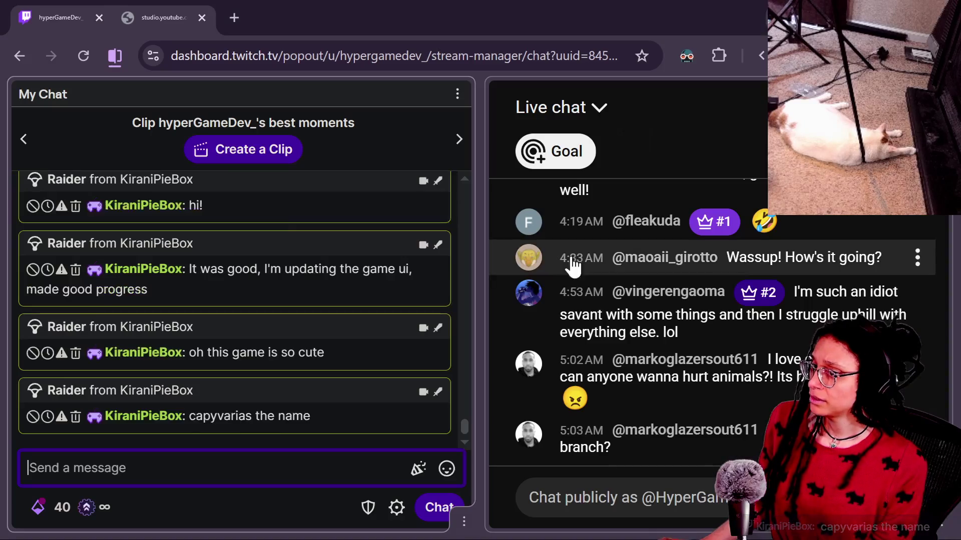
{"action": "type", "text": "https://store.steampowered.com/app/4072340/Capyvarias/"}
{"action": "key", "text": "Return"}
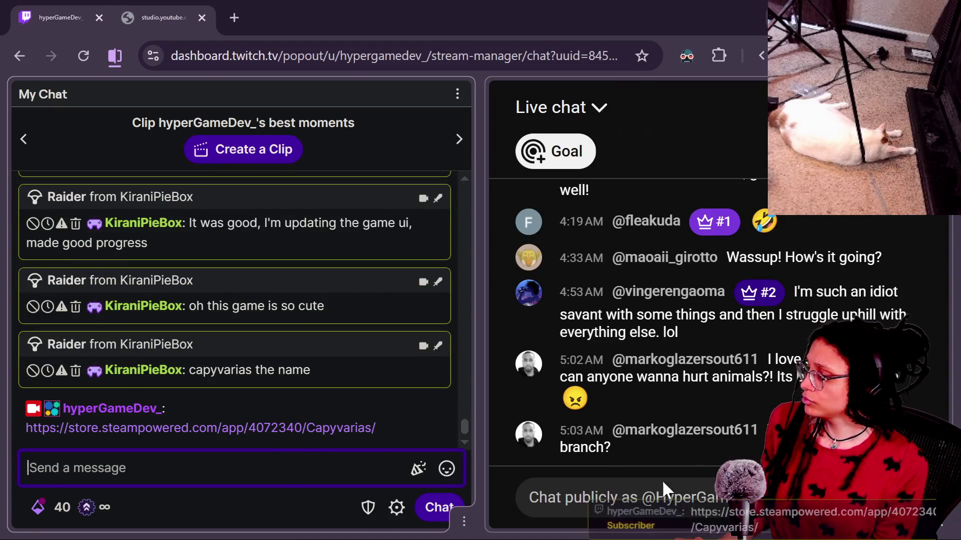
{"action": "left_click", "coordinate": [695, 484]}
{"action": "type", "text": "https://store.steampowered.com/app/4072340/Capyvarias/"}
{"action": "key", "text": "Return"}
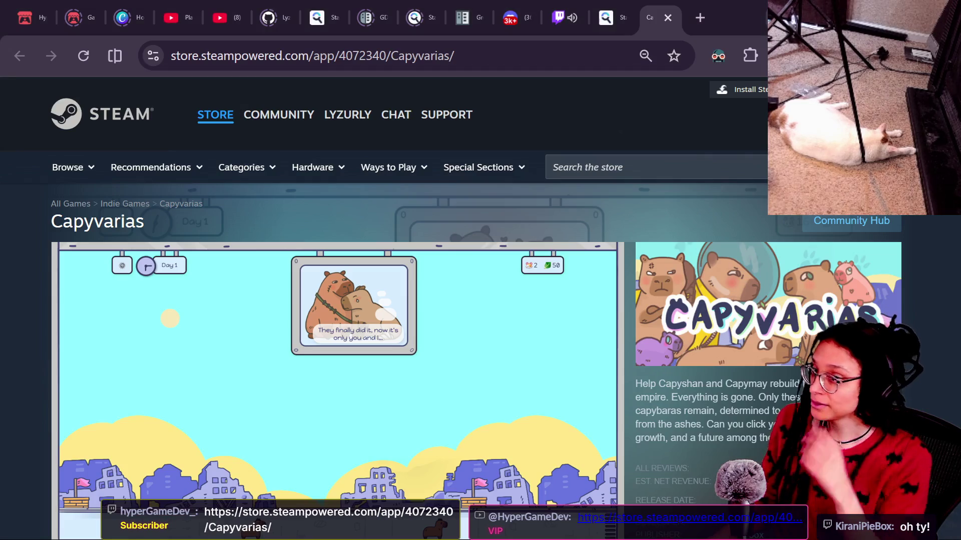
{"action": "scroll", "coordinate": [720, 440], "scroll_direction": "down", "scroll_amount": 2}
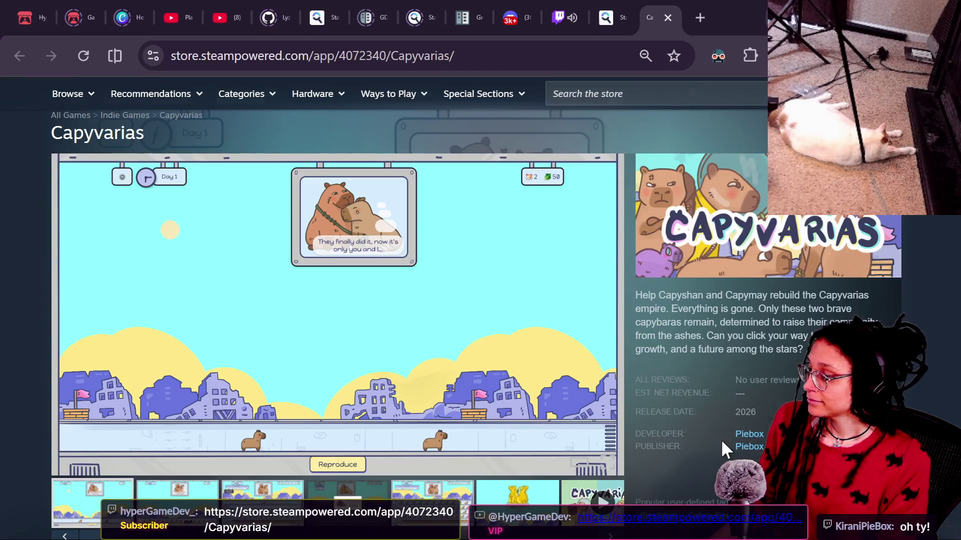
{"action": "scroll", "coordinate": [720, 439], "scroll_direction": "down", "scroll_amount": 2}
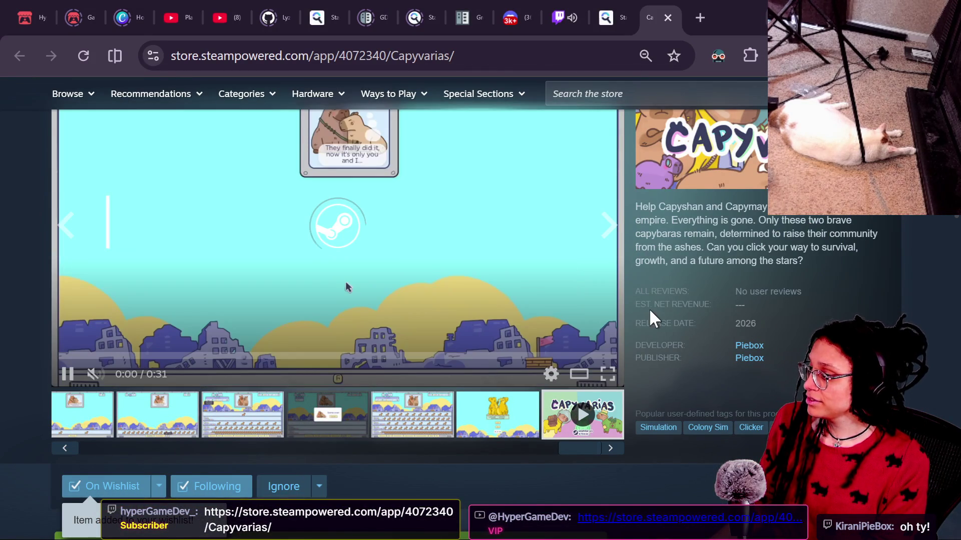
{"action": "scroll", "coordinate": [744, 311], "scroll_direction": "up", "scroll_amount": 2}
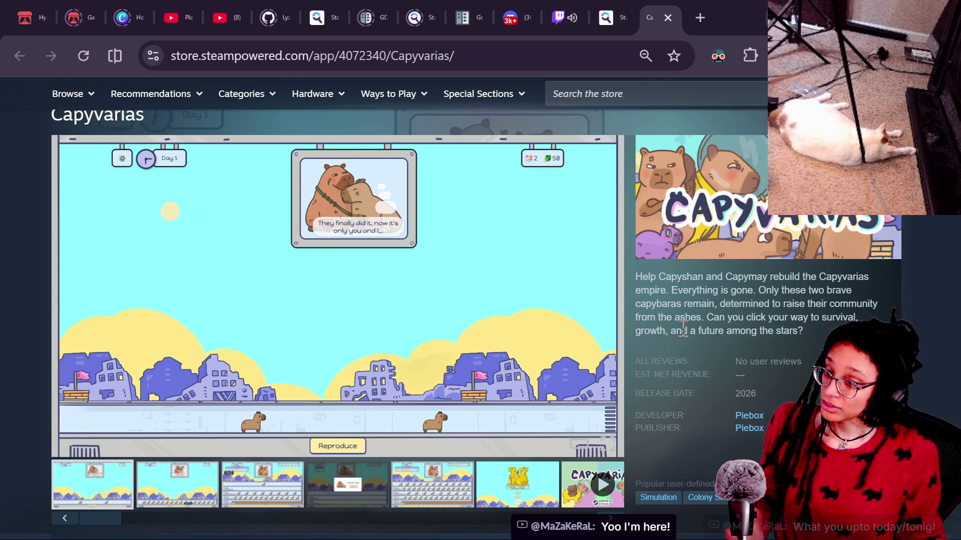
{"action": "key", "text": "alt+Tab"}
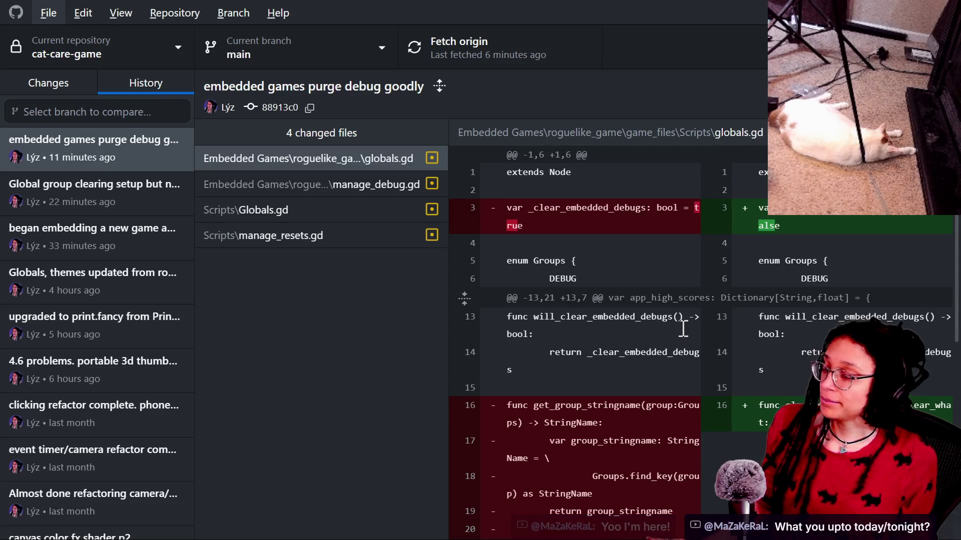
Return from GitHub Desktop to the Godot editor showing camera.gd
{"action": "key", "text": "alt+Tab"}
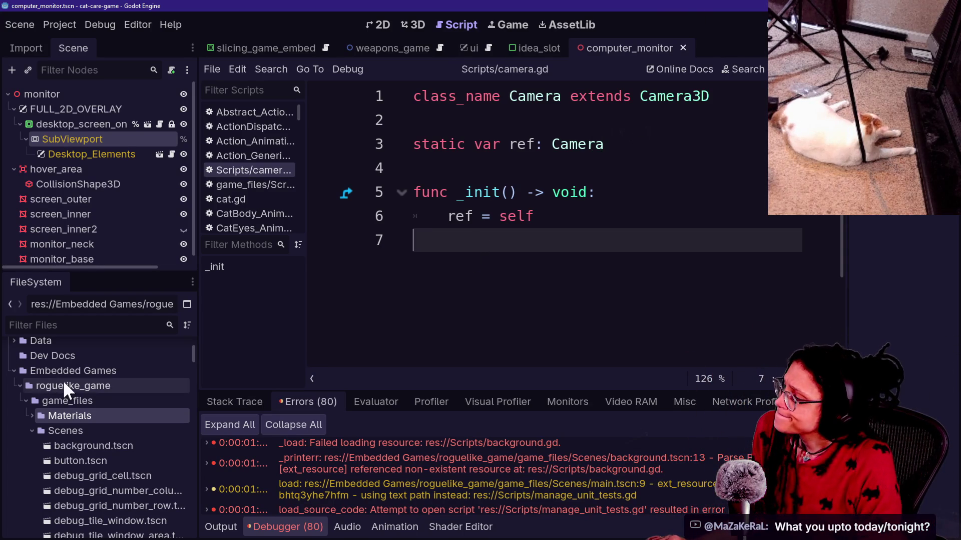
Open manage_programs.gd from its line-66 error and go to the top of the script
{"action": "scroll", "coordinate": [354, 465], "scroll_direction": "down", "scroll_amount": 5}
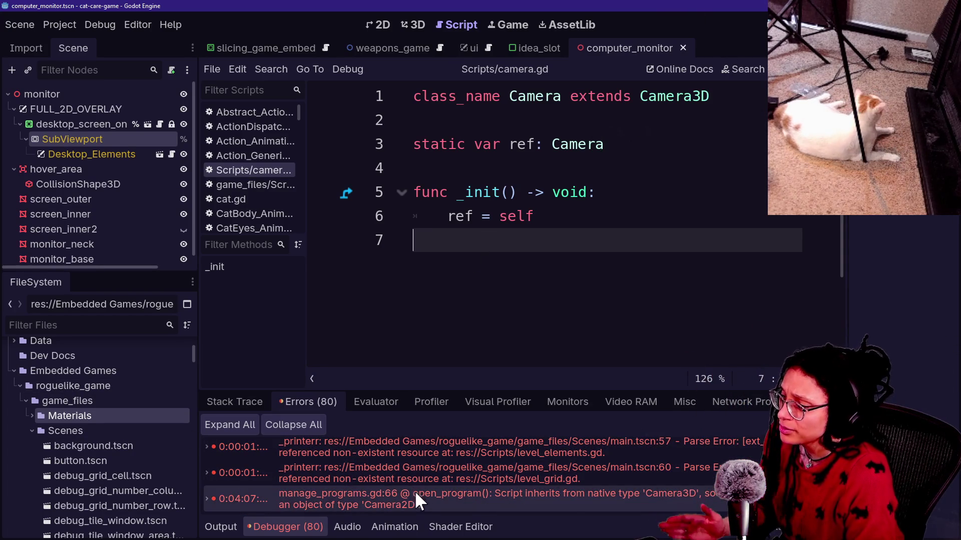
{"action": "left_click", "coordinate": [388, 500]}
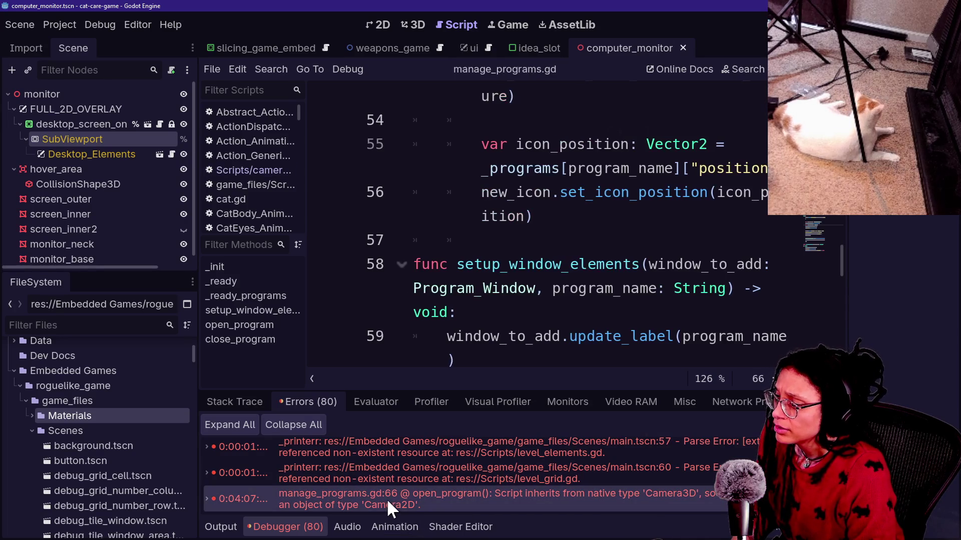
{"action": "scroll", "coordinate": [550, 344], "scroll_direction": "up", "scroll_amount": 15}
{"action": "left_click", "coordinate": [547, 339]}
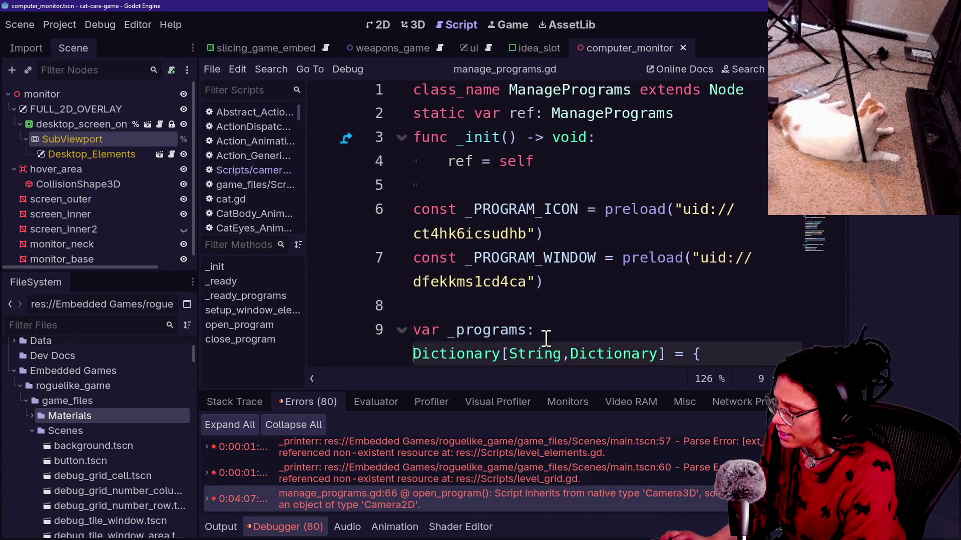
Search the project resources for 'camera'
{"action": "key", "text": "shift+alt+o"}
{"action": "type", "text": "camera_"}
{"action": "key", "text": "BackSpace"}
{"action": "type", "text": "."}
{"action": "key", "text": "BackSpace"}
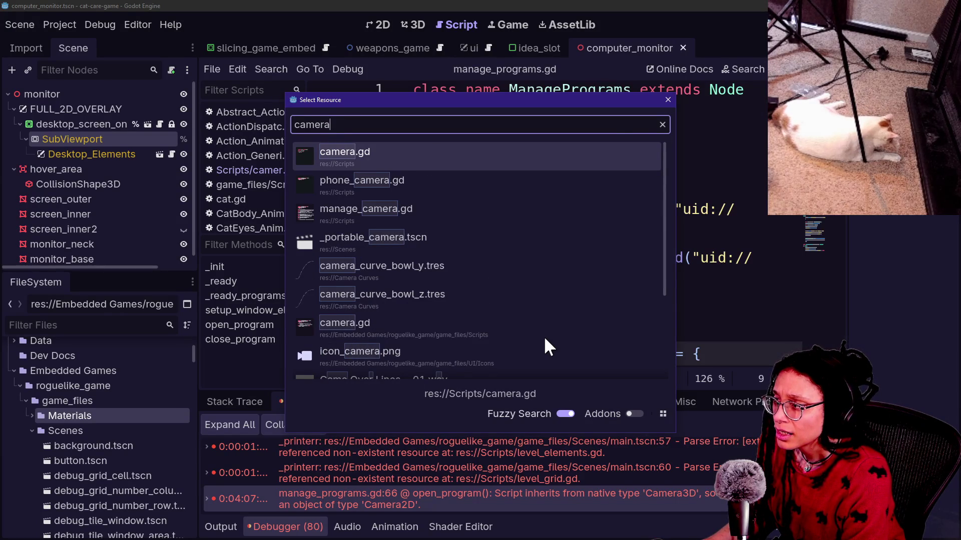
Open the game_files camera.gd, then Scripts/camera.gd via a fresh 'camera' search
{"action": "key", "text": "Down"}
{"action": "key", "text": "Down"}
{"action": "key", "text": "Down"}
{"action": "key", "text": "Return"}
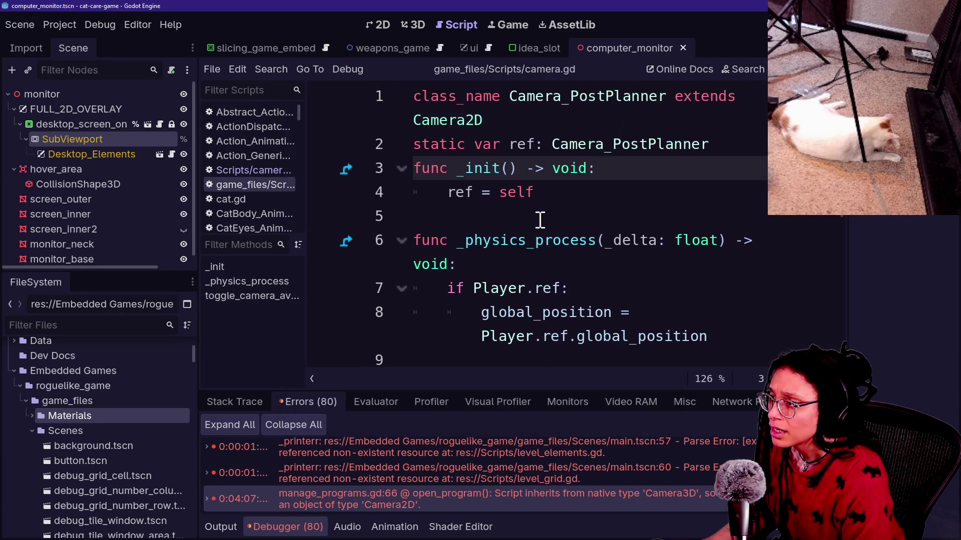
{"action": "left_click_drag", "start_coordinate": [509, 96], "coordinate": [531, 96]}
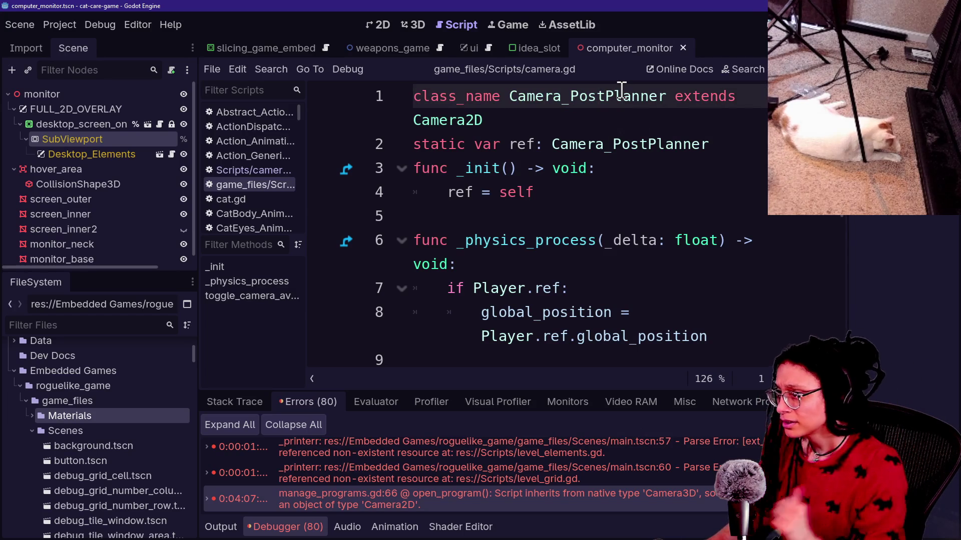
{"action": "left_click", "coordinate": [530, 224]}
{"action": "key", "text": "shift+alt+o"}
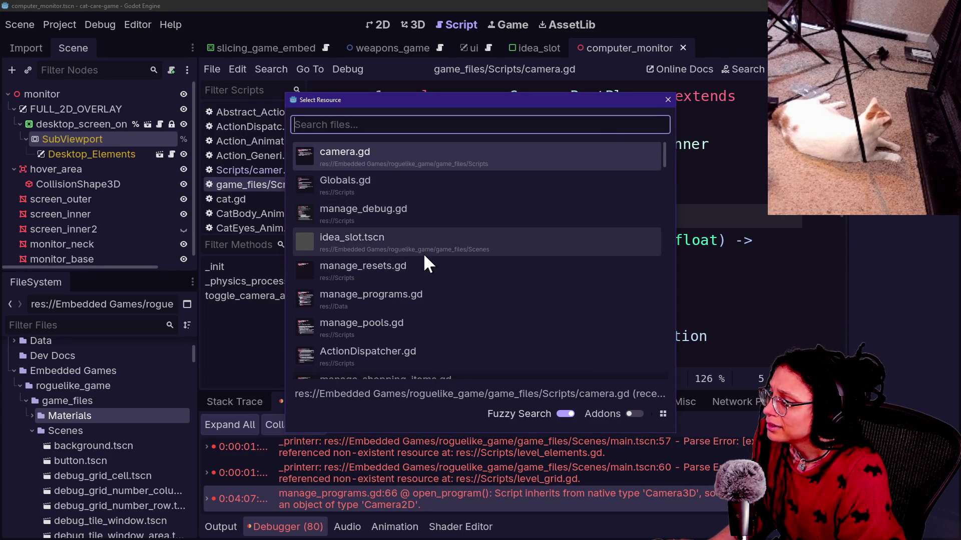
{"action": "type", "text": "camera"}
{"action": "double_click", "coordinate": [376, 159]}
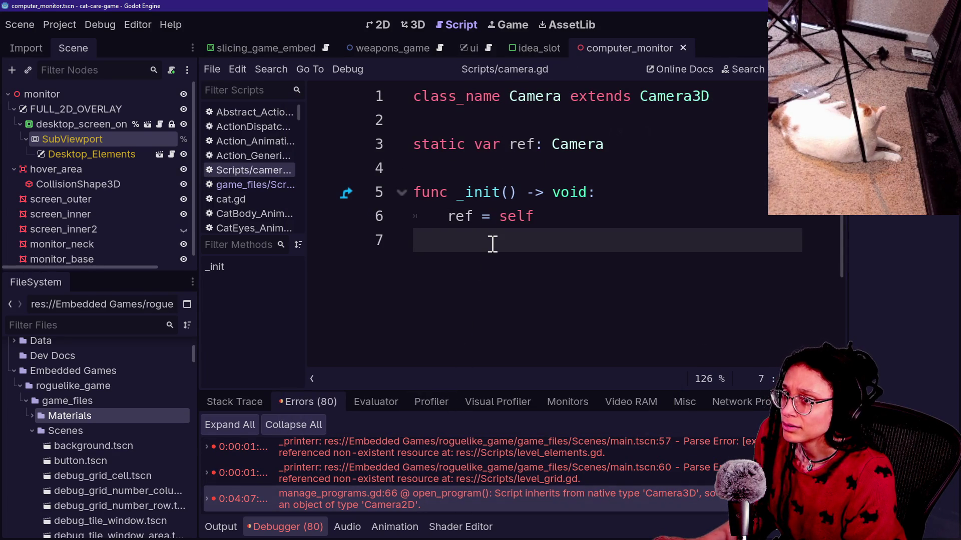
Check the Project menu, then switch to GitHub Desktop's commit history
{"action": "key", "text": "alt+Tab"}
{"action": "key", "text": "alt+Tab"}
{"action": "left_click", "coordinate": [57, 25]}
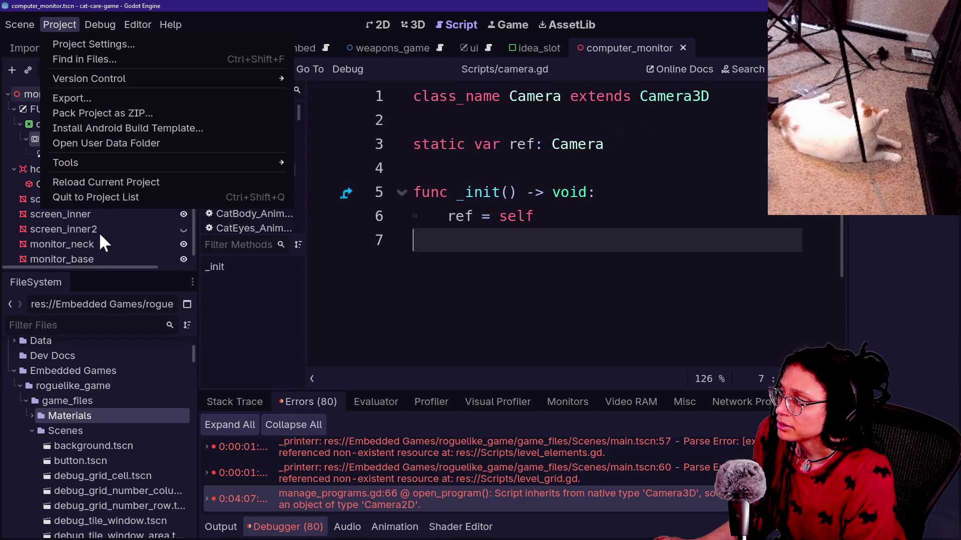
{"action": "left_click", "coordinate": [137, 200]}
{"action": "key", "text": "alt+Tab"}
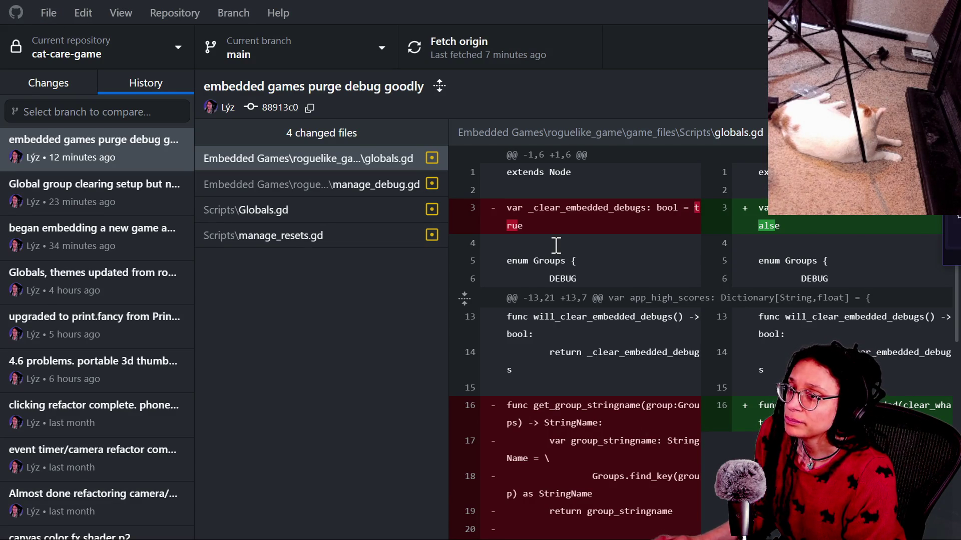
Open a second Explorer window on game_files, arrange both, and go up to Embedded Games
{"action": "key", "text": "alt+Tab"}
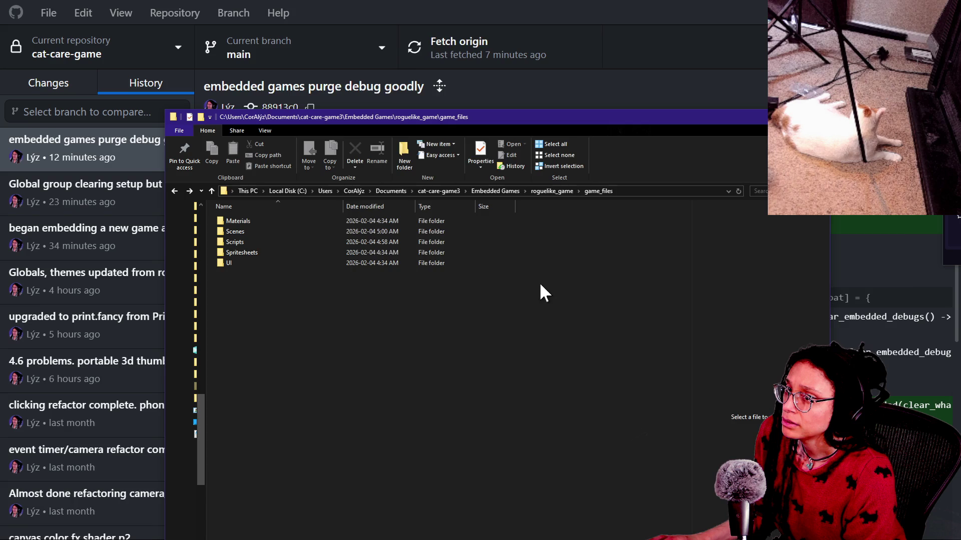
{"action": "key", "text": "ctrl+n"}
{"action": "left_click_drag", "start_coordinate": [341, 17], "coordinate": [462, 47]}
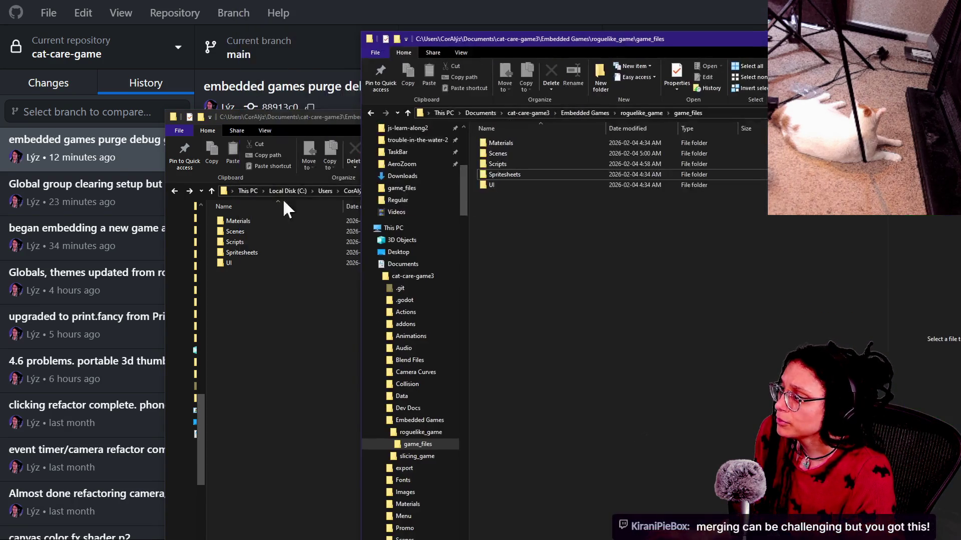
{"action": "left_click", "coordinate": [231, 302]}
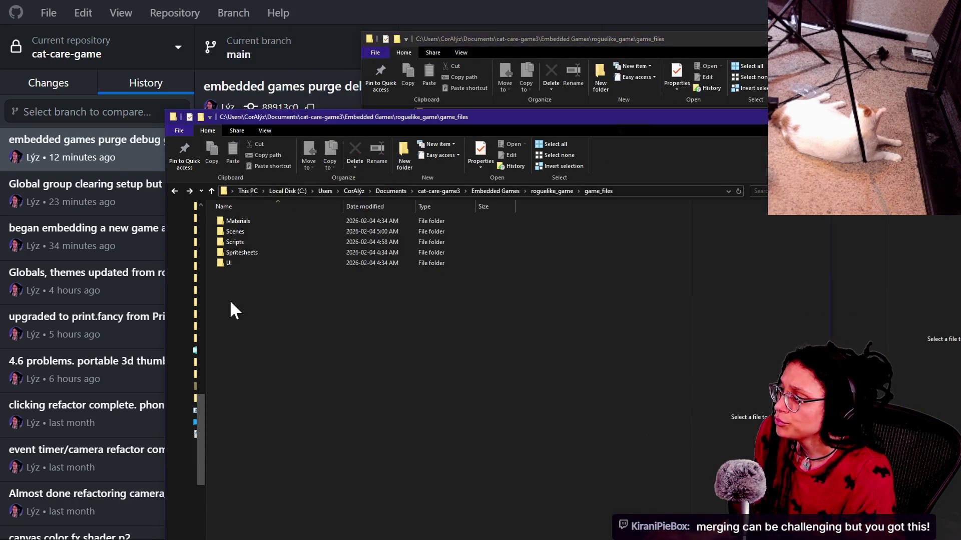
{"action": "left_click", "coordinate": [212, 191]}
{"action": "left_click_drag", "start_coordinate": [328, 119], "coordinate": [320, 100]}
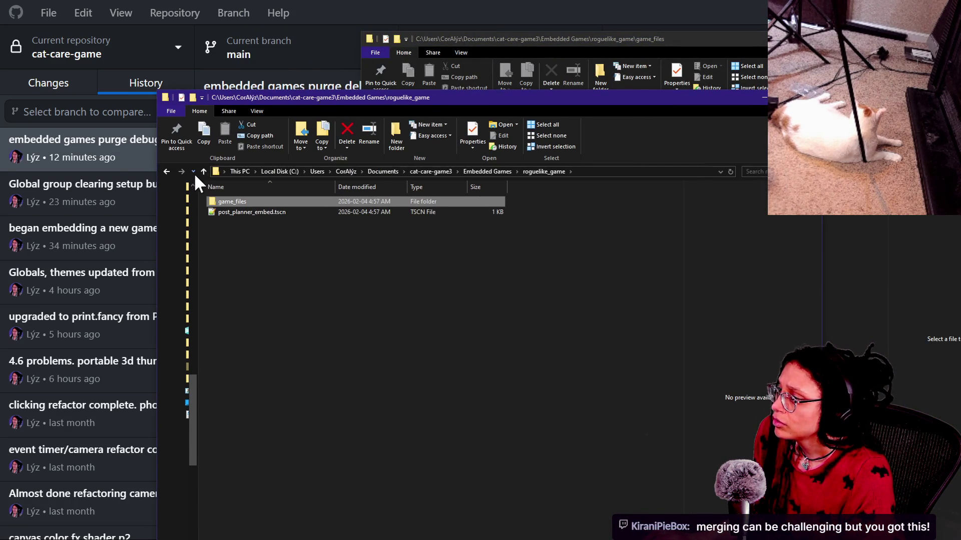
{"action": "left_click", "coordinate": [202, 171]}
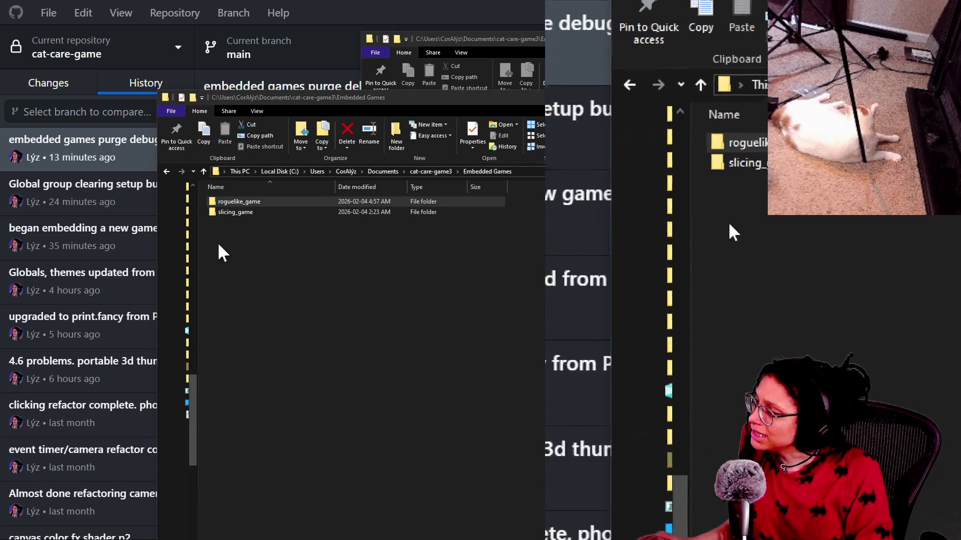
Navigate into Embedded Games\roguelike_game\game_files via the cat-care-game3 project folder
{"action": "double_click", "coordinate": [222, 198]}
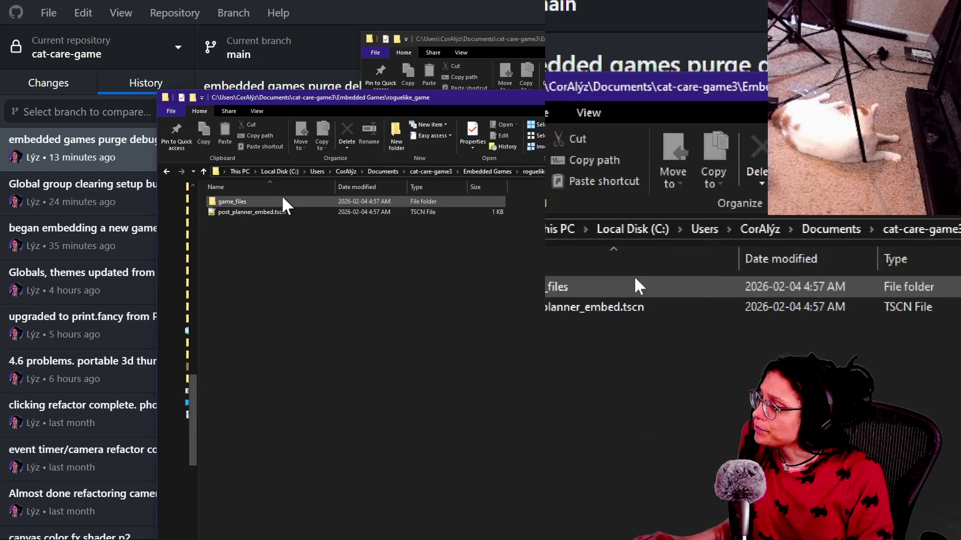
{"action": "double_click", "coordinate": [270, 201]}
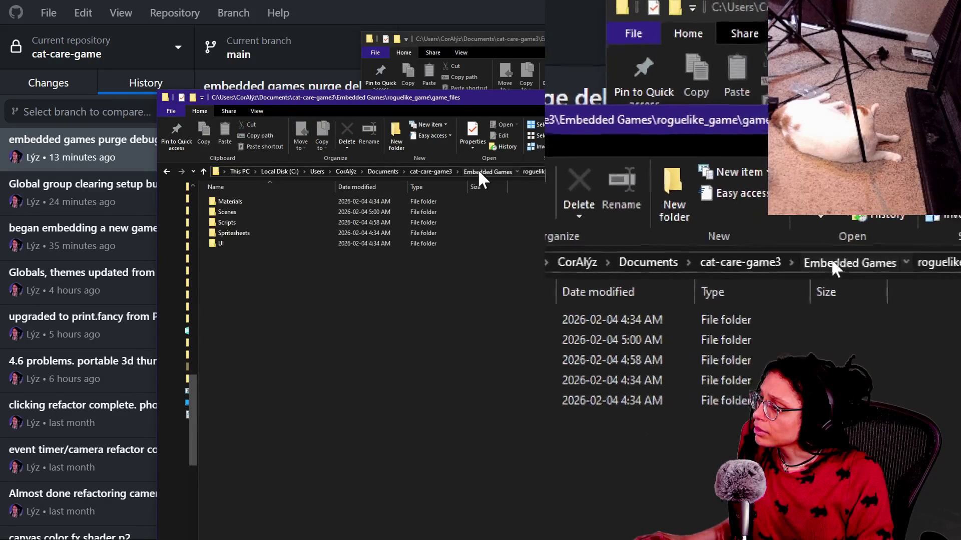
{"action": "left_click", "coordinate": [478, 172]}
{"action": "left_click", "coordinate": [445, 171]}
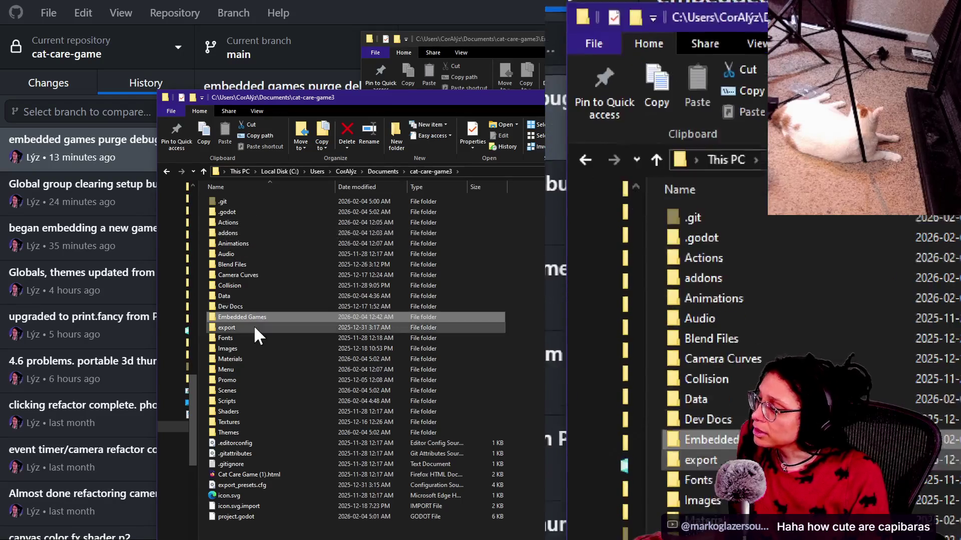
{"action": "double_click", "coordinate": [245, 316]}
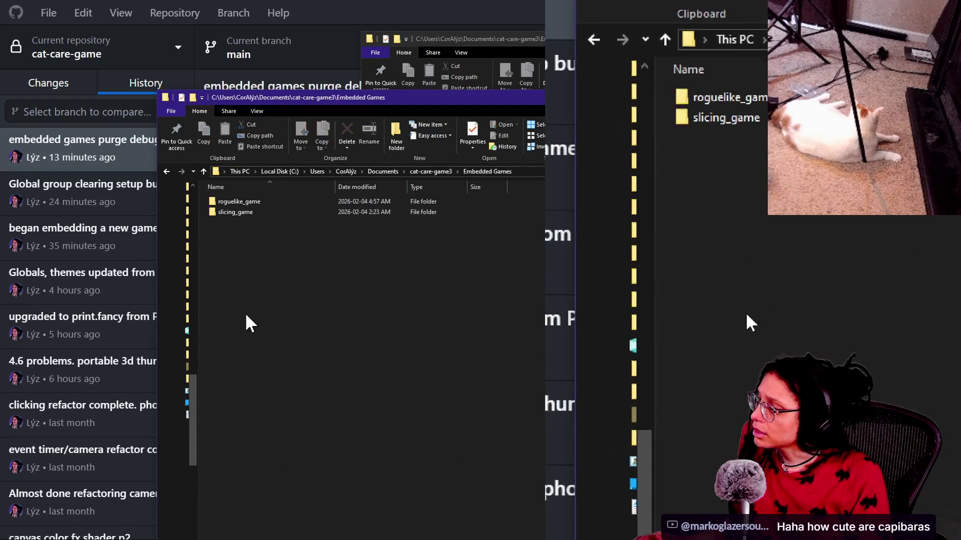
{"action": "double_click", "coordinate": [239, 201]}
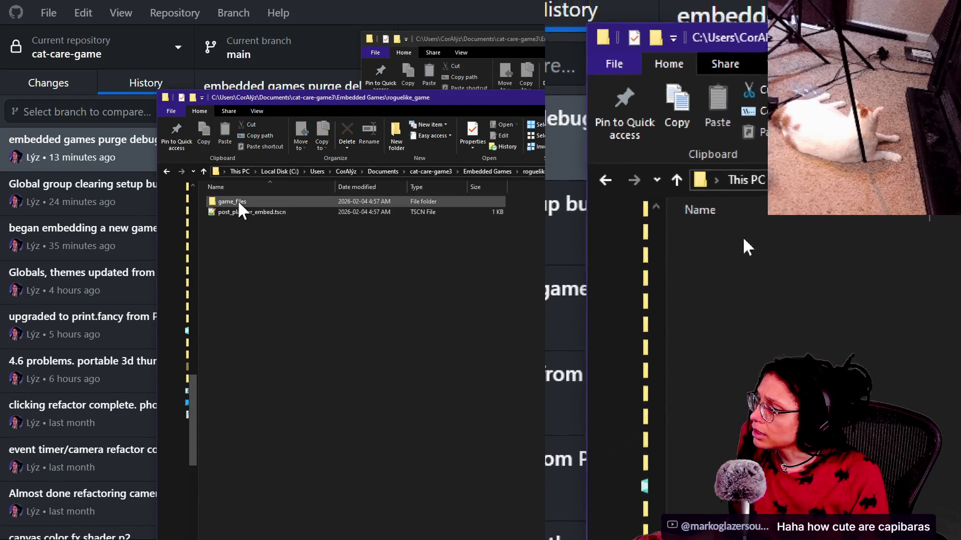
{"action": "double_click", "coordinate": [239, 201]}
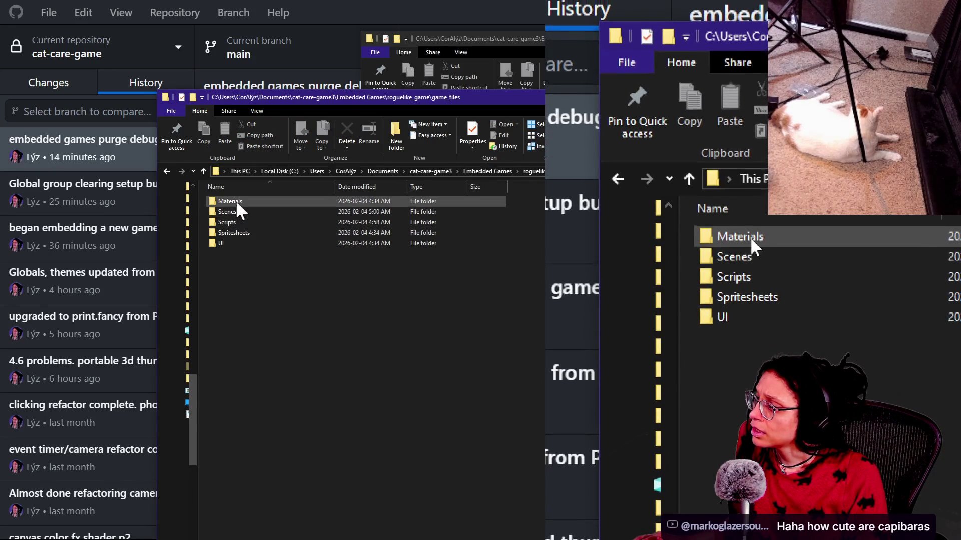
Check the Scripts folder's files, then return to roguelike_game\game_files
{"action": "double_click", "coordinate": [240, 222]}
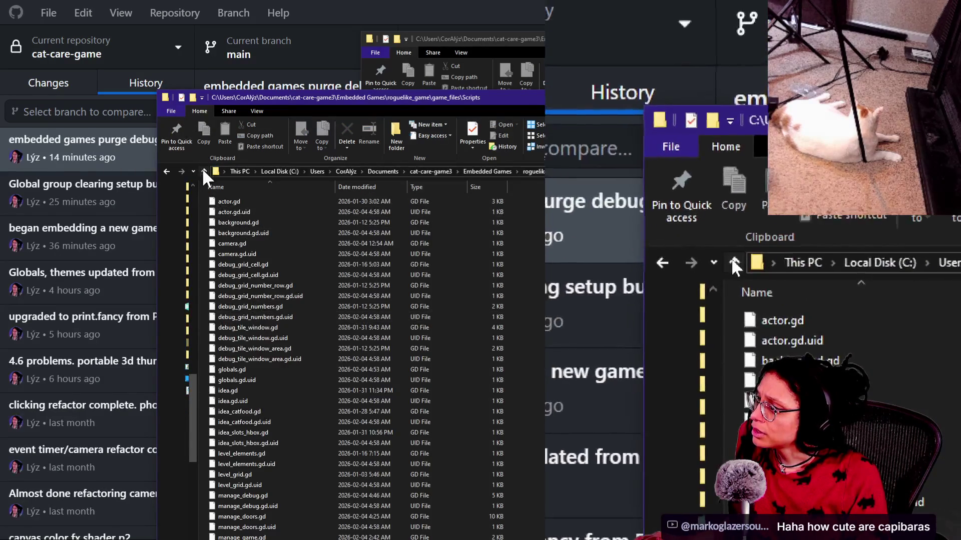
{"action": "left_click", "coordinate": [203, 169]}
{"action": "left_click", "coordinate": [203, 169]}
{"action": "left_click", "coordinate": [203, 170]}
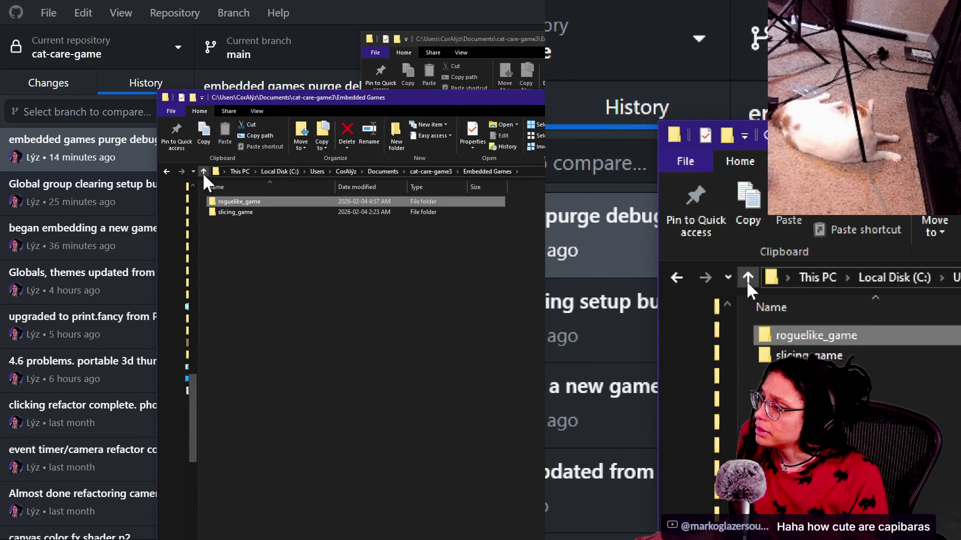
{"action": "double_click", "coordinate": [235, 201]}
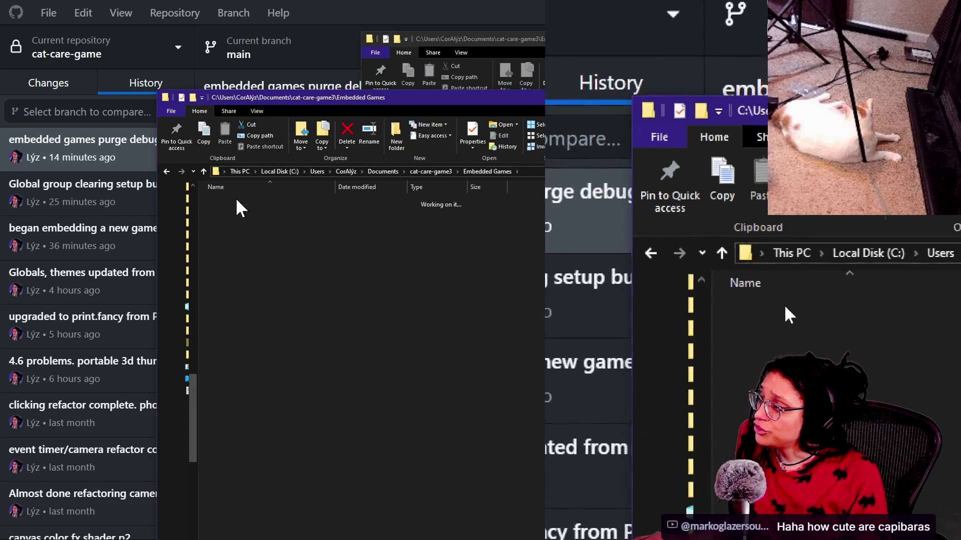
{"action": "double_click", "coordinate": [239, 201]}
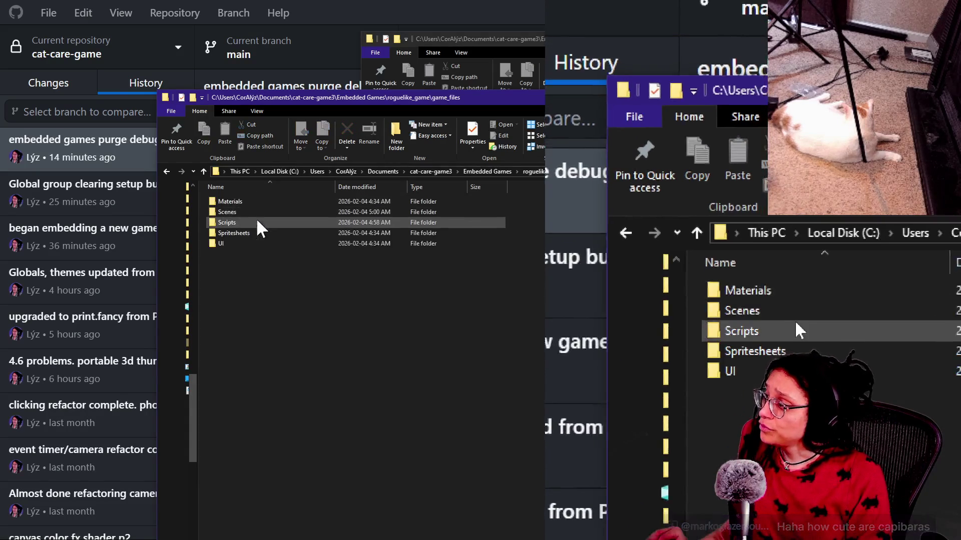
Delete all five game_files subfolders, then show roguelike_game in the second window
{"action": "key", "text": "ctrl+a"}
{"action": "key", "text": "Delete"}
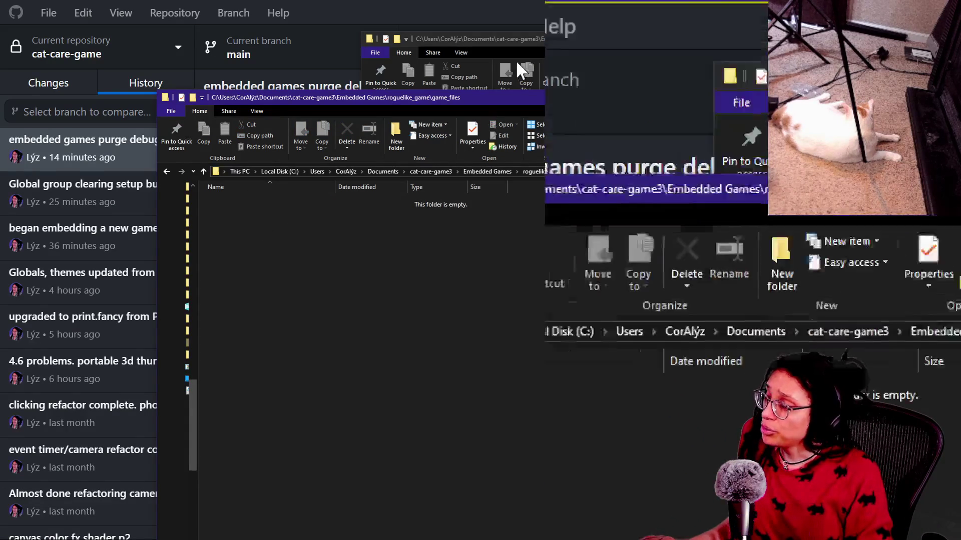
{"action": "left_click", "coordinate": [499, 40]}
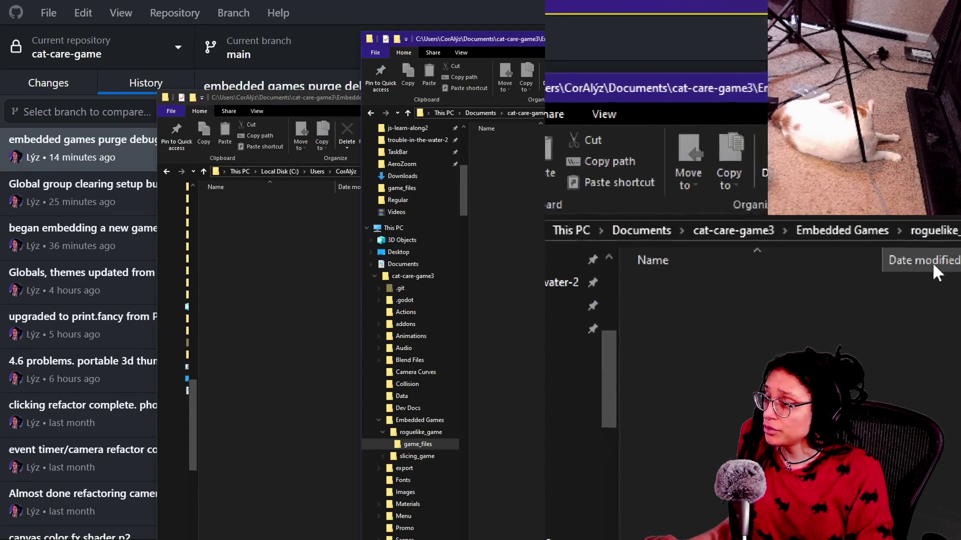
{"action": "left_click", "coordinate": [768, 268]}
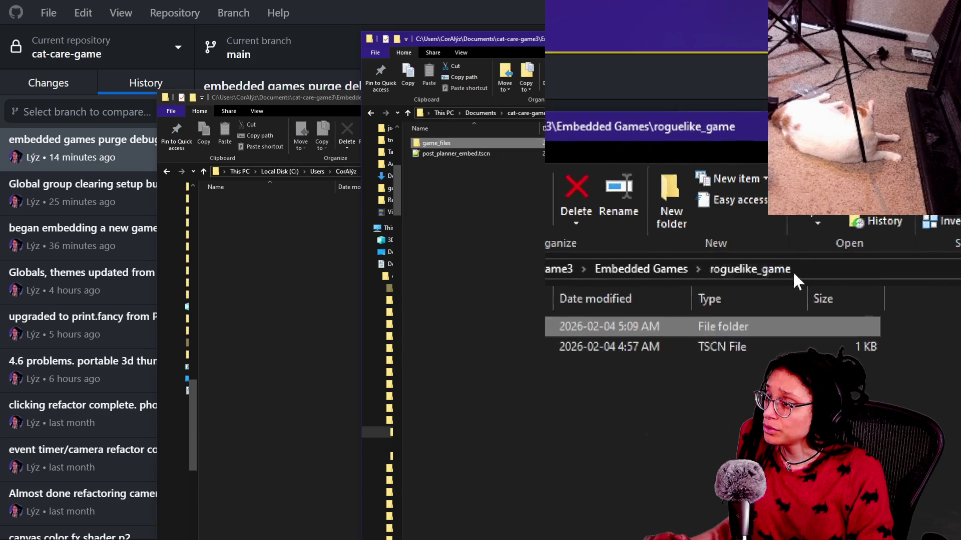
Open the empty game_files folder and, alongside it, the standalone roguelike project folder
{"action": "double_click", "coordinate": [511, 145]}
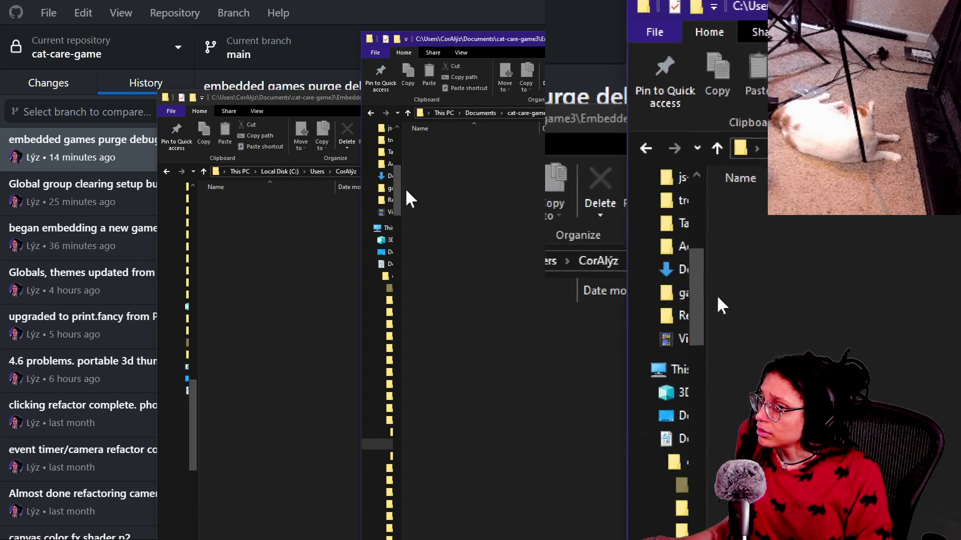
{"action": "left_click_drag", "start_coordinate": [398, 189], "coordinate": [508, 285]}
{"action": "scroll", "coordinate": [401, 342], "scroll_direction": "up", "scroll_amount": 10}
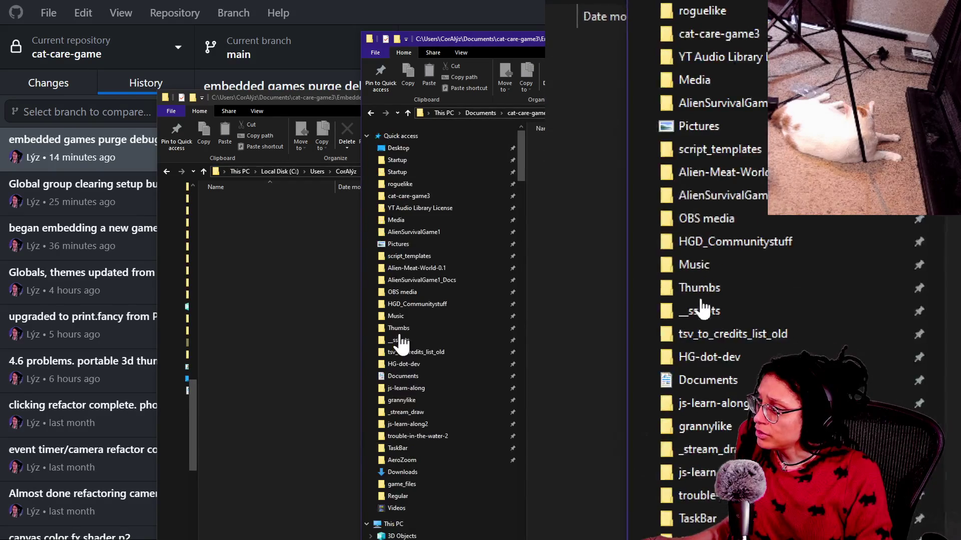
{"action": "left_click", "coordinate": [431, 187]}
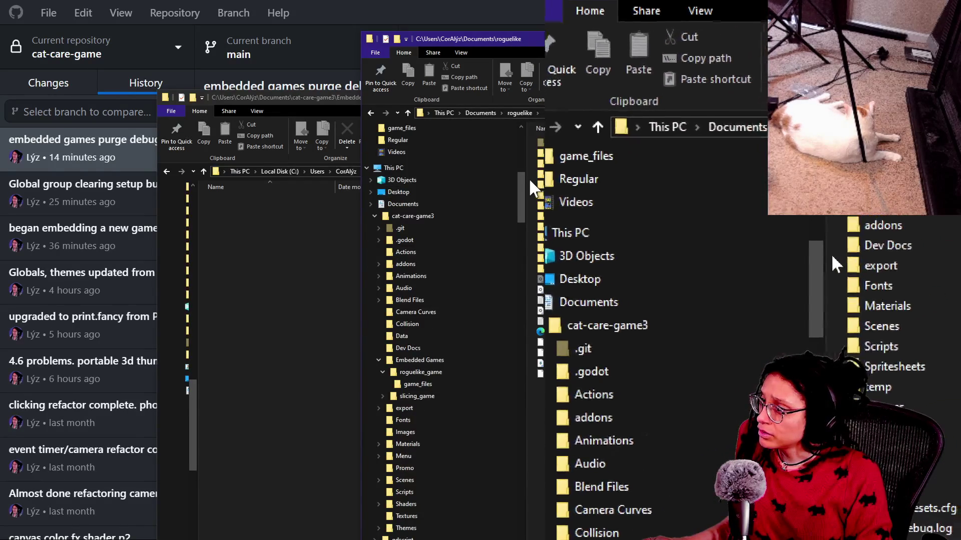
{"action": "left_click_drag", "start_coordinate": [524, 185], "coordinate": [483, 186]}
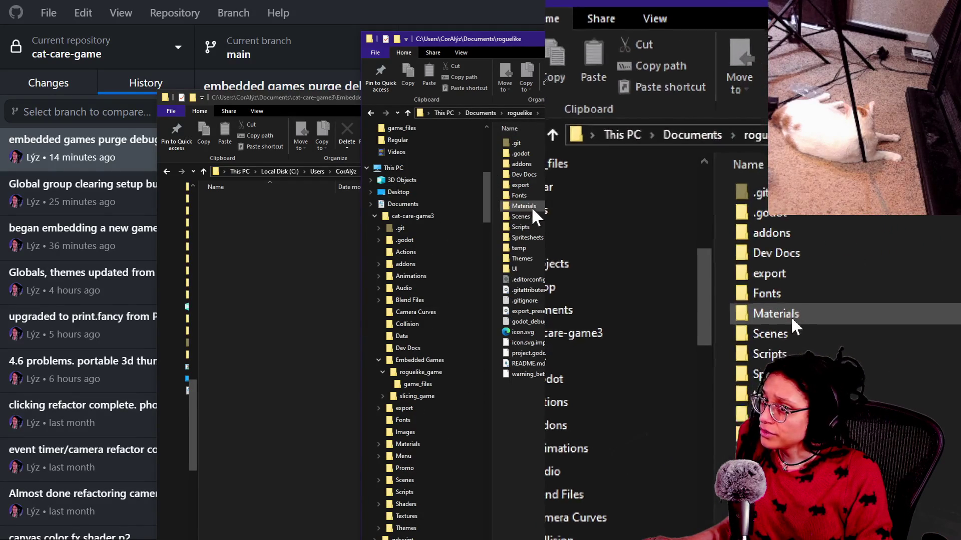
Copy the Materials, Scenes, Scripts, Spritesheets and UI folders from the standalone roguelike project
{"action": "left_click", "coordinate": [525, 206]}
{"action": "left_click", "coordinate": [538, 217], "text": "ctrl"}
{"action": "left_click", "coordinate": [537, 227], "text": "ctrl"}
{"action": "left_click", "coordinate": [542, 238], "text": "ctrl"}
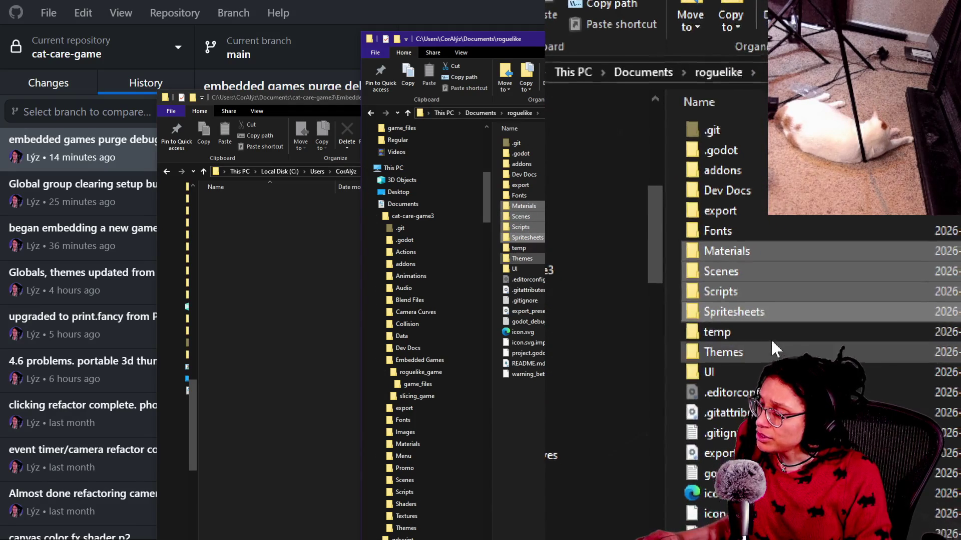
{"action": "left_click", "coordinate": [538, 269], "text": "ctrl"}
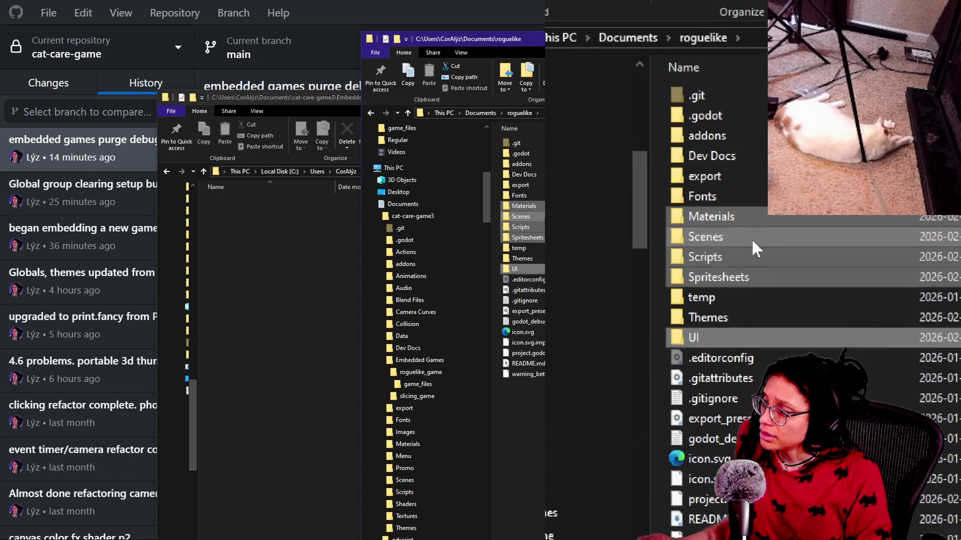
{"action": "right_click", "coordinate": [751, 239]}
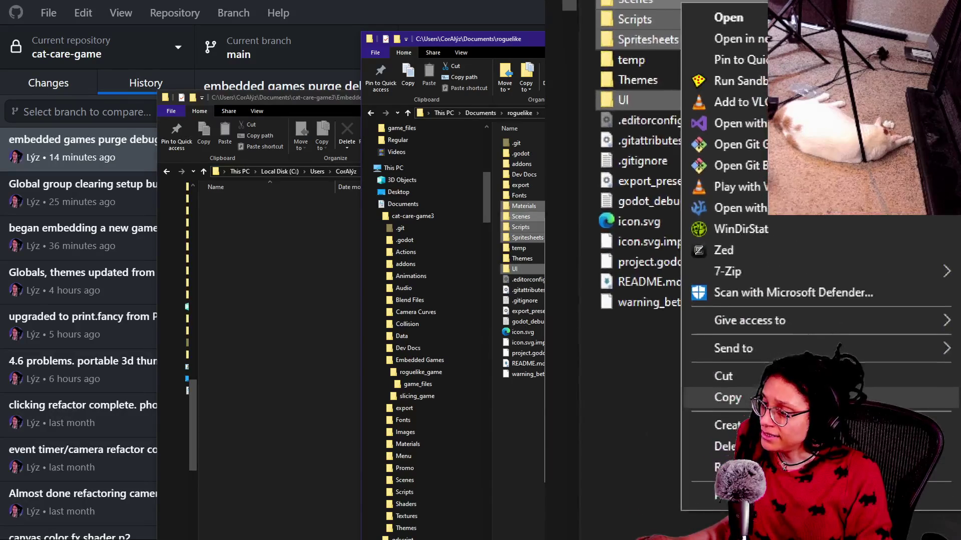
{"action": "left_click", "coordinate": [759, 353]}
Paste the five folders into the embedded game_files folder
{"action": "left_click", "coordinate": [292, 294]}
{"action": "right_click", "coordinate": [292, 294]}
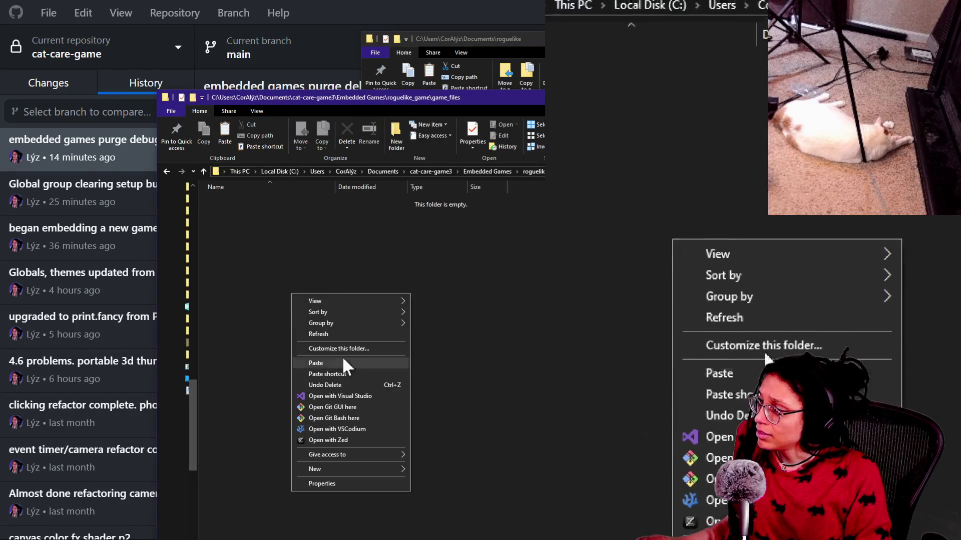
{"action": "left_click", "coordinate": [336, 361]}
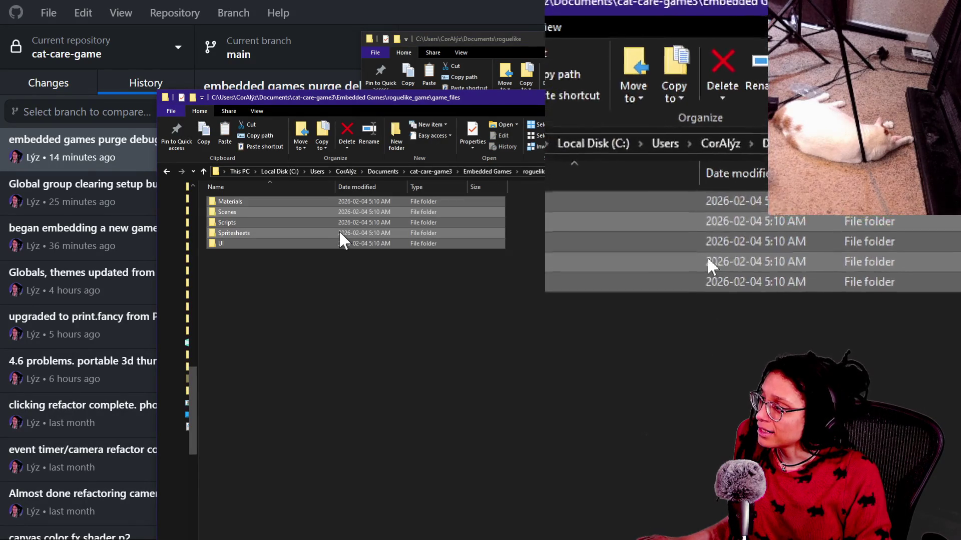
{"action": "left_click", "coordinate": [233, 330]}
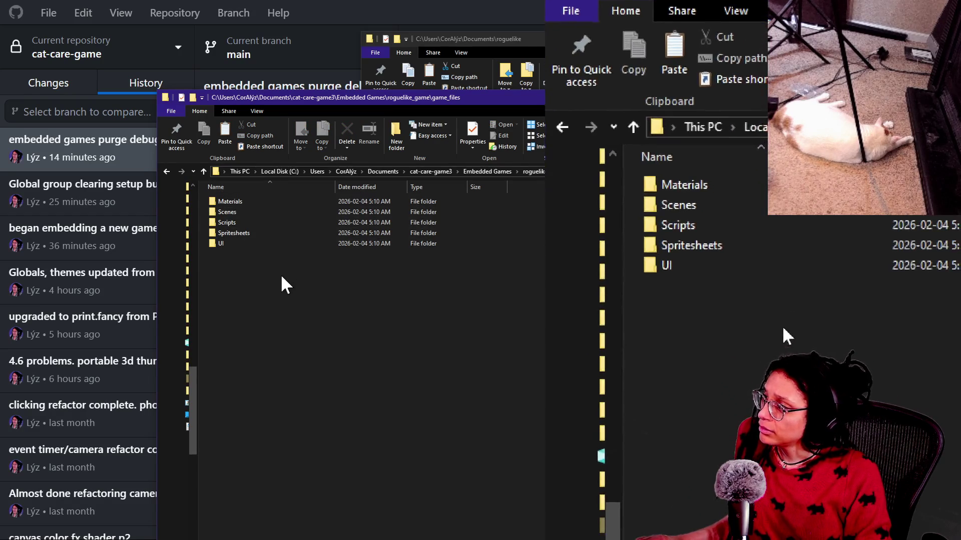
Switch to Godot's Project Manager and move its window toward the centre
{"action": "key", "text": "alt"}
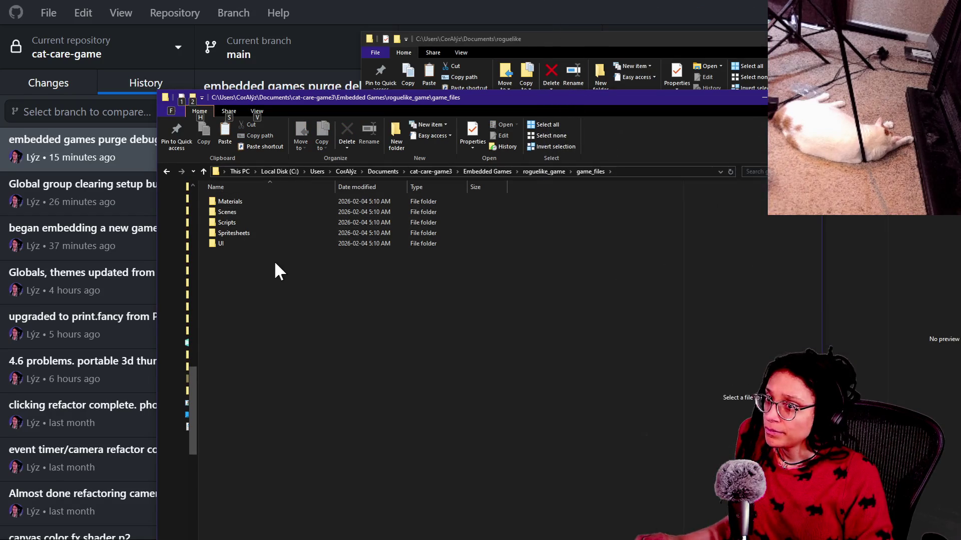
{"action": "key", "text": "alt+Tab"}
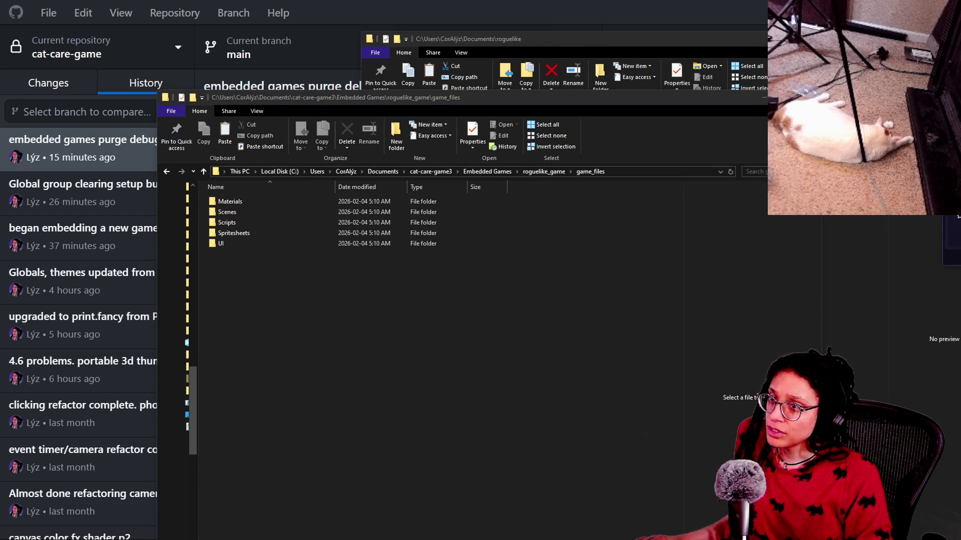
{"action": "mouse_move", "coordinate": [958, 280]}
{"action": "left_mouse_down"}
{"action": "mouse_move", "coordinate": [677, 246]}
{"action": "mouse_move", "coordinate": [393, 81]}
{"action": "left_mouse_up"}
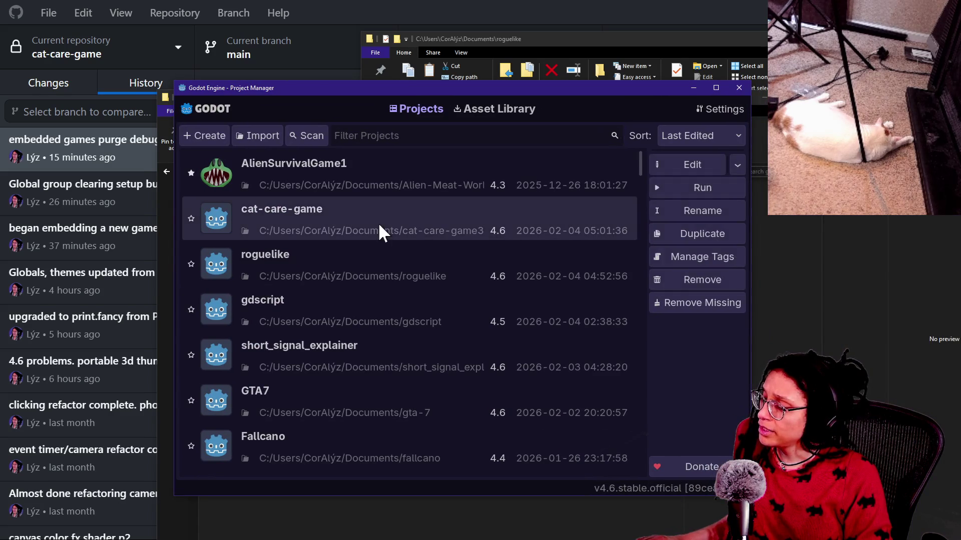
Open cat-care-game from the Project Manager and browse for a replacement debug_grid_numbers.gd
{"action": "double_click", "coordinate": [393, 273]}
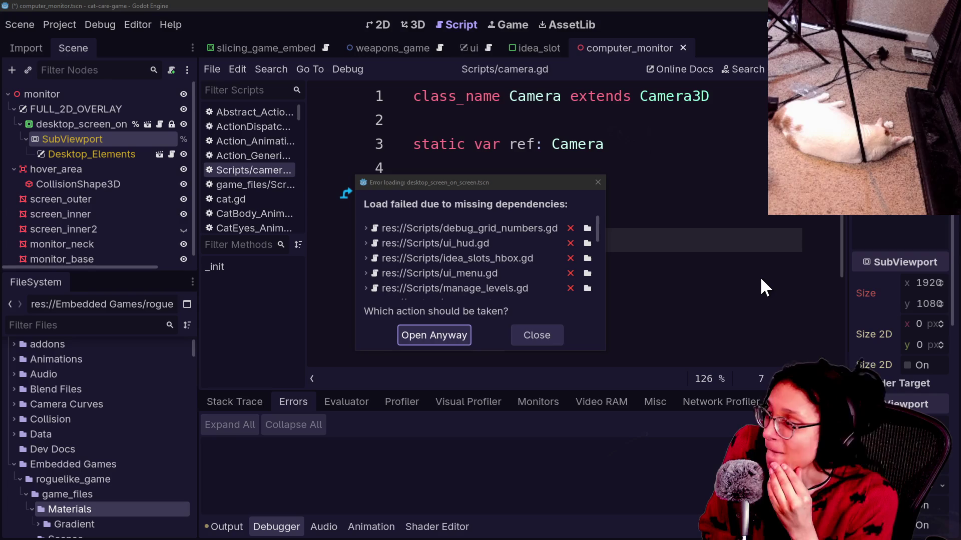
{"action": "scroll", "coordinate": [435, 270], "scroll_direction": "down", "scroll_amount": 3}
{"action": "scroll", "coordinate": [451, 258], "scroll_direction": "up", "scroll_amount": 3}
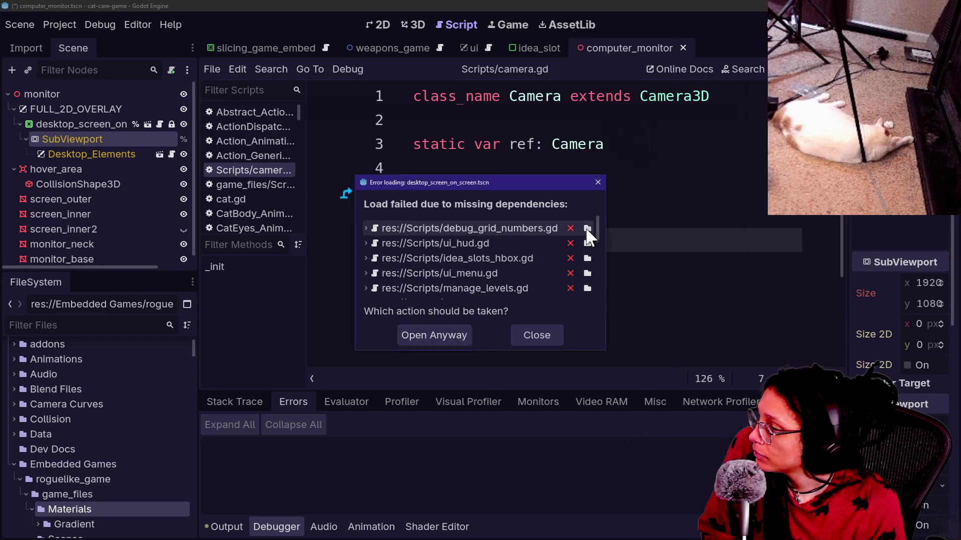
{"action": "left_click", "coordinate": [587, 229]}
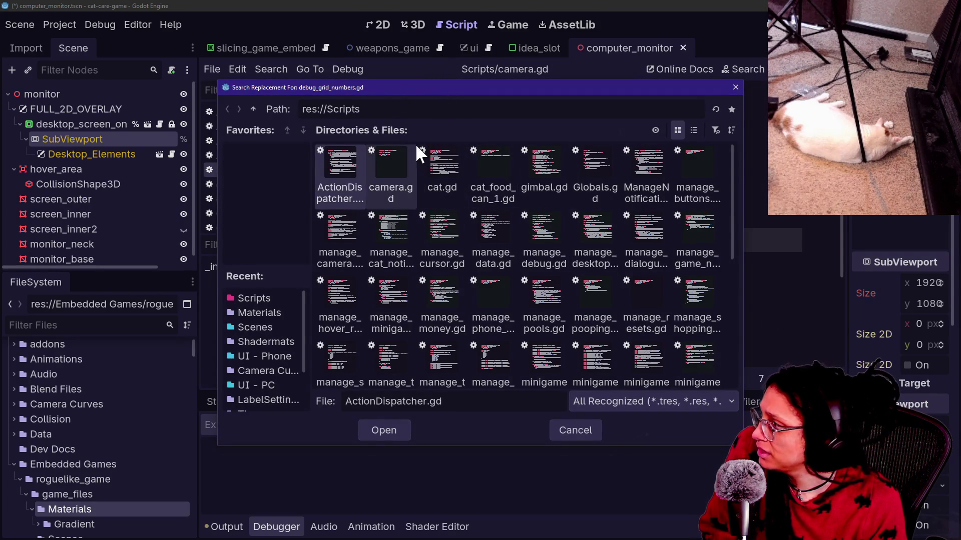
Switch the file picker to list view and go up to the res:// root
{"action": "left_click_drag", "start_coordinate": [368, 88], "coordinate": [371, 102]}
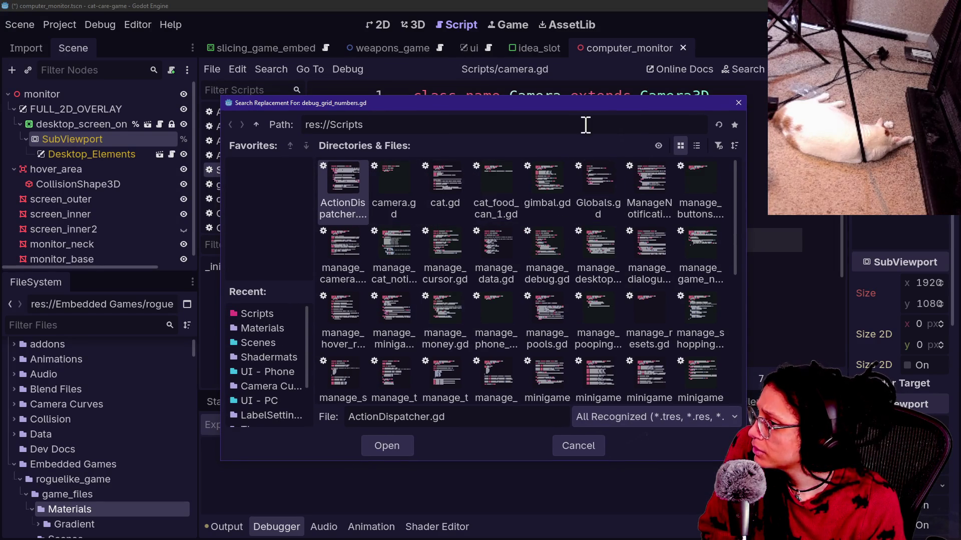
{"action": "left_click", "coordinate": [696, 145]}
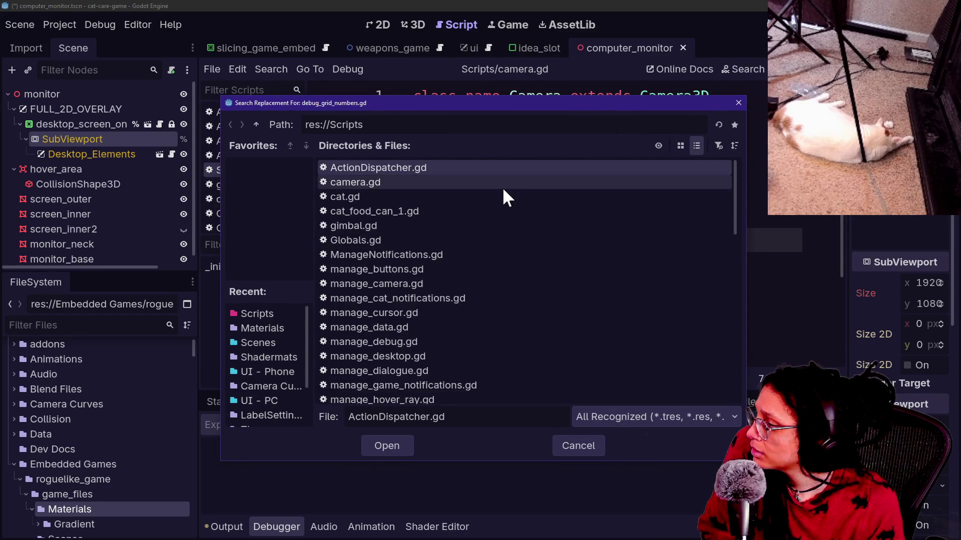
{"action": "scroll", "coordinate": [502, 190], "scroll_direction": "down", "scroll_amount": 10}
{"action": "scroll", "coordinate": [502, 187], "scroll_direction": "up", "scroll_amount": 10}
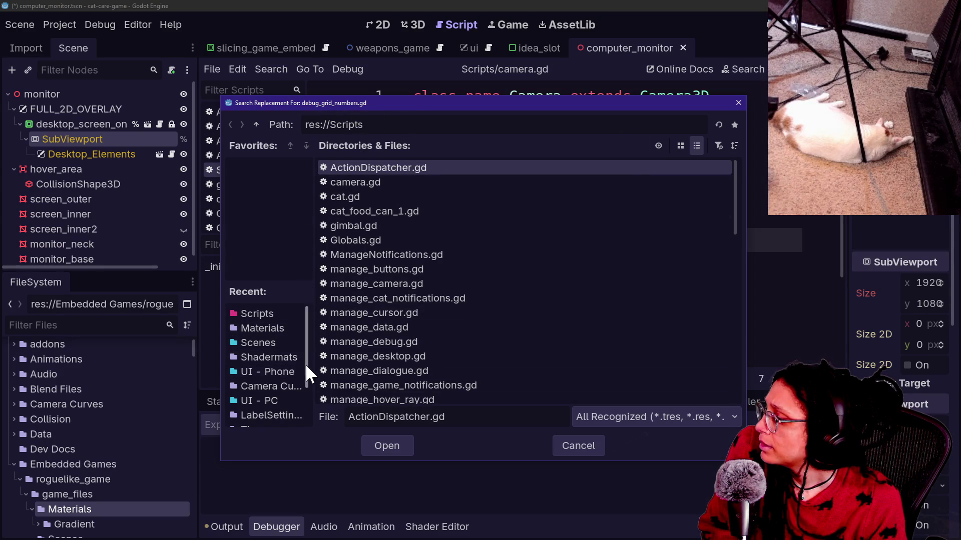
{"action": "left_click_drag", "start_coordinate": [304, 364], "coordinate": [308, 371]}
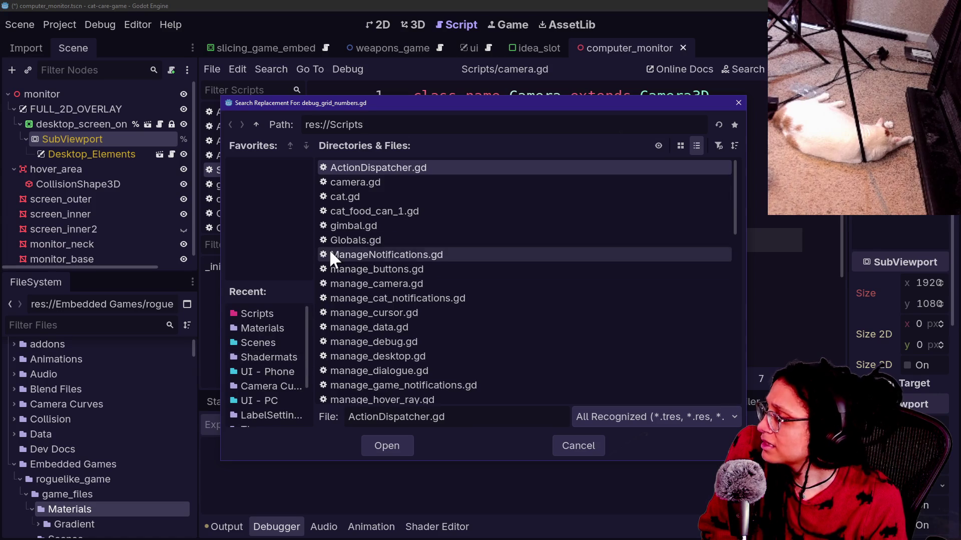
{"action": "left_click", "coordinate": [251, 126]}
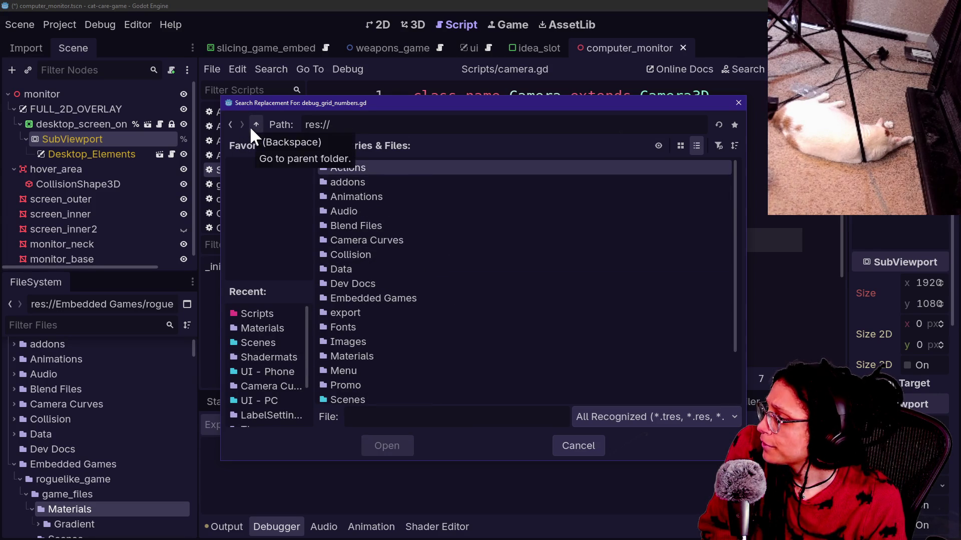
Pick debug_grid_numbers.gd from Embedded Games/roguelike_game/game_files/Scripts as the new dependency
{"action": "double_click", "coordinate": [372, 298]}
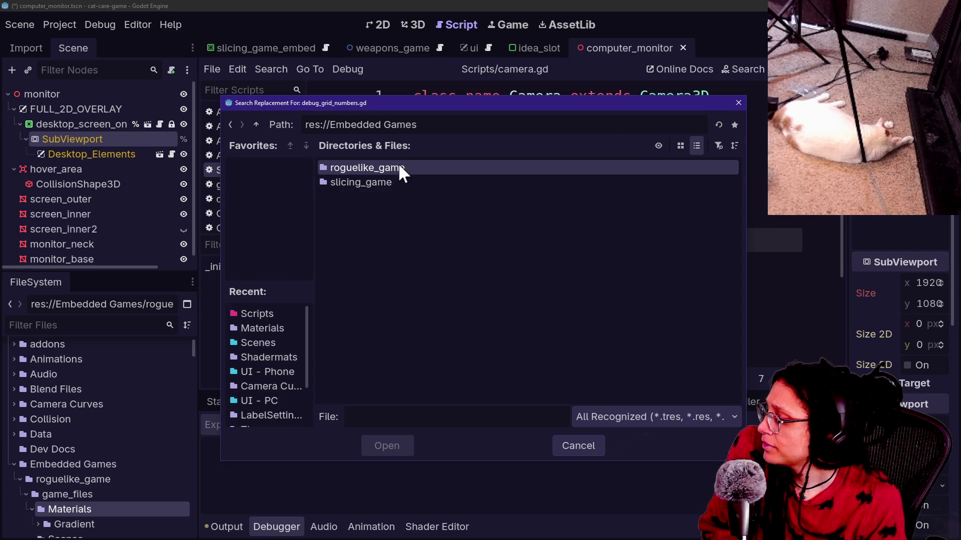
{"action": "double_click", "coordinate": [410, 167]}
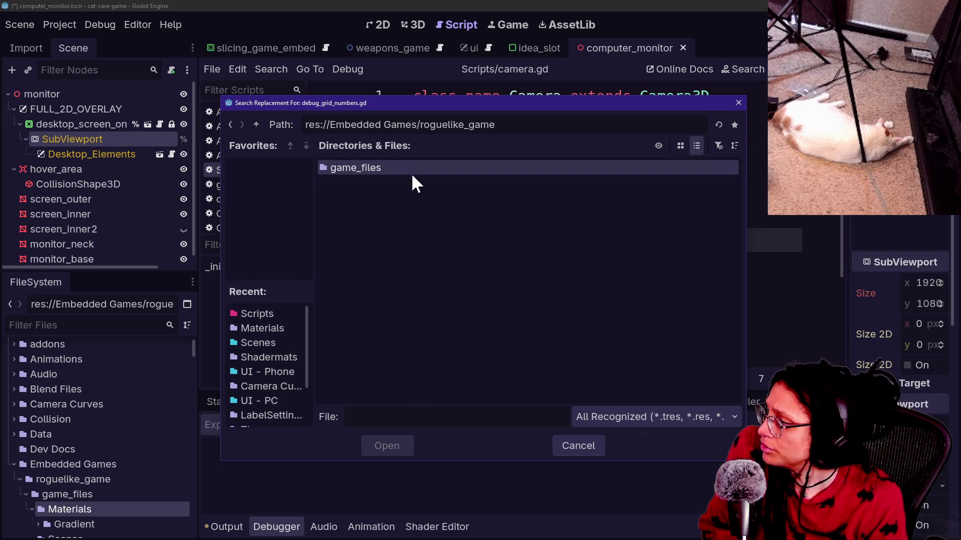
{"action": "double_click", "coordinate": [370, 167]}
{"action": "double_click", "coordinate": [374, 195]}
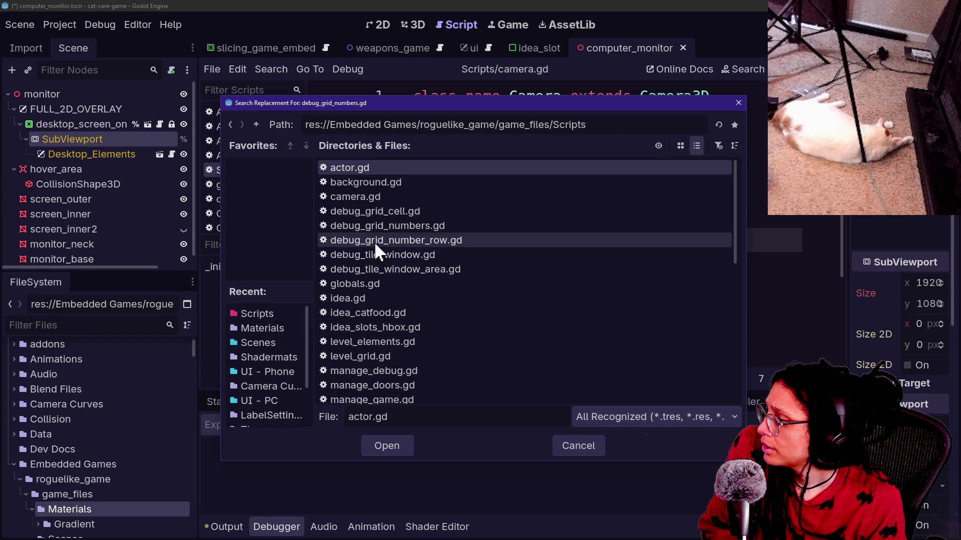
{"action": "left_click", "coordinate": [401, 227]}
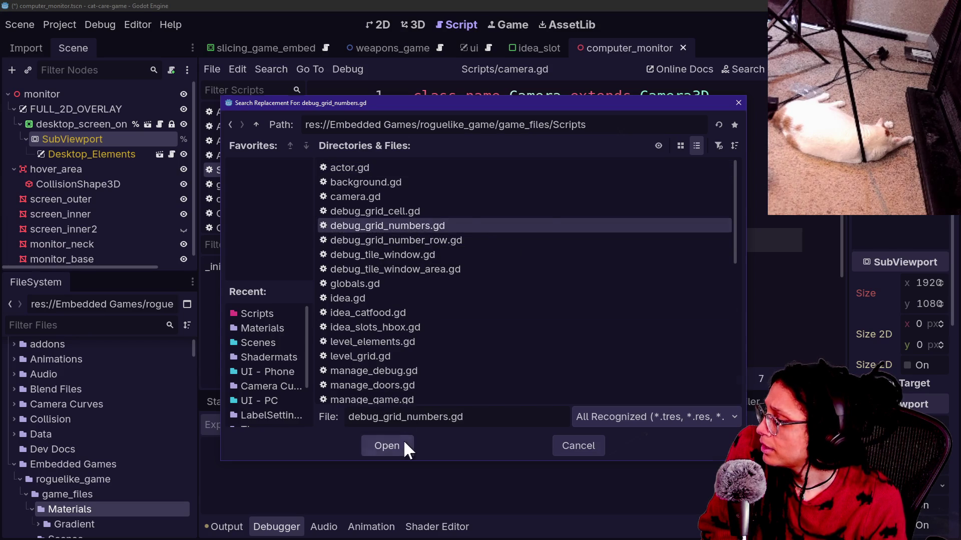
{"action": "left_click", "coordinate": [403, 442]}
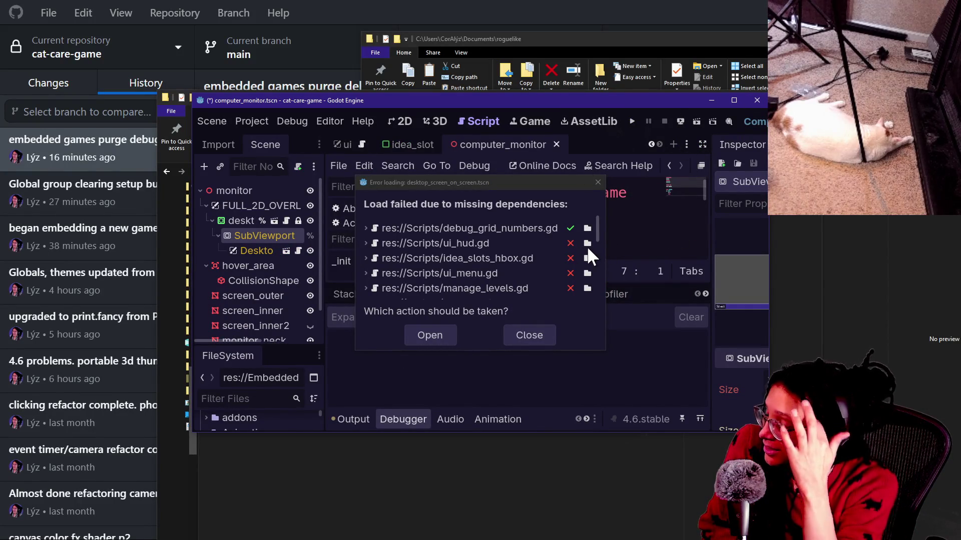
{"action": "mouse_move", "coordinate": [601, 224]}
{"action": "left_mouse_down"}
{"action": "mouse_move", "coordinate": [603, 305]}
{"action": "mouse_move", "coordinate": [591, 221]}
{"action": "left_mouse_up"}
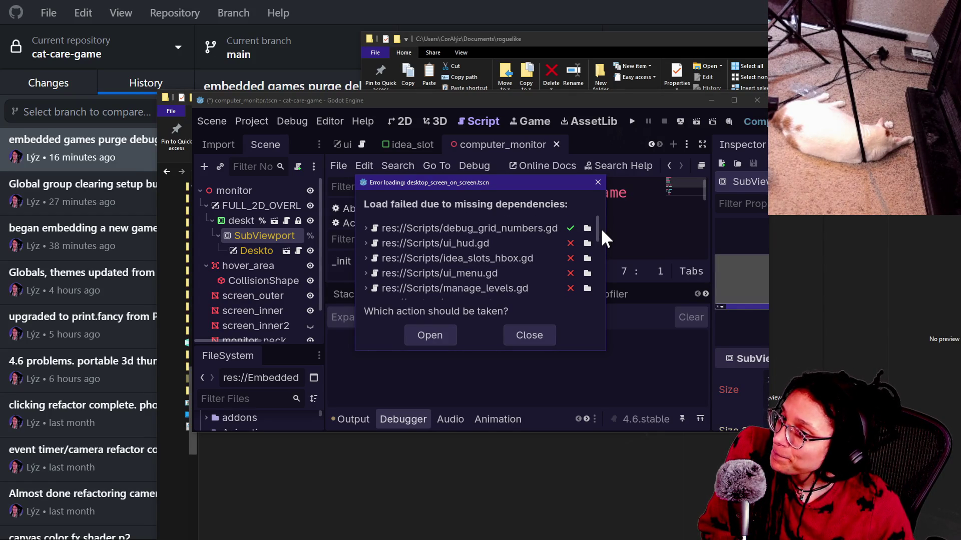
{"action": "key", "text": "alt+Tab"}
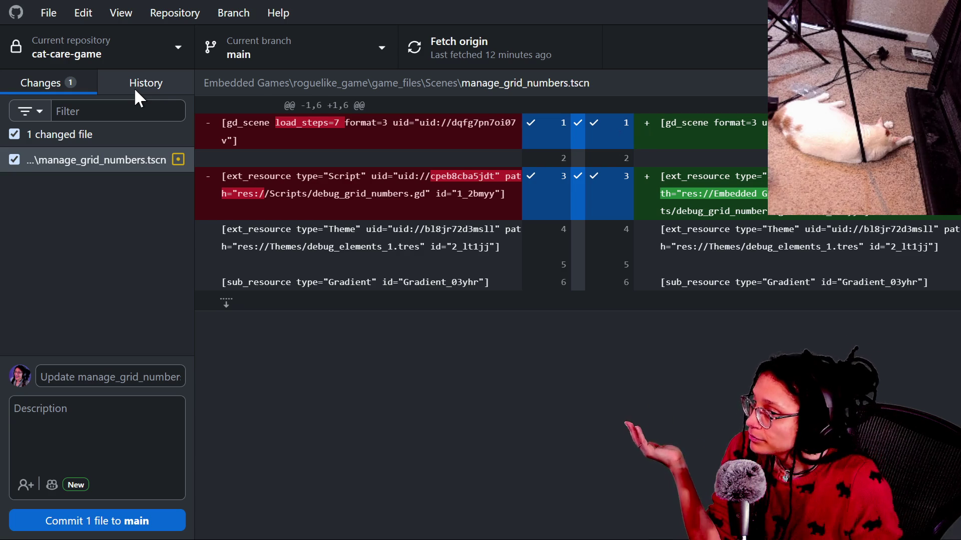
Compare the diffs of the latest commits, including the Global group clearing commit
{"action": "left_click", "coordinate": [134, 88]}
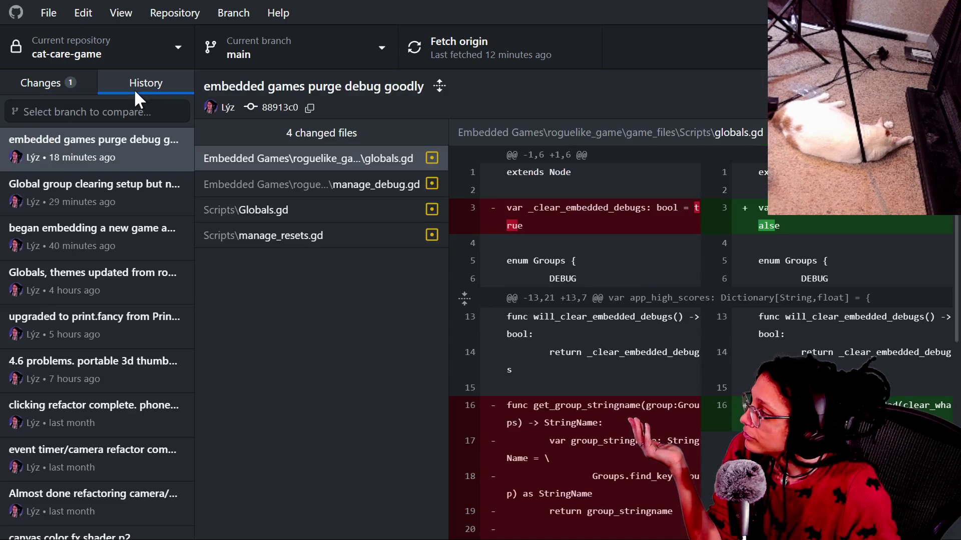
{"action": "left_click", "coordinate": [137, 161]}
{"action": "left_click", "coordinate": [139, 191]}
{"action": "left_click", "coordinate": [122, 139]}
{"action": "left_click", "coordinate": [156, 219]}
{"action": "left_click", "coordinate": [138, 194]}
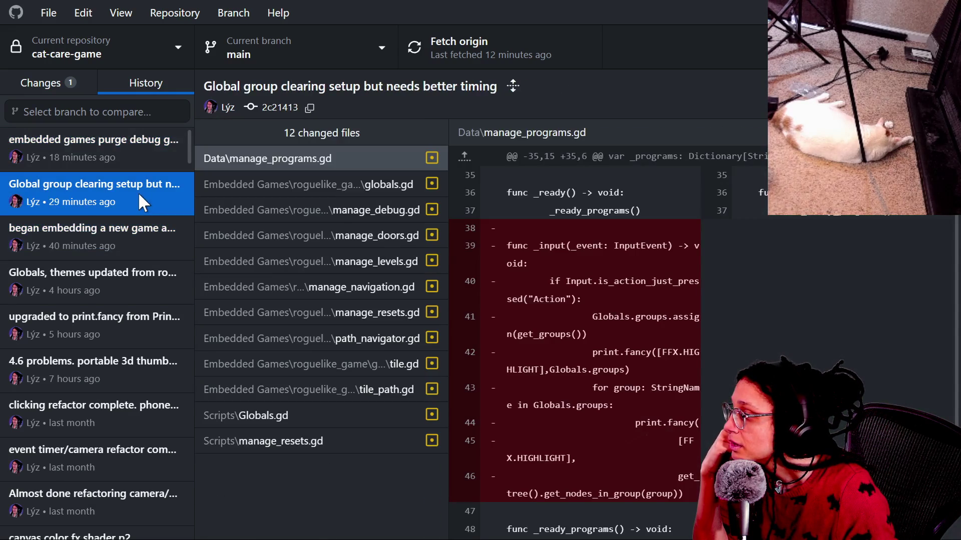
{"action": "left_click", "coordinate": [130, 160]}
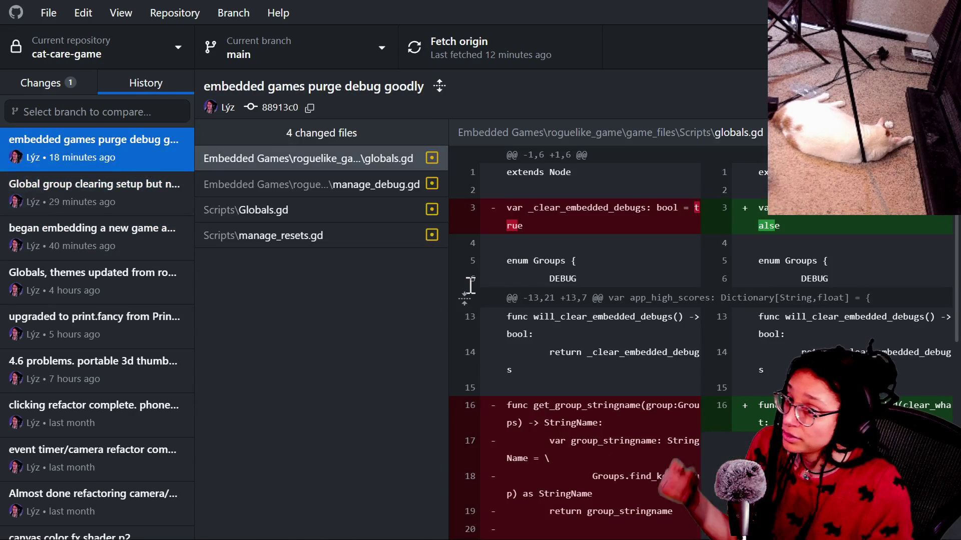
{"action": "key", "text": "alt+Tab"}
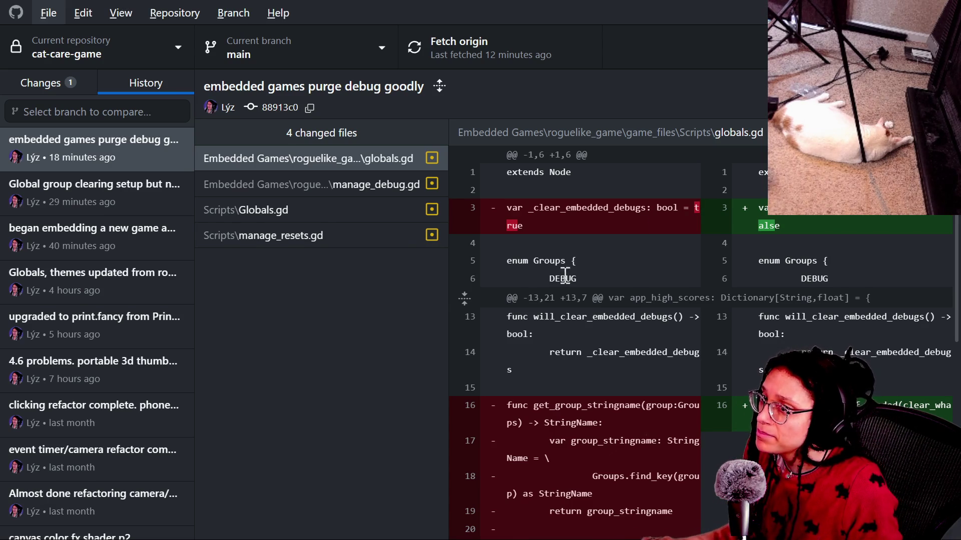
{"action": "key", "text": "alt+Tab"}
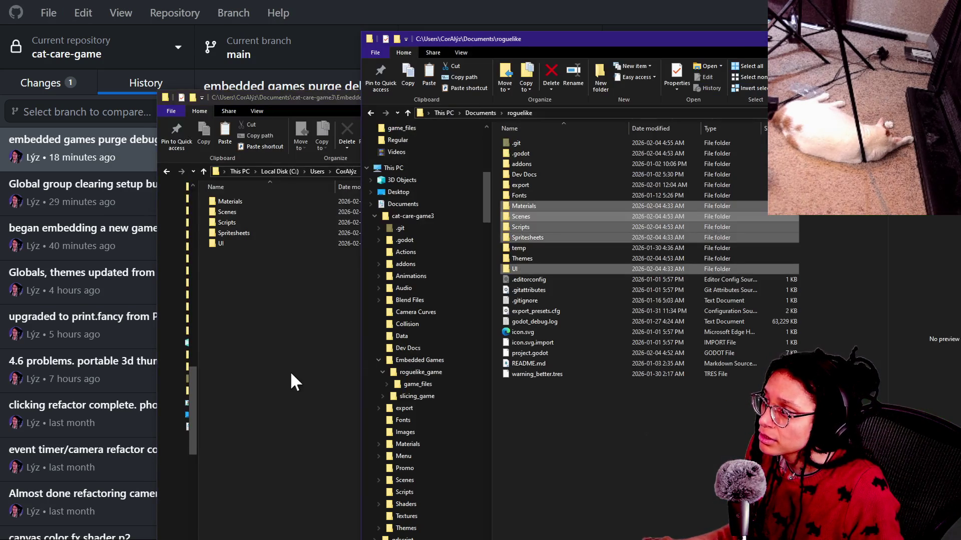
Run the roguelike project with F5 to check its Post Planner menu, then close the game
{"action": "key", "text": "alt+Tab"}
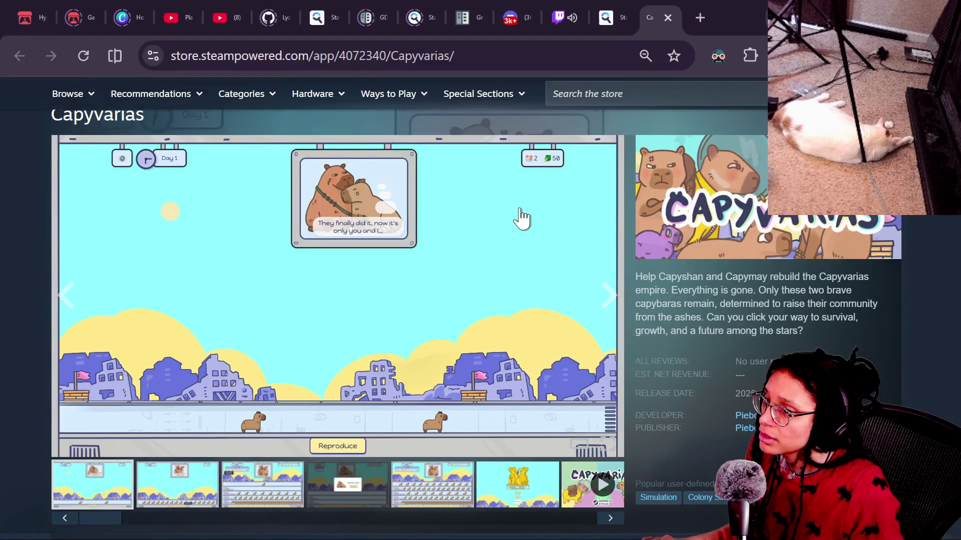
{"action": "key", "text": "alt+Tab"}
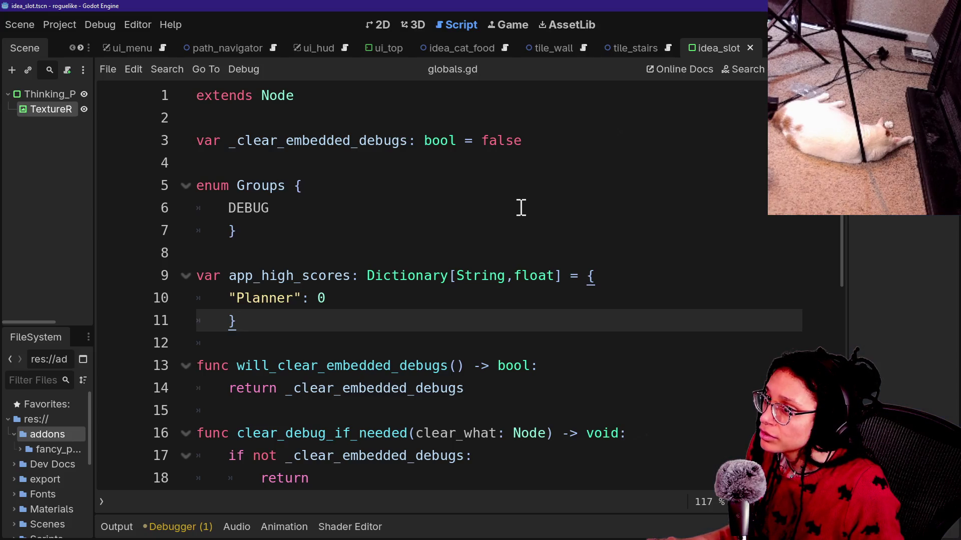
{"action": "key", "text": "alt+Tab"}
{"action": "key", "text": "alt+Tab"}
{"action": "left_click_drag", "start_coordinate": [371, 276], "coordinate": [416, 321]}
{"action": "left_click", "coordinate": [416, 320]}
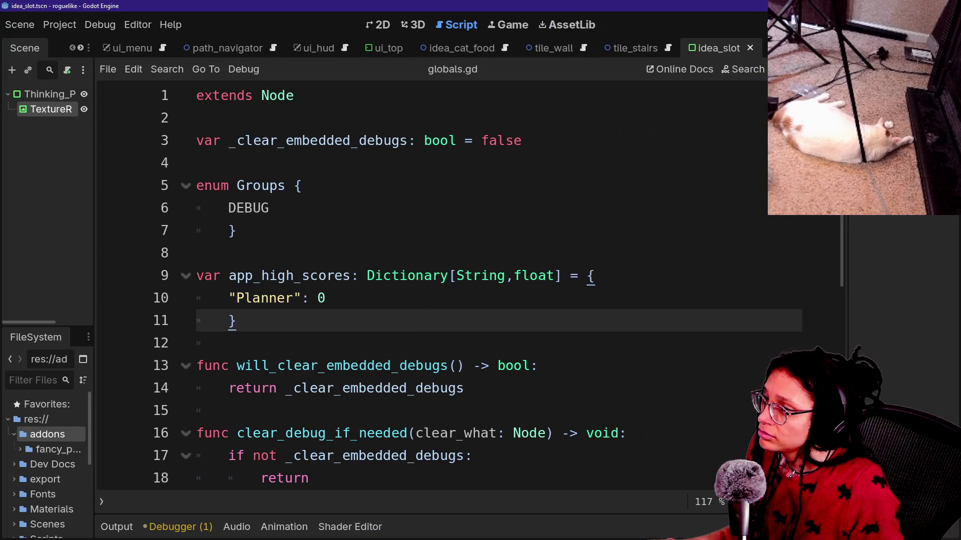
{"action": "key", "text": "F5"}
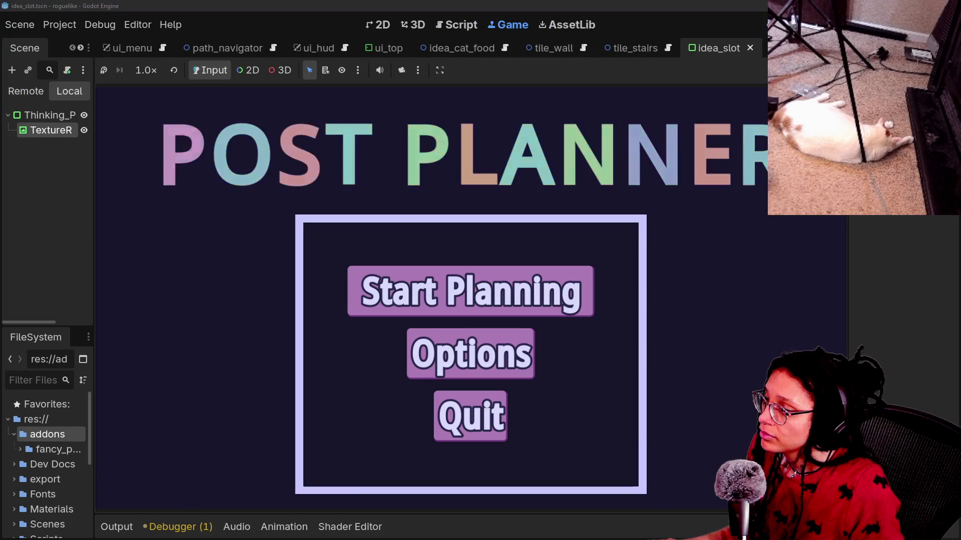
{"action": "left_click", "coordinate": [471, 415]}
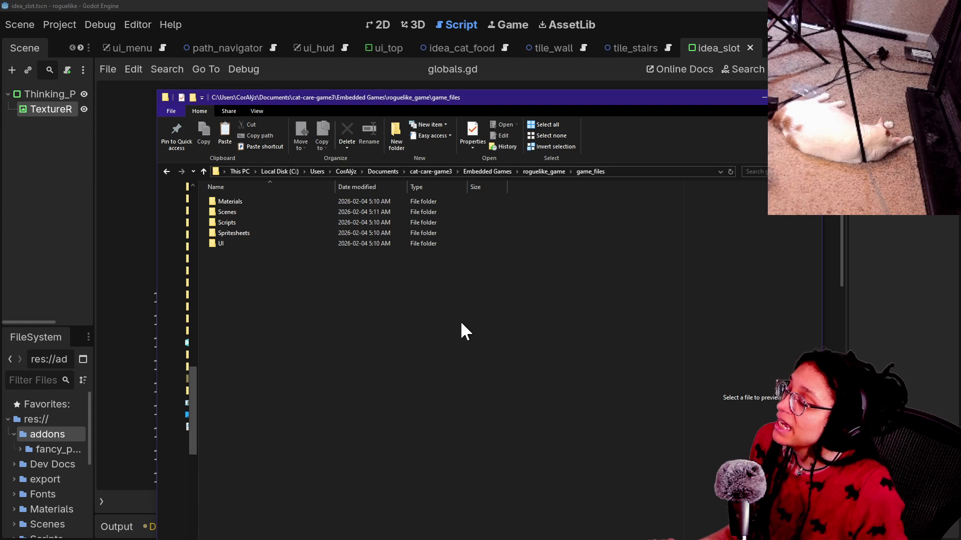
Switch from Explorer back to globals.gd in the roguelike editor
{"action": "key", "text": "alt+Tab"}
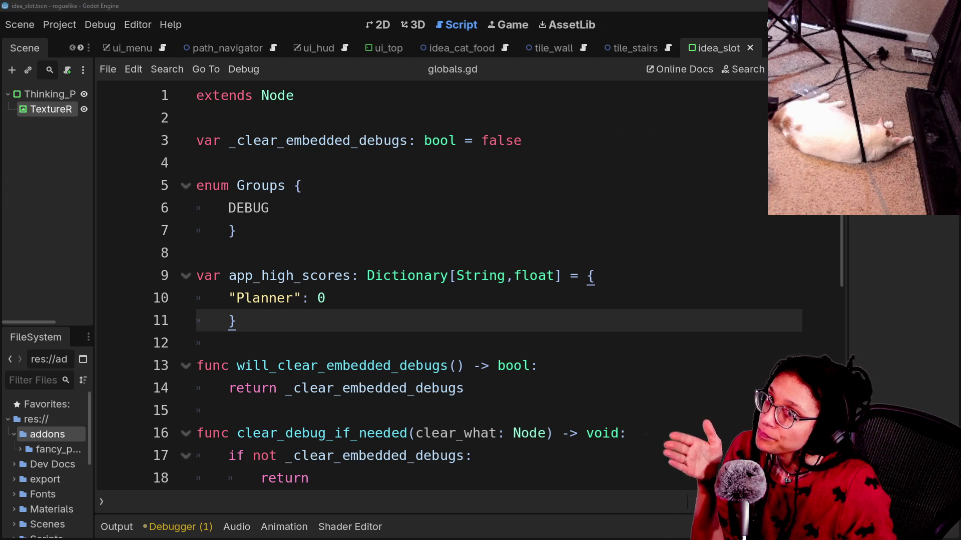
{"action": "left_click", "coordinate": [516, 208]}
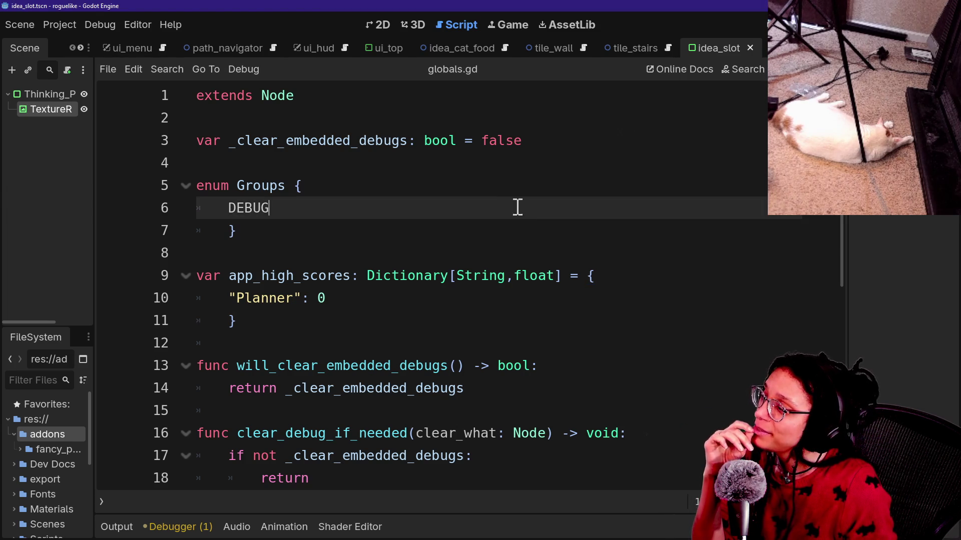
{"action": "left_click", "coordinate": [506, 188]}
{"action": "left_click", "coordinate": [465, 170]}
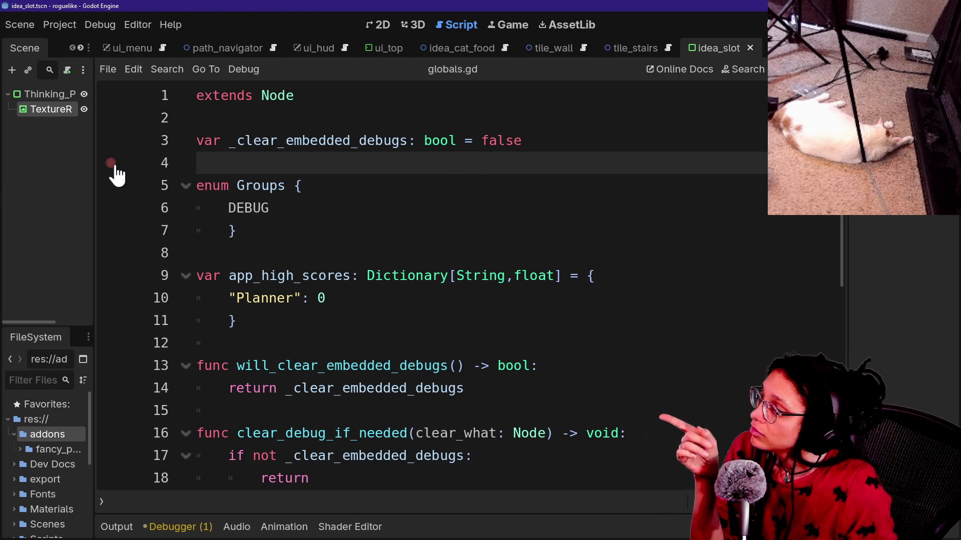
{"action": "left_click", "coordinate": [430, 142]}
{"action": "key", "text": "shift+alt+o"}
{"action": "type", "text": "global"}
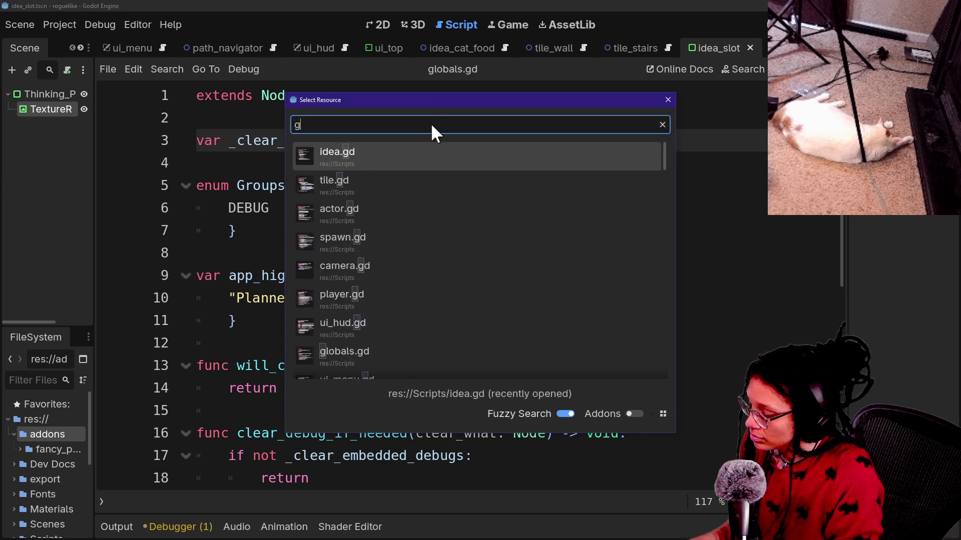
{"action": "key", "text": "BackSpace"}
{"action": "key", "text": "BackSpace"}
{"action": "key", "text": "BackSpace"}
{"action": "key", "text": "Return"}
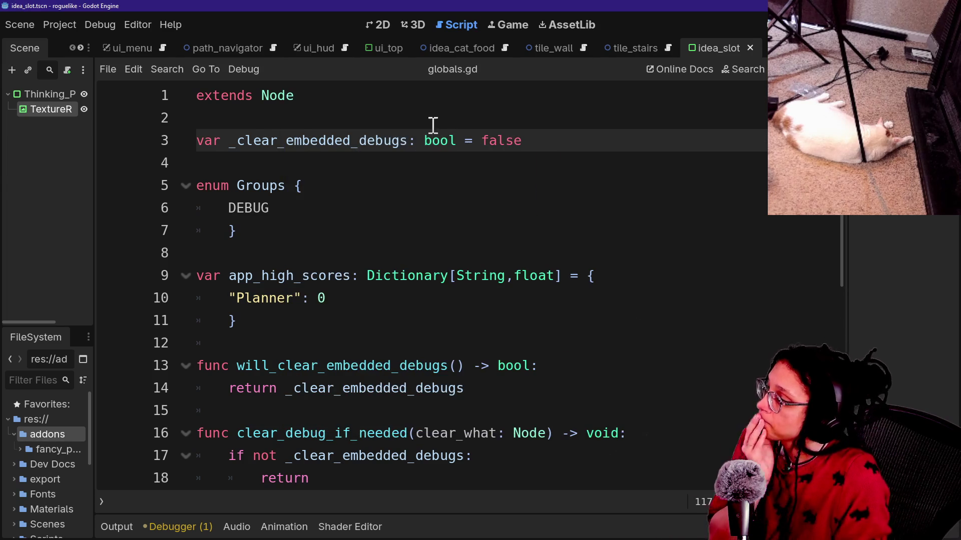
{"action": "left_click", "coordinate": [372, 209]}
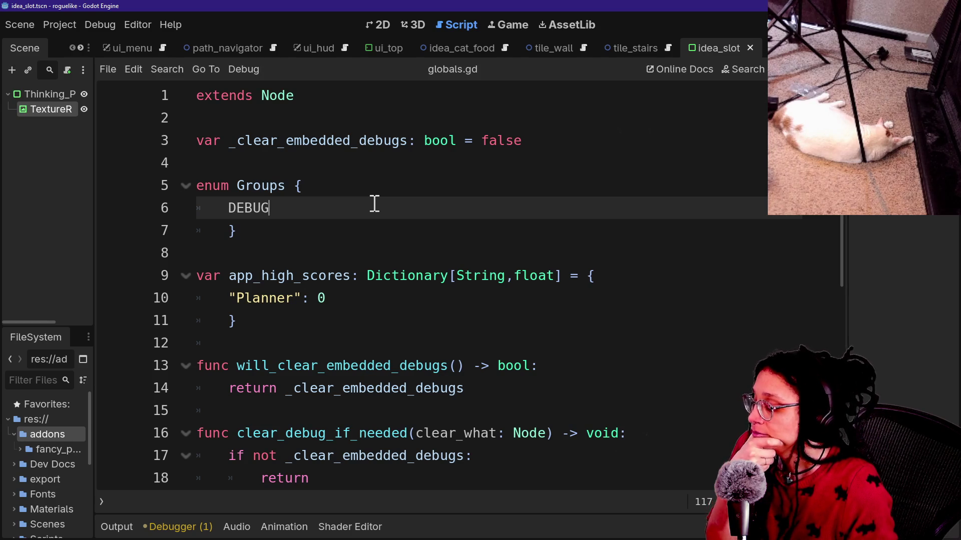
{"action": "left_click", "coordinate": [69, 22]}
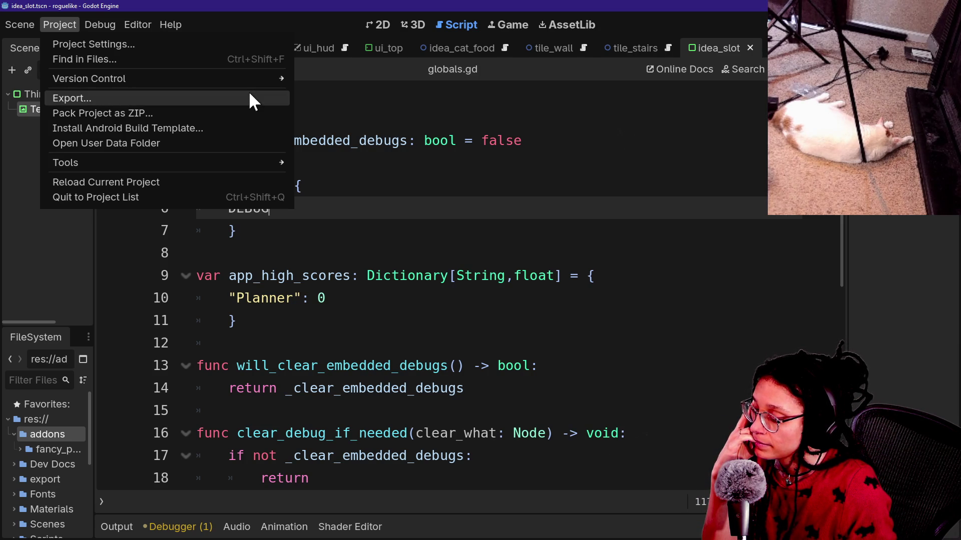
{"action": "left_click", "coordinate": [441, 209]}
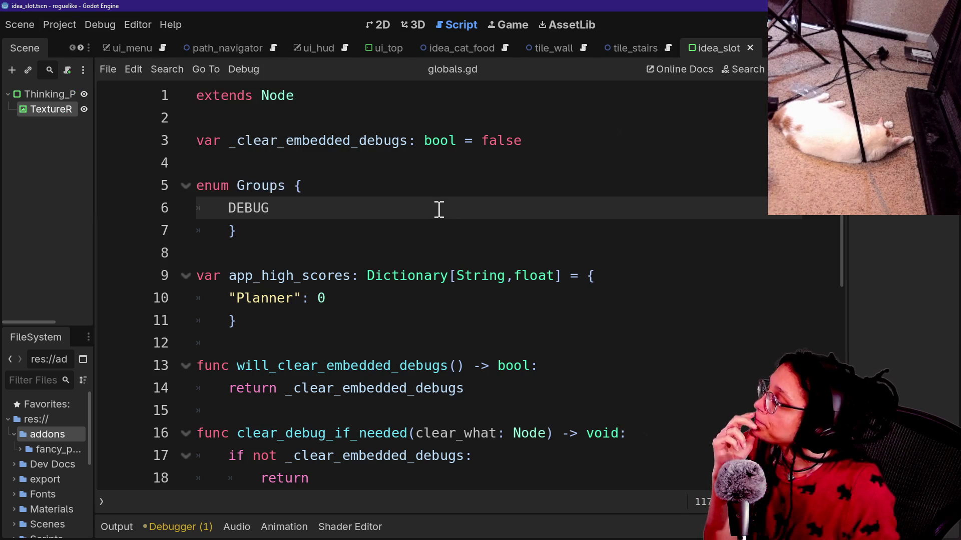
{"action": "double_click", "coordinate": [61, 450]}
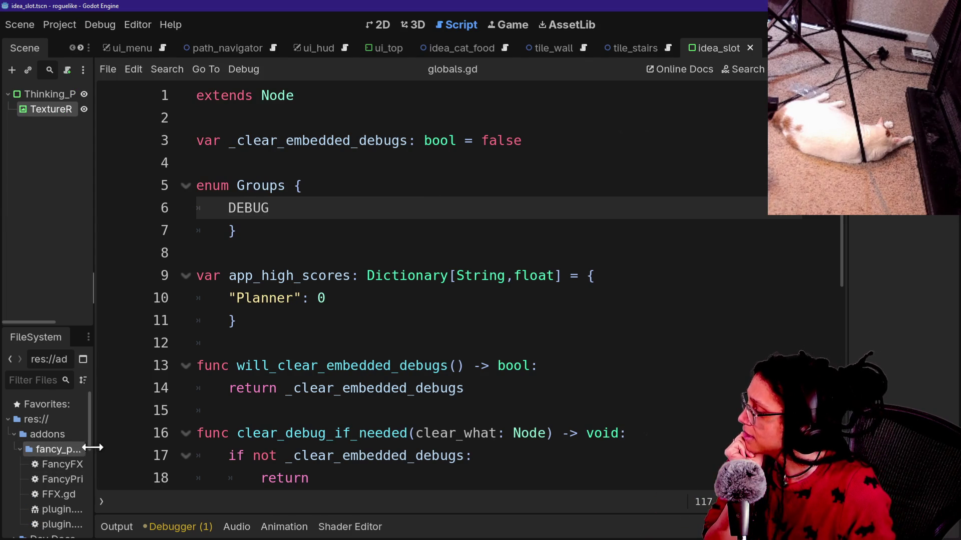
Find plugin.cfg and plugin.gd in addons/fancy_prints and open plugin.gd
{"action": "left_click_drag", "start_coordinate": [94, 450], "coordinate": [156, 450]}
{"action": "scroll", "coordinate": [53, 497], "scroll_direction": "down", "scroll_amount": 3}
{"action": "left_click", "coordinate": [61, 458]}
{"action": "left_click", "coordinate": [61, 473]}
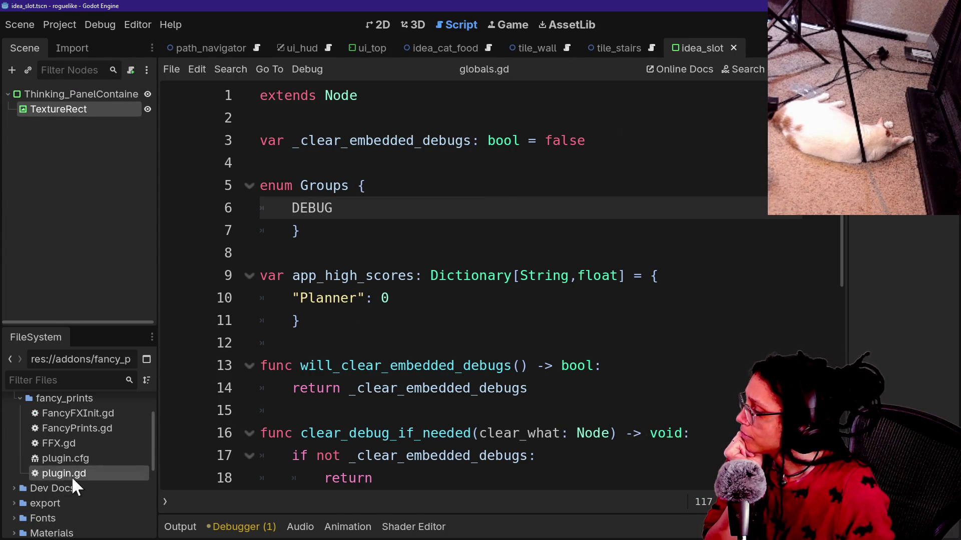
{"action": "left_click", "coordinate": [550, 183]}
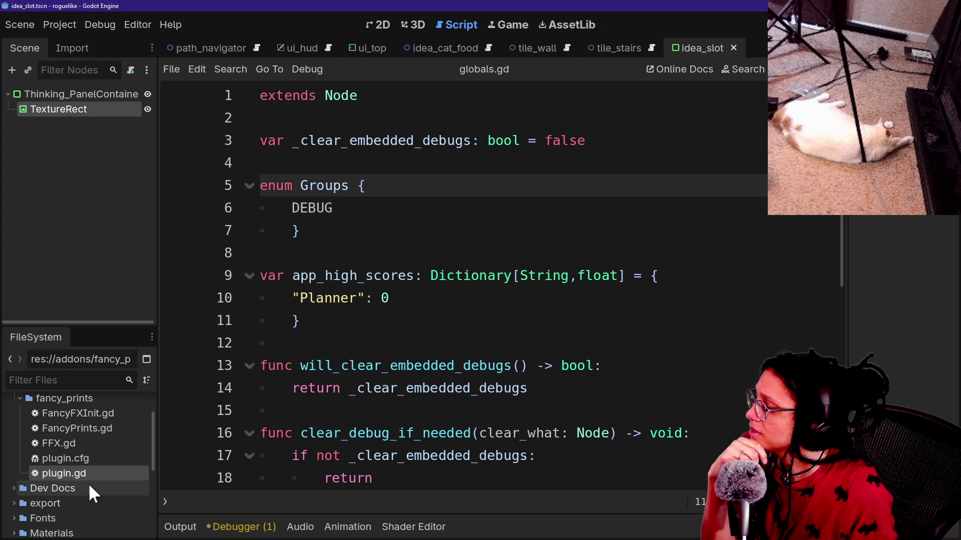
{"action": "double_click", "coordinate": [69, 479]}
Read plugin.gd's FancyPrints.gd autoload registration and _exit_tree removal in distraction-free mode
{"action": "left_click_drag", "start_coordinate": [568, 276], "coordinate": [551, 205]}
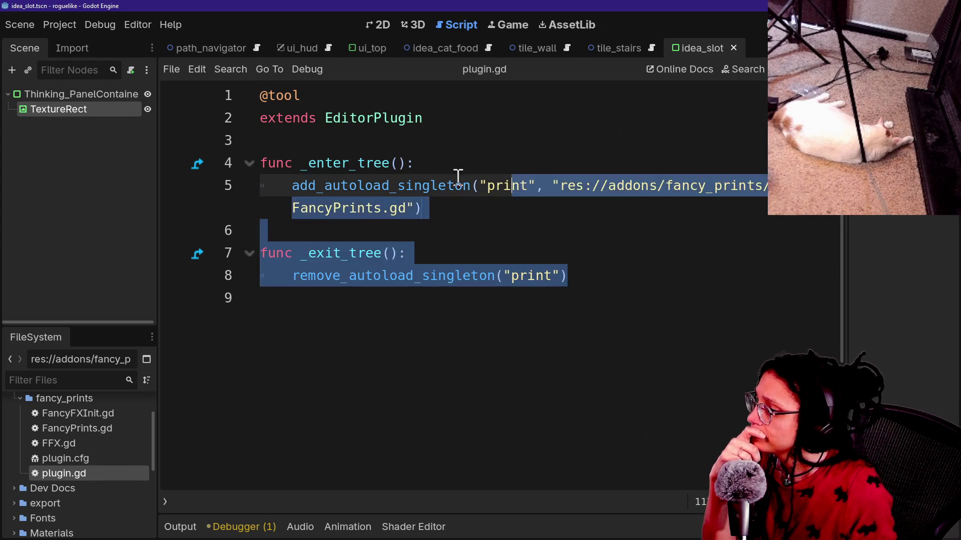
{"action": "left_click", "coordinate": [423, 165]}
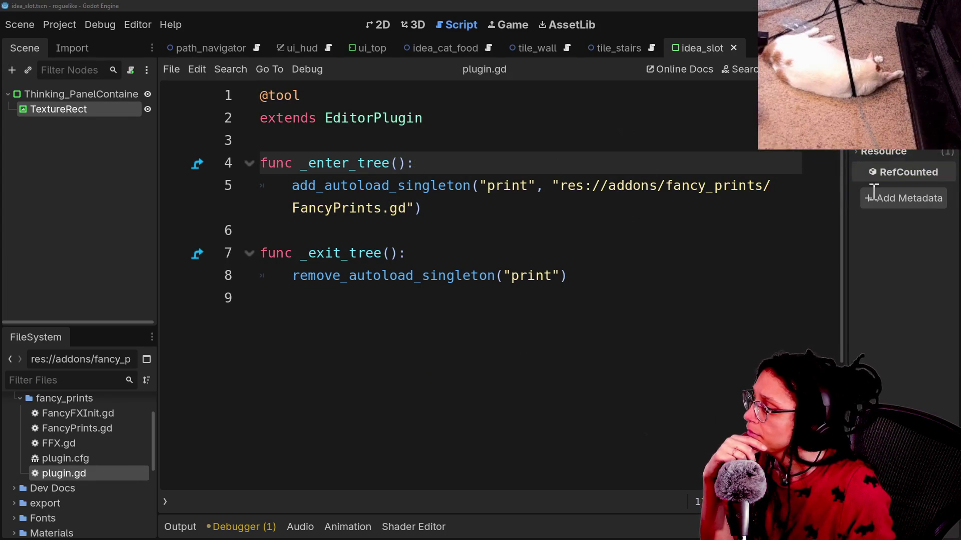
{"action": "left_click", "coordinate": [479, 222]}
{"action": "key", "text": "ctrl+shift+F11"}
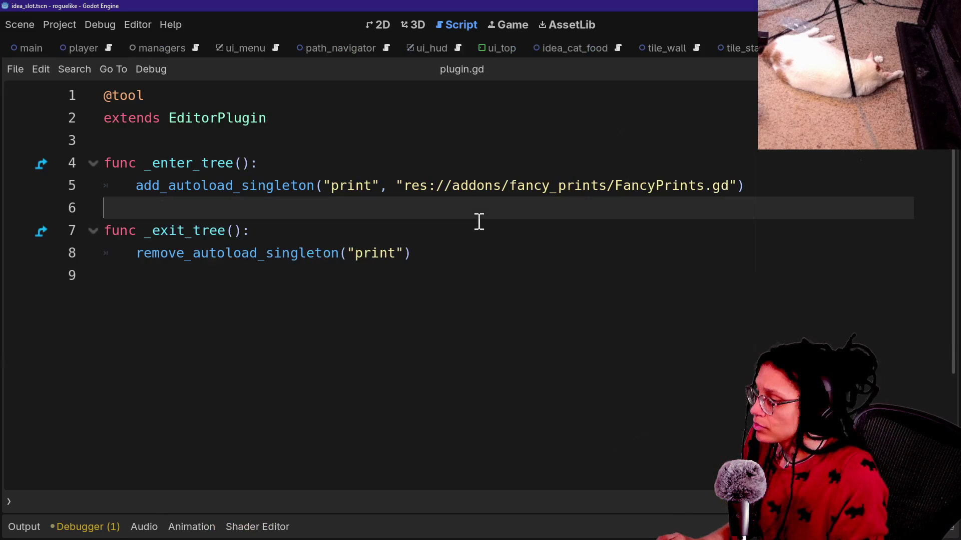
{"action": "left_click", "coordinate": [476, 221]}
{"action": "left_click", "coordinate": [302, 189]}
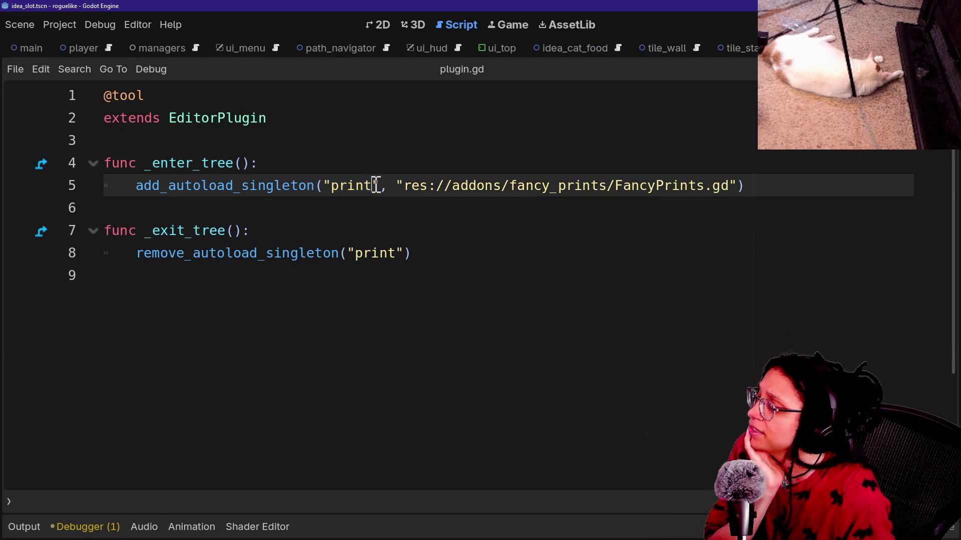
{"action": "left_click_drag", "start_coordinate": [736, 185], "coordinate": [671, 185]}
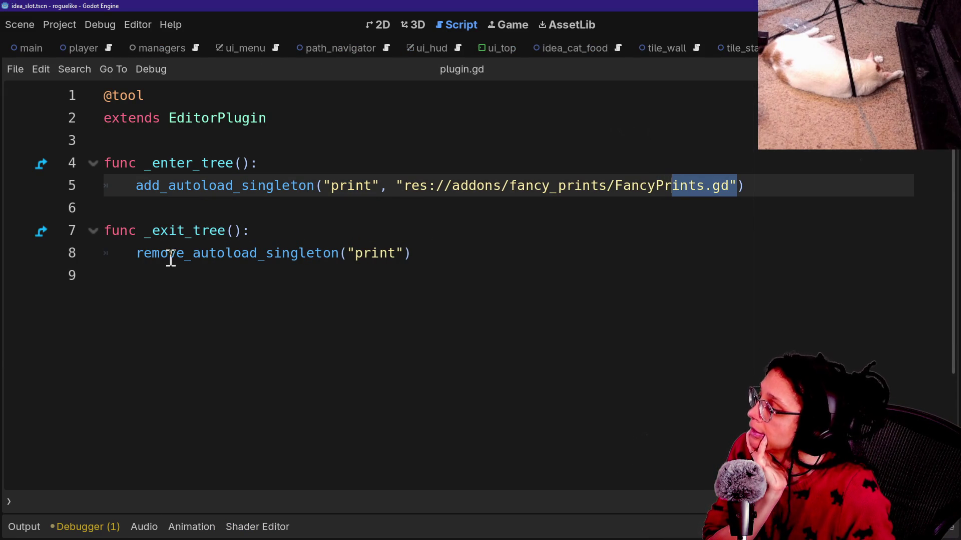
{"action": "left_click_drag", "start_coordinate": [160, 231], "coordinate": [342, 253]}
{"action": "left_click", "coordinate": [445, 273]}
{"action": "left_click", "coordinate": [368, 236]}
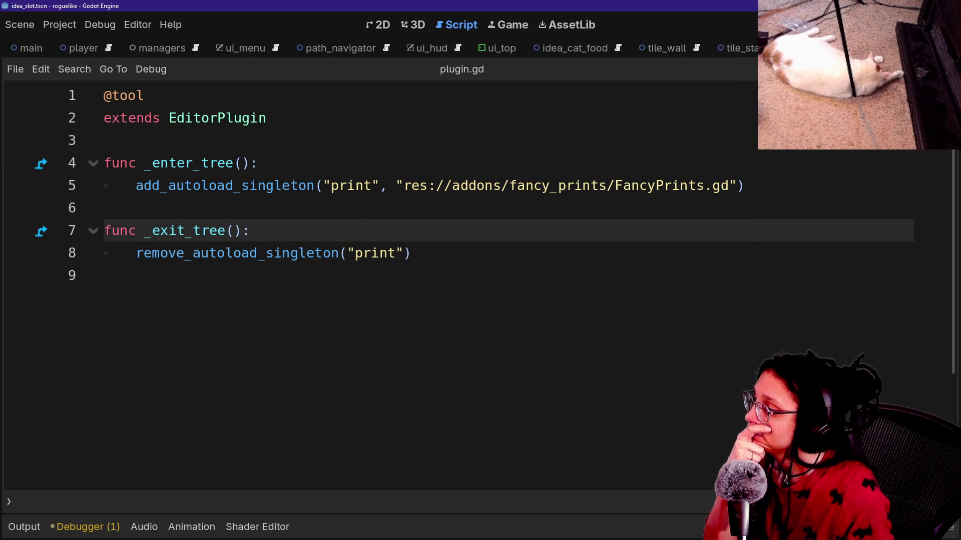
Restore the side docks and scroll back to the top of plugin.gd
{"action": "left_click", "coordinate": [949, 48]}
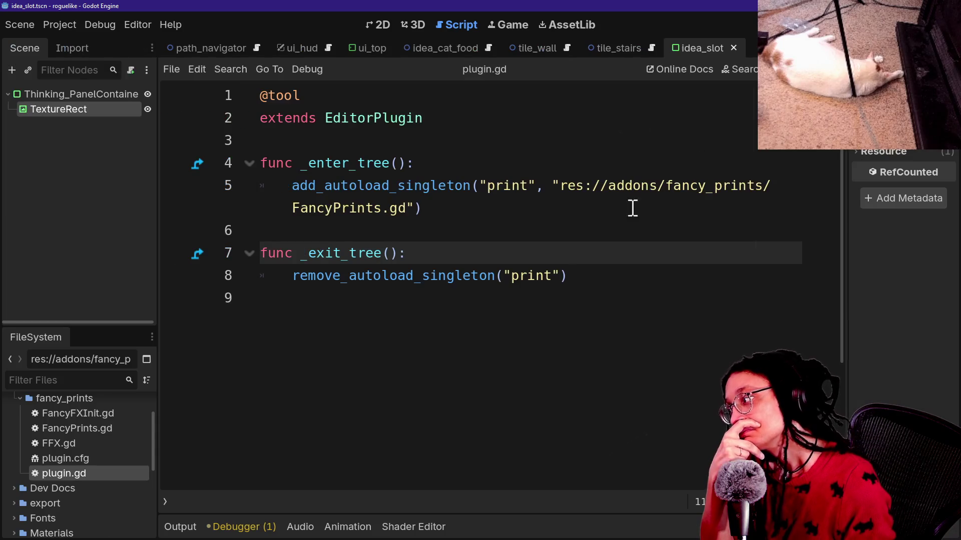
{"action": "scroll", "coordinate": [100, 487], "scroll_direction": "up", "scroll_amount": 3}
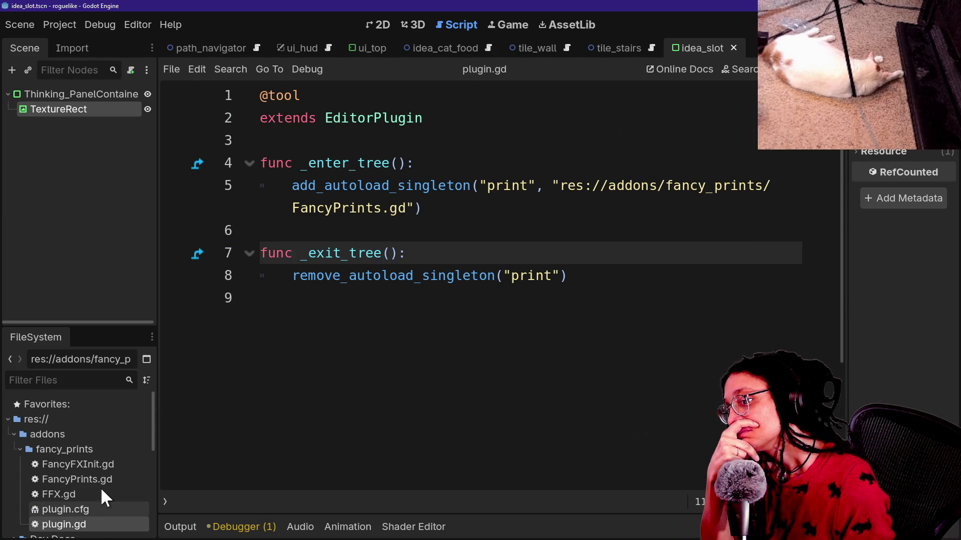
{"action": "left_click", "coordinate": [431, 361]}
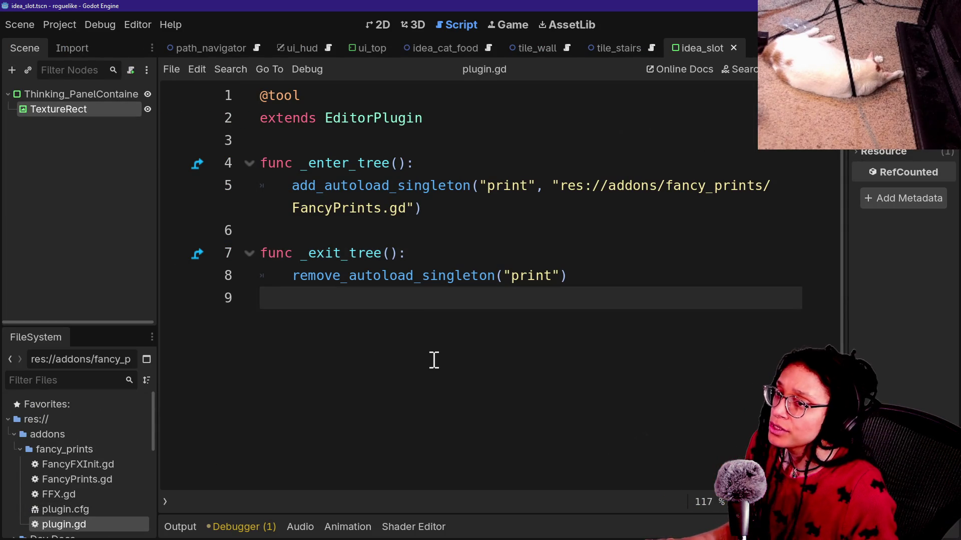
{"action": "key", "text": "alt+Tab"}
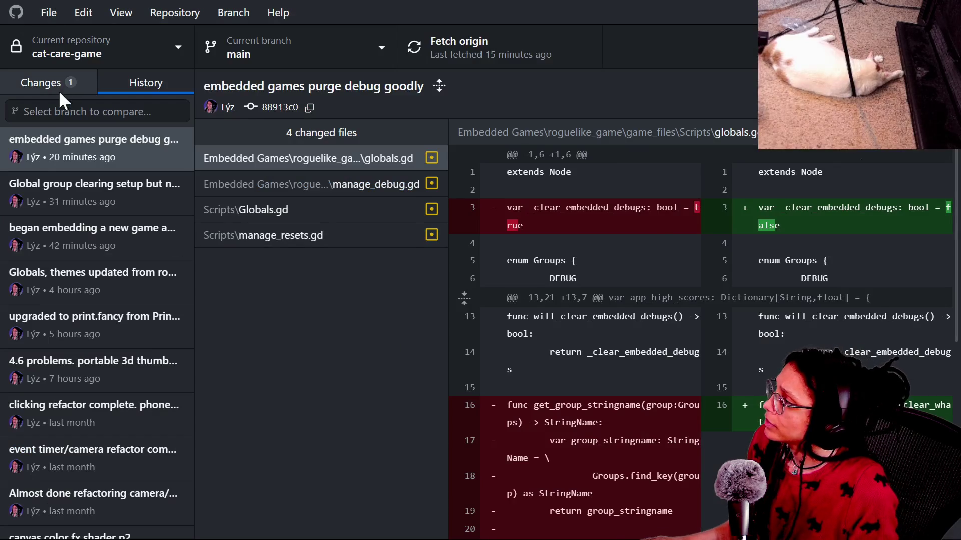
Switch to Godot-Fancy-Prints by filtering 'fanc', then view its History and Changes
{"action": "left_click", "coordinate": [60, 93]}
{"action": "left_click", "coordinate": [121, 55]}
{"action": "type", "text": "fa"}
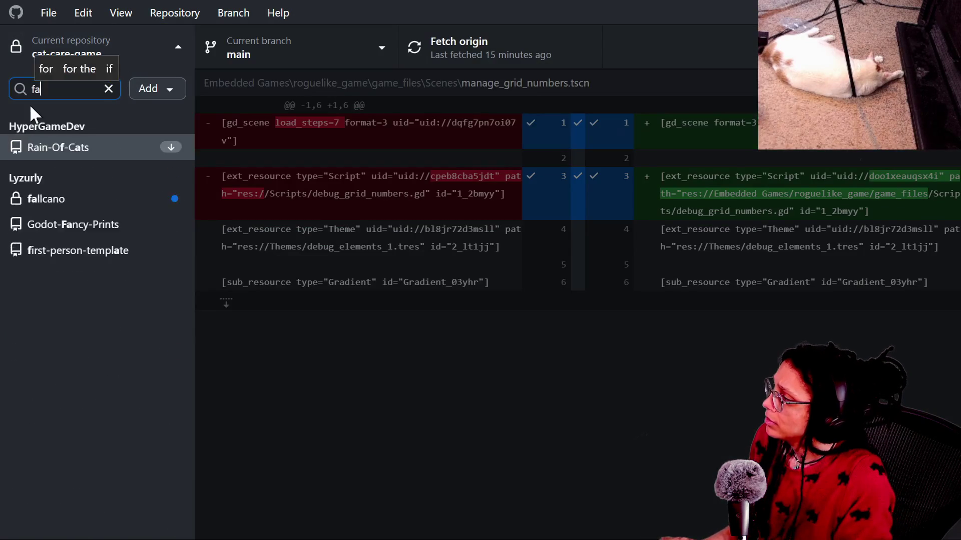
{"action": "type", "text": "nc"}
{"action": "key", "text": "Return"}
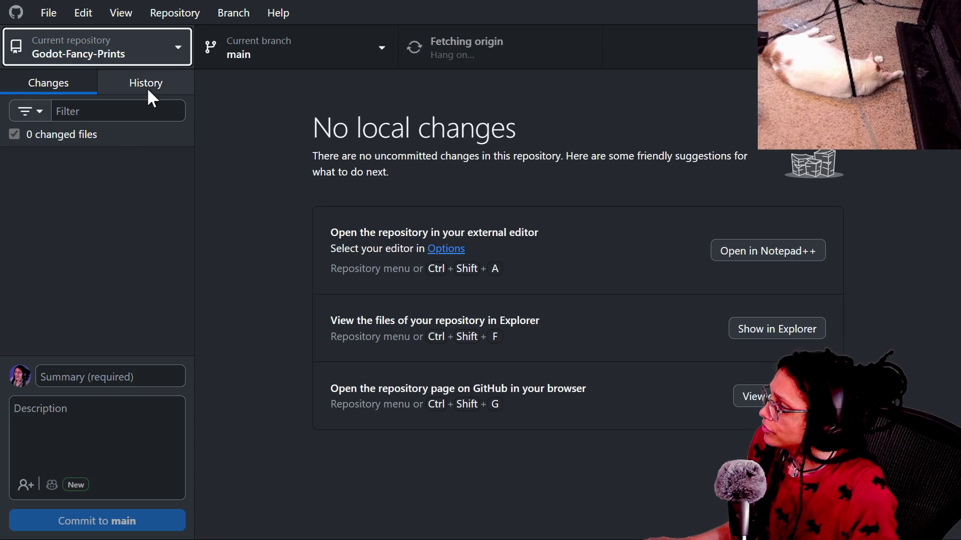
{"action": "left_click", "coordinate": [141, 86]}
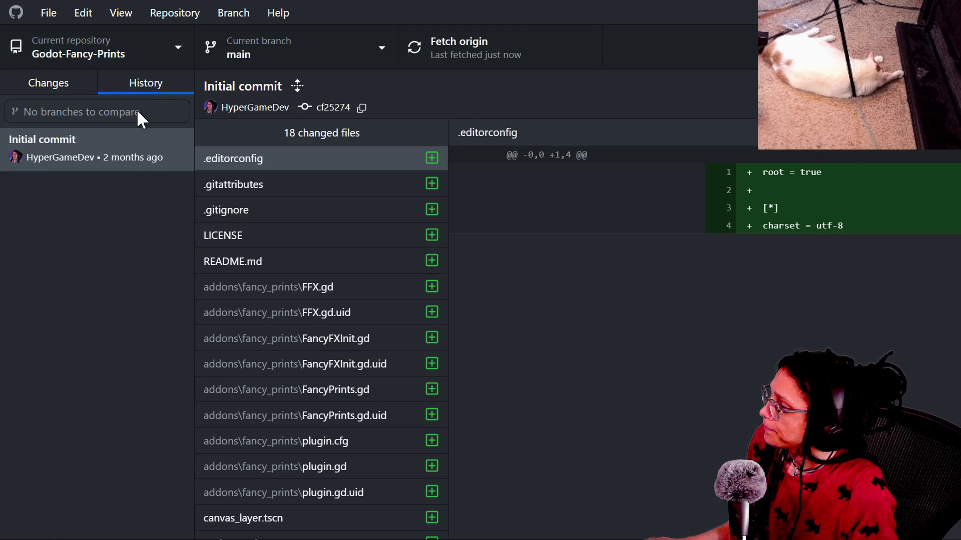
{"action": "left_click", "coordinate": [80, 90]}
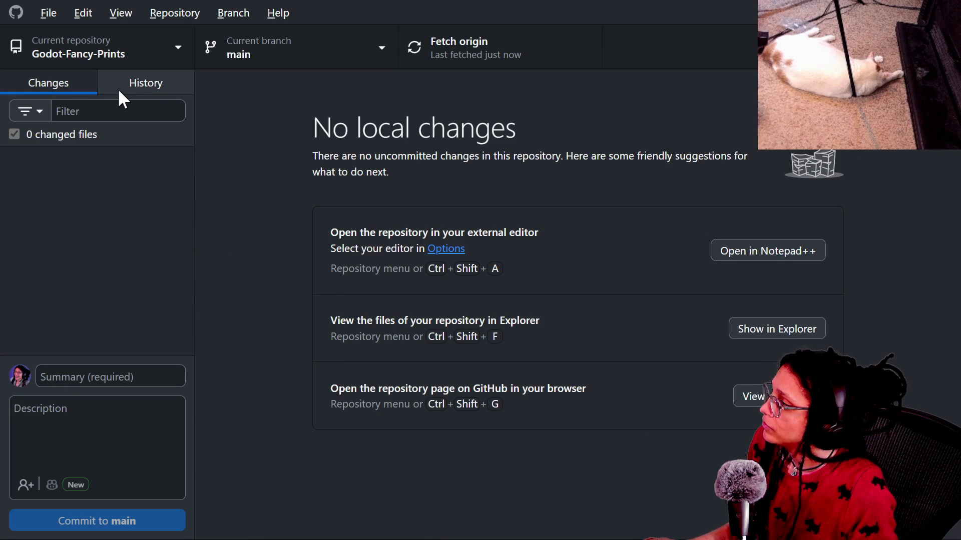
{"action": "key", "text": "alt"}
{"action": "key", "text": "alt+Tab"}
{"action": "key", "text": "alt+Tab"}
{"action": "key", "text": "alt+Tab"}
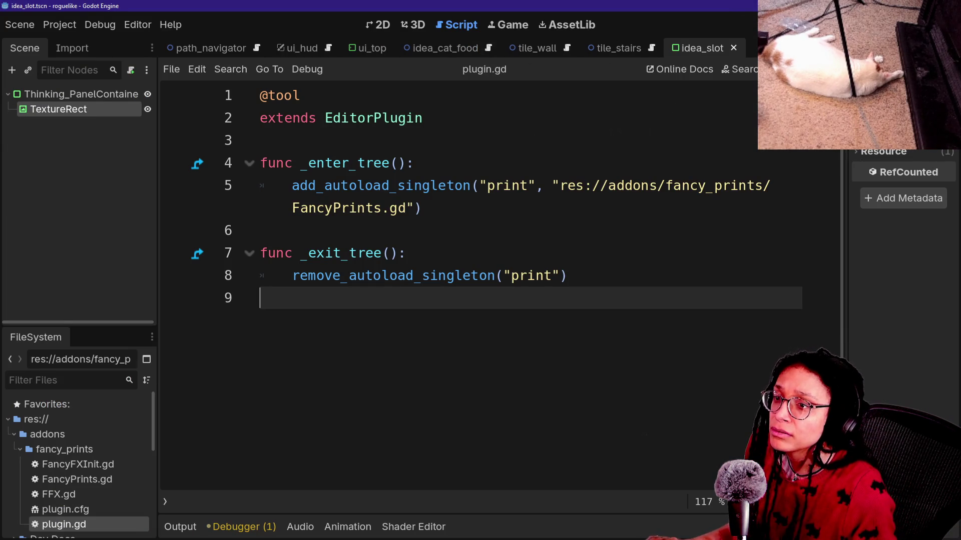
Bring the folder window forward and navigate to This PC > Local Disk (C:)
{"action": "key", "text": "alt+Tab"}
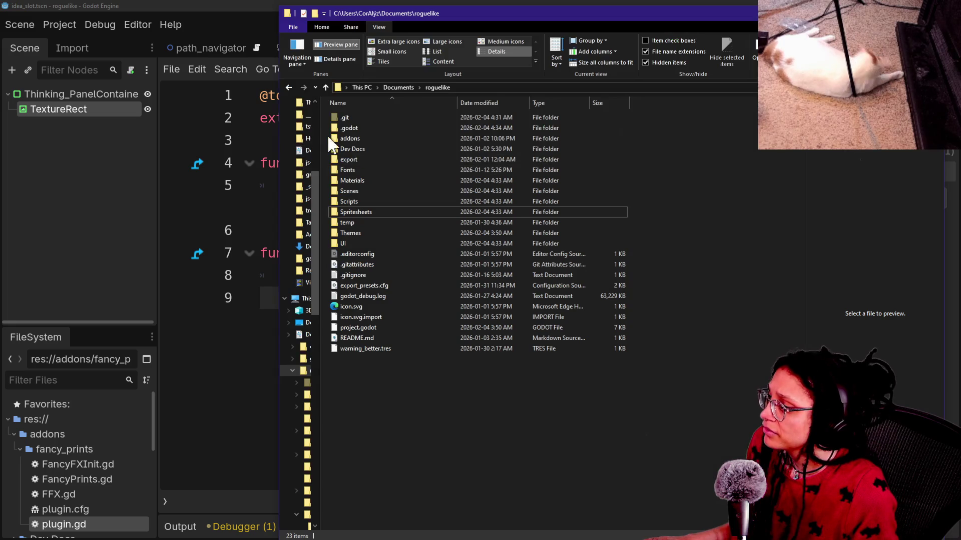
{"action": "left_click_drag", "start_coordinate": [401, 7], "coordinate": [419, 52]}
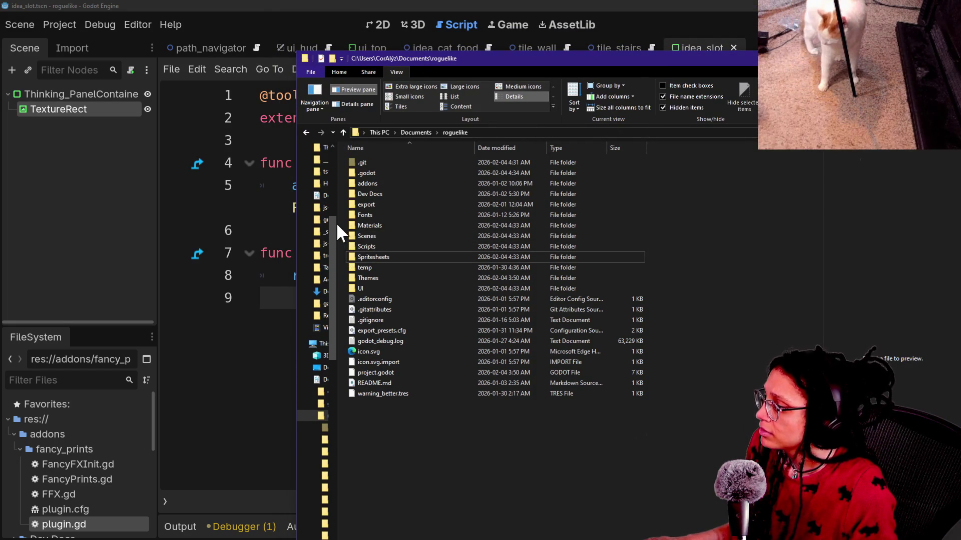
{"action": "left_click_drag", "start_coordinate": [337, 224], "coordinate": [506, 228]}
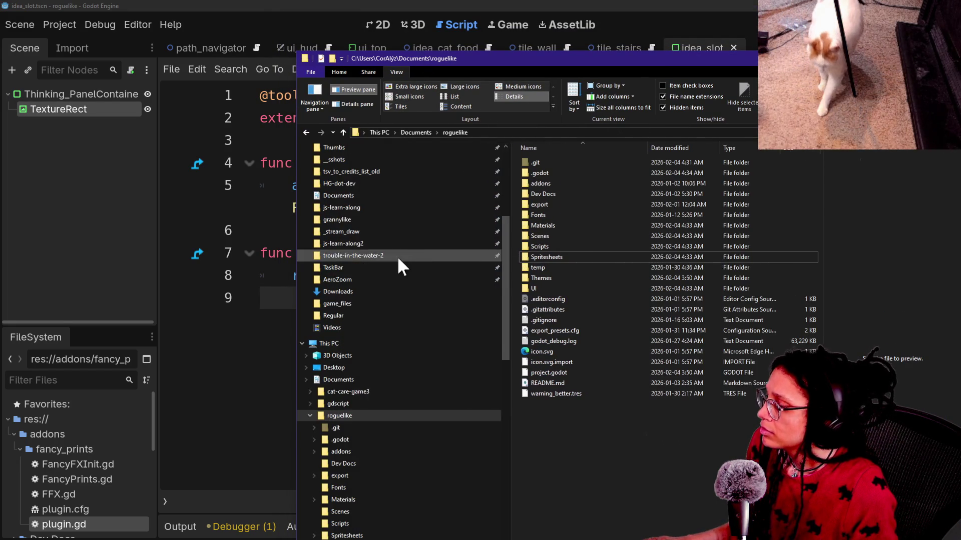
{"action": "scroll", "coordinate": [397, 256], "scroll_direction": "up", "scroll_amount": 5}
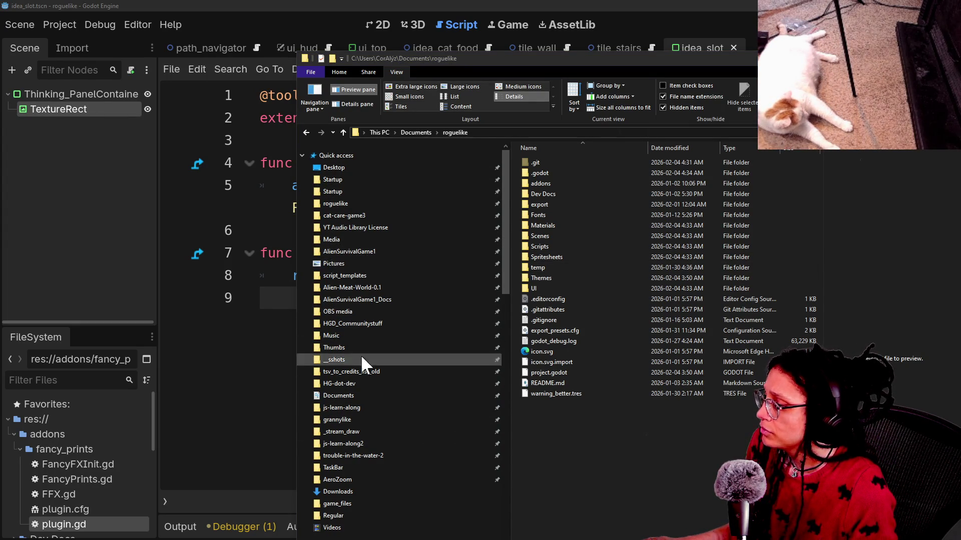
{"action": "scroll", "coordinate": [344, 361], "scroll_direction": "down", "scroll_amount": 2}
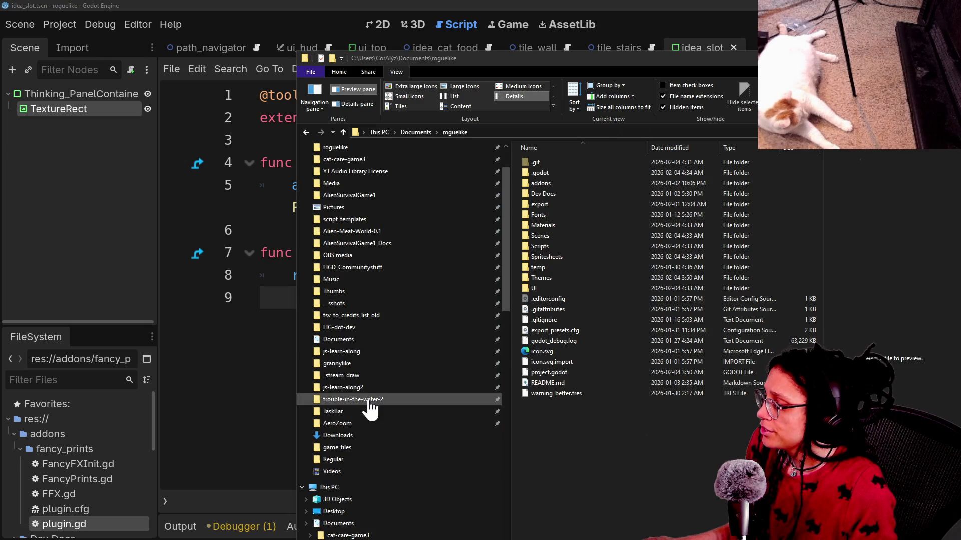
{"action": "left_click", "coordinate": [330, 487]}
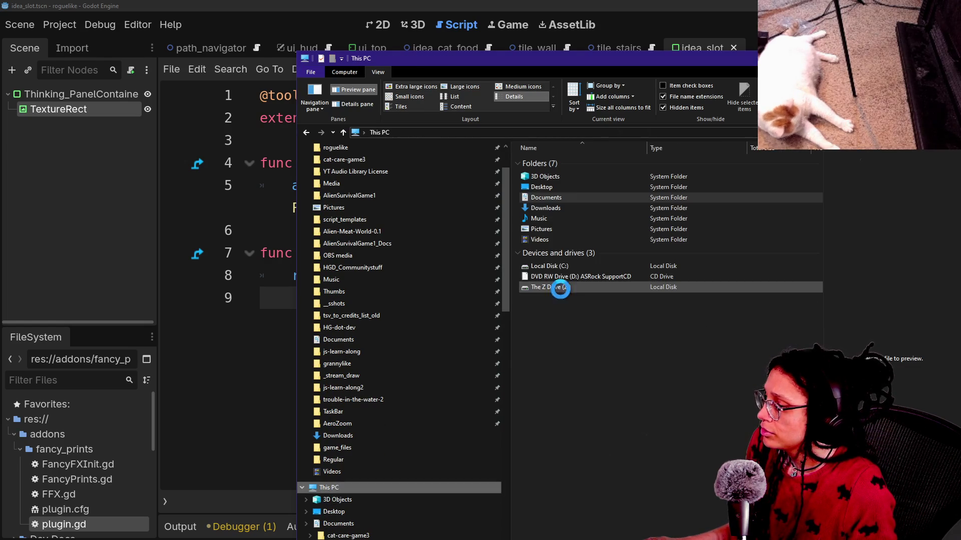
{"action": "double_click", "coordinate": [542, 266]}
Open Godot > Godot_v4.5.1-stable_win64 and launch Godot_v4.5.1-stable_win64.exe
{"action": "mouse_move", "coordinate": [589, 72]}
{"action": "left_mouse_down"}
{"action": "mouse_move", "coordinate": [431, 64]}
{"action": "mouse_move", "coordinate": [371, 9]}
{"action": "left_mouse_up"}
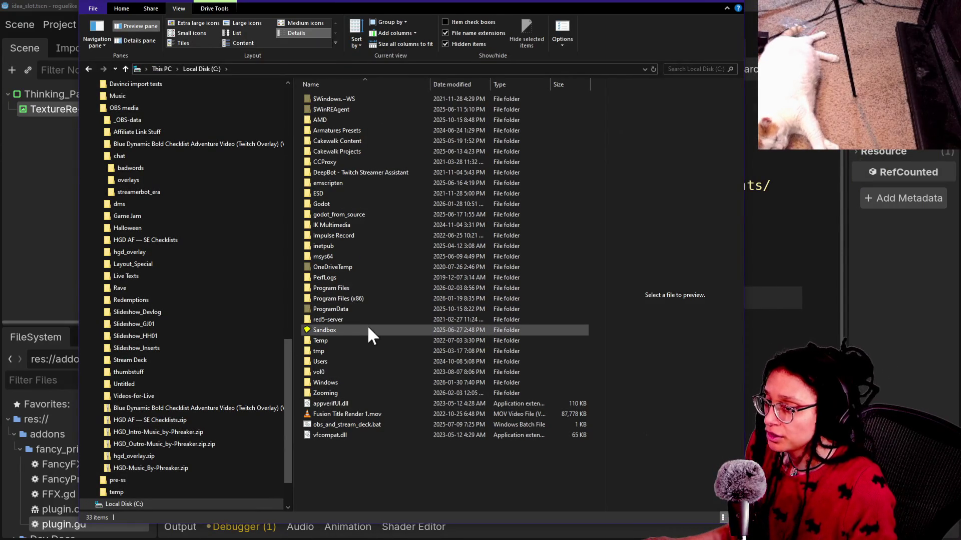
{"action": "left_click", "coordinate": [338, 204]}
{"action": "double_click", "coordinate": [338, 204]}
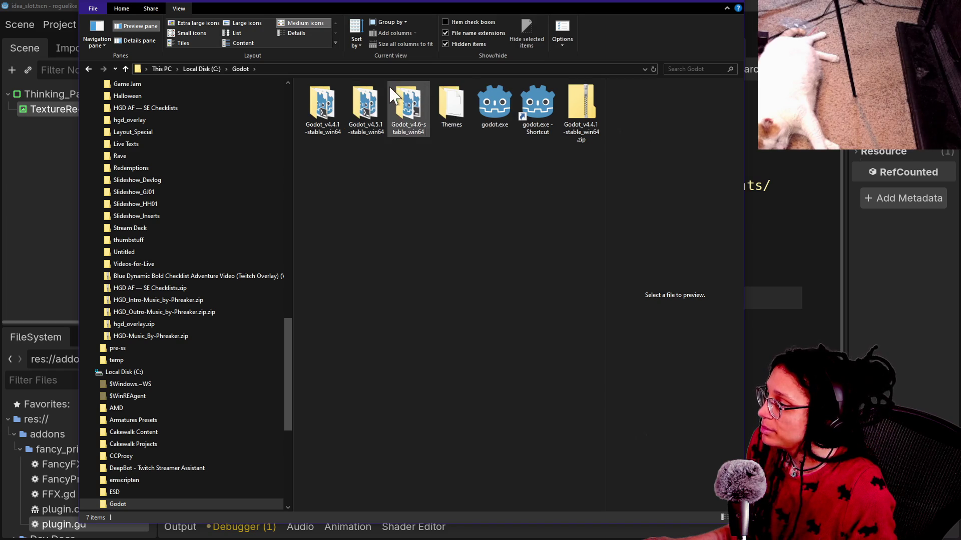
{"action": "double_click", "coordinate": [365, 103]}
{"action": "left_click", "coordinate": [361, 100]}
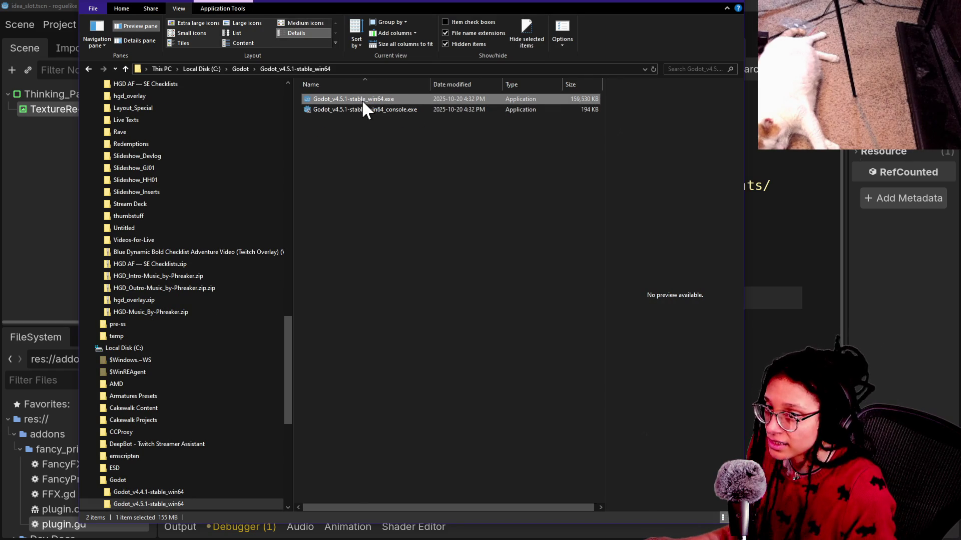
{"action": "double_click", "coordinate": [362, 100]}
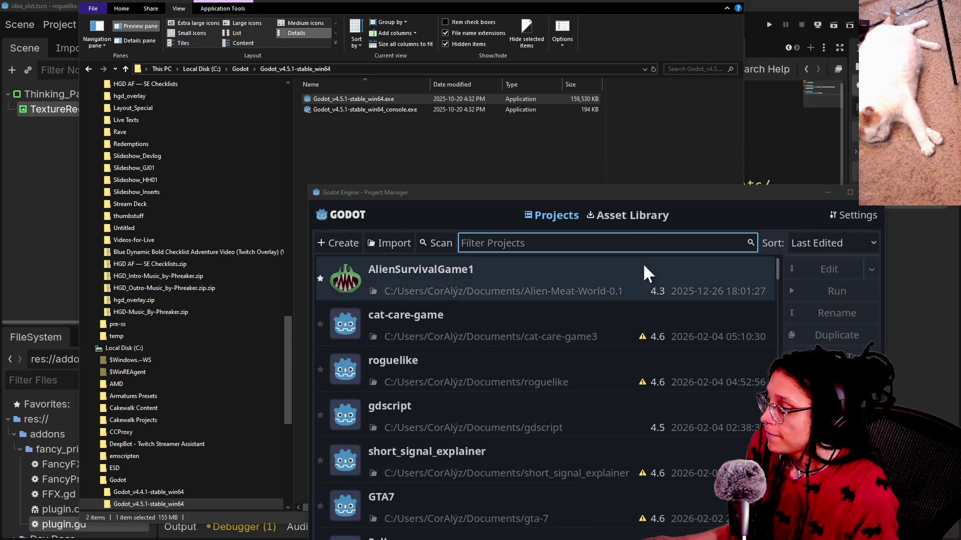
{"action": "left_click", "coordinate": [622, 199]}
Import the Godot-Fancy-Prints project from Documents and open it
{"action": "left_click_drag", "start_coordinate": [622, 199], "coordinate": [503, 33]}
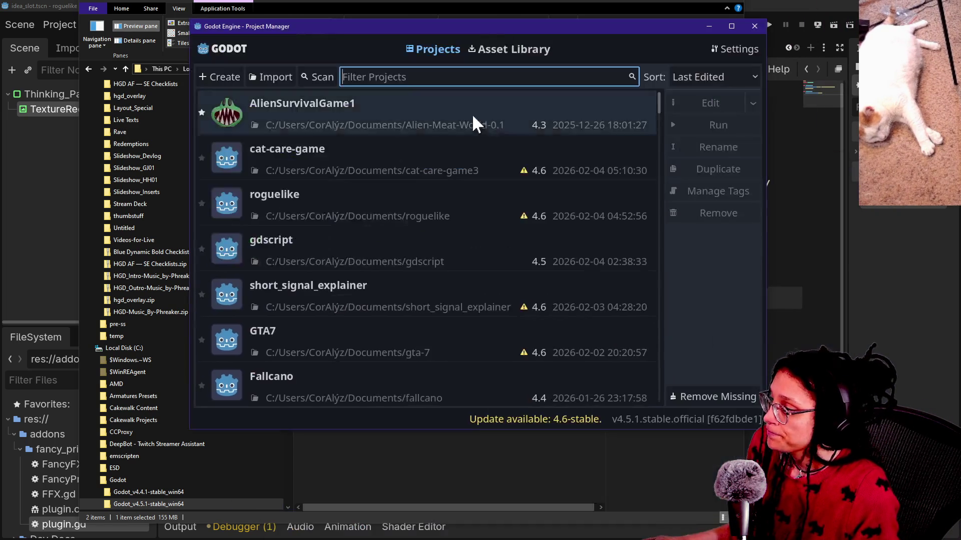
{"action": "type", "text": "fancy"}
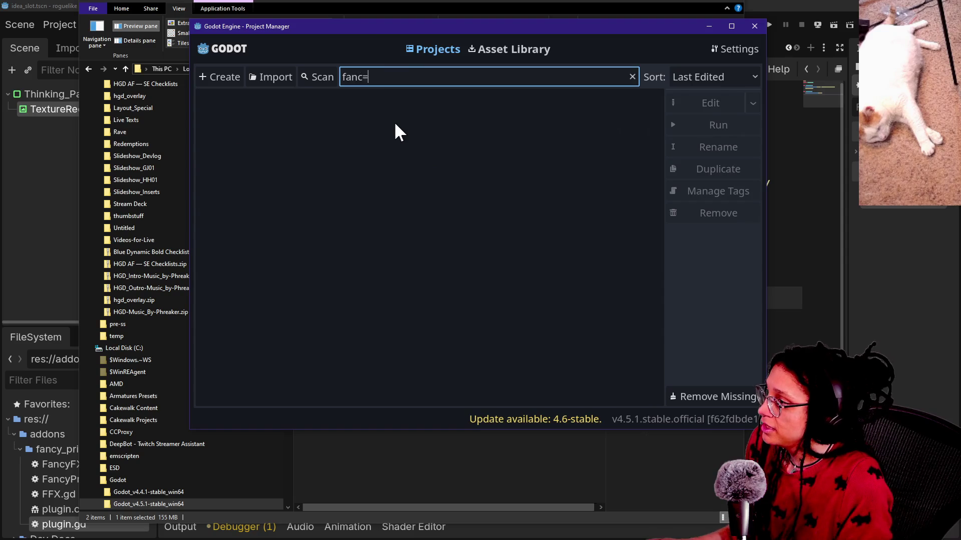
{"action": "key", "text": "BackSpace"}
{"action": "key", "text": "BackSpace"}
{"action": "key", "text": "BackSpace"}
{"action": "left_click", "coordinate": [268, 76]}
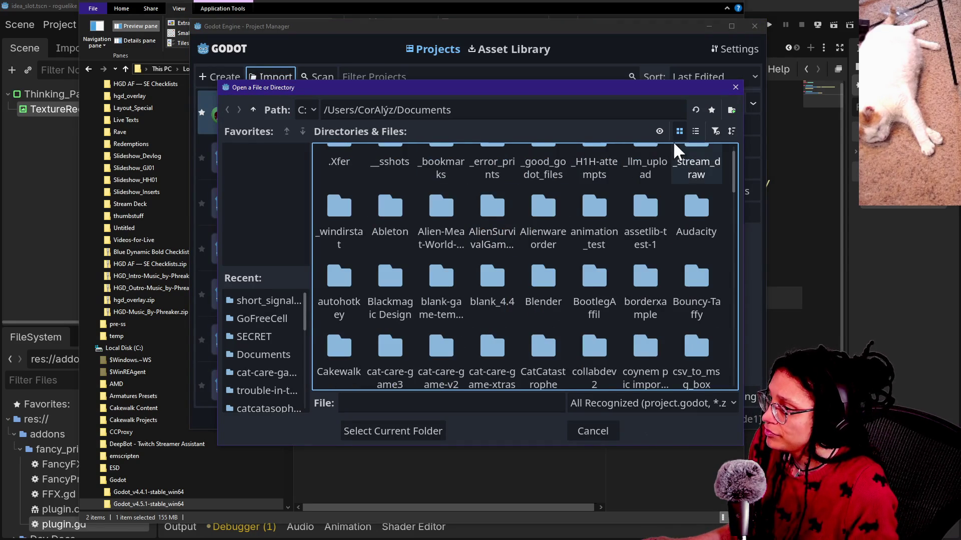
{"action": "left_click", "coordinate": [694, 132]}
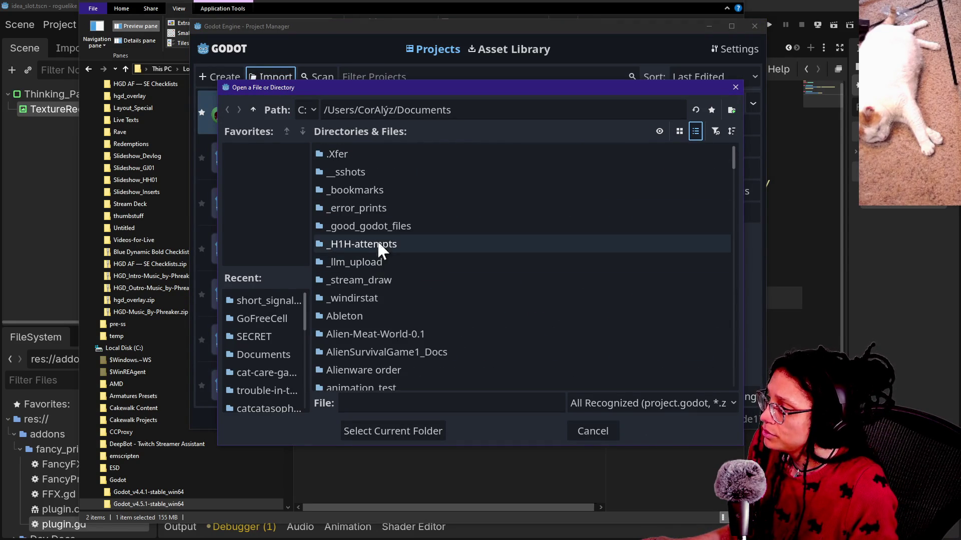
{"action": "scroll", "coordinate": [391, 276], "scroll_direction": "down", "scroll_amount": 10}
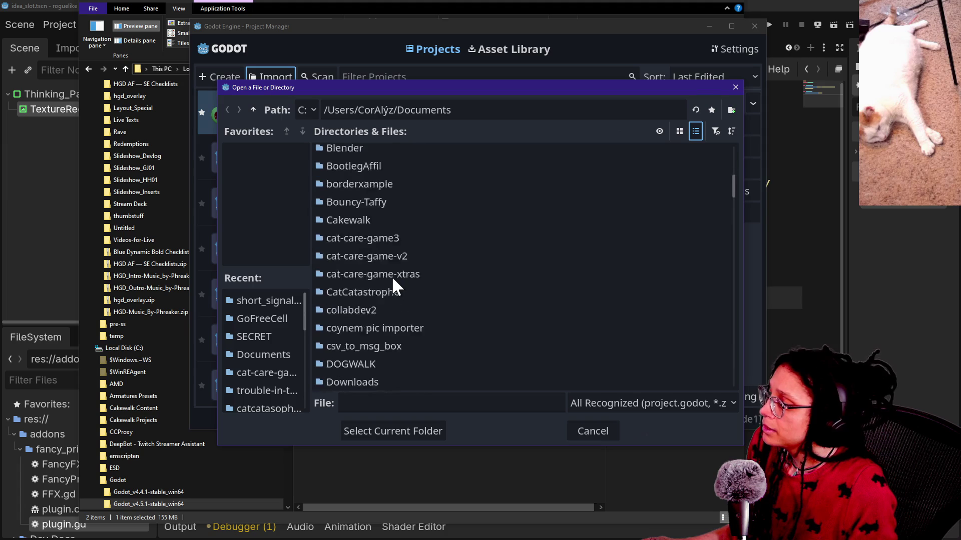
{"action": "scroll", "coordinate": [391, 276], "scroll_direction": "down", "scroll_amount": 3}
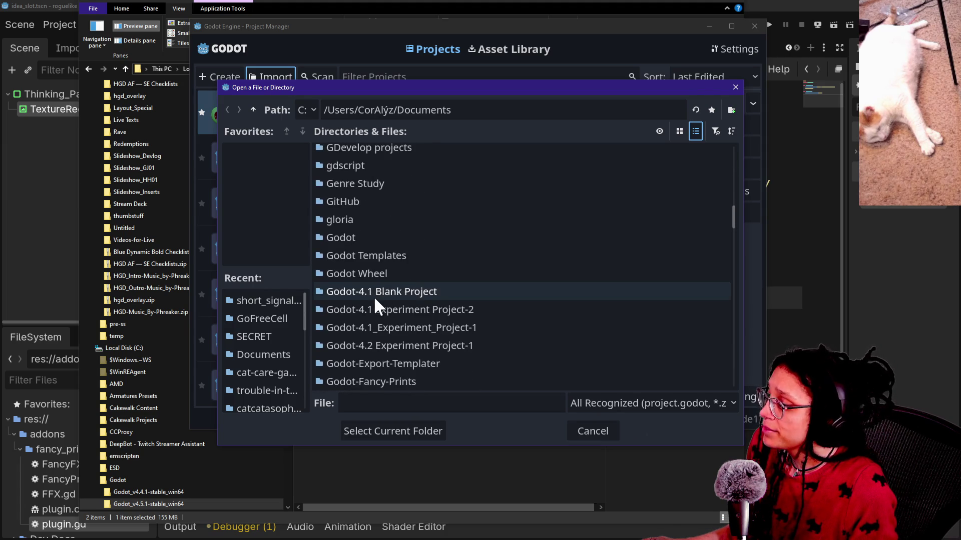
{"action": "scroll", "coordinate": [375, 298], "scroll_direction": "down", "scroll_amount": 3}
{"action": "left_click", "coordinate": [386, 306]}
{"action": "double_click", "coordinate": [379, 289]}
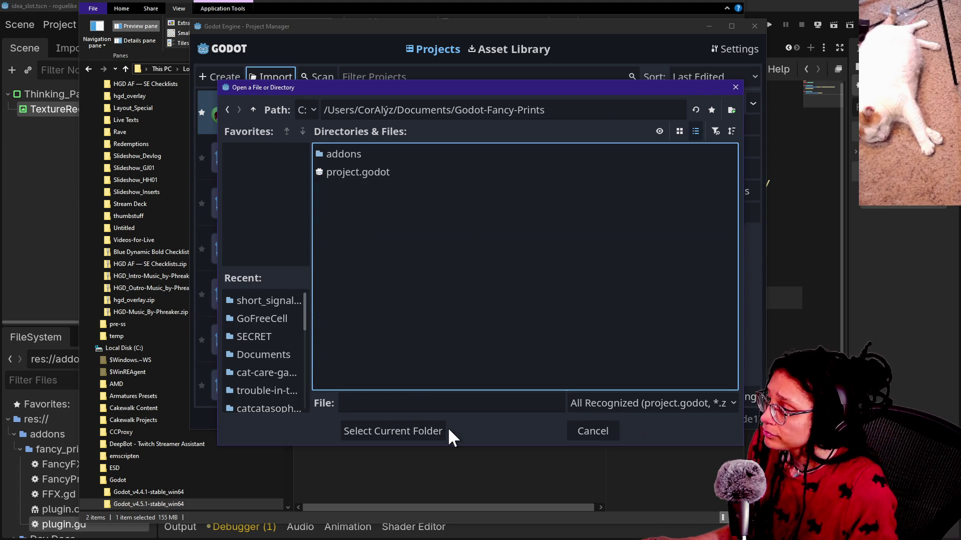
{"action": "left_click", "coordinate": [440, 430]}
{"action": "left_click", "coordinate": [429, 339]}
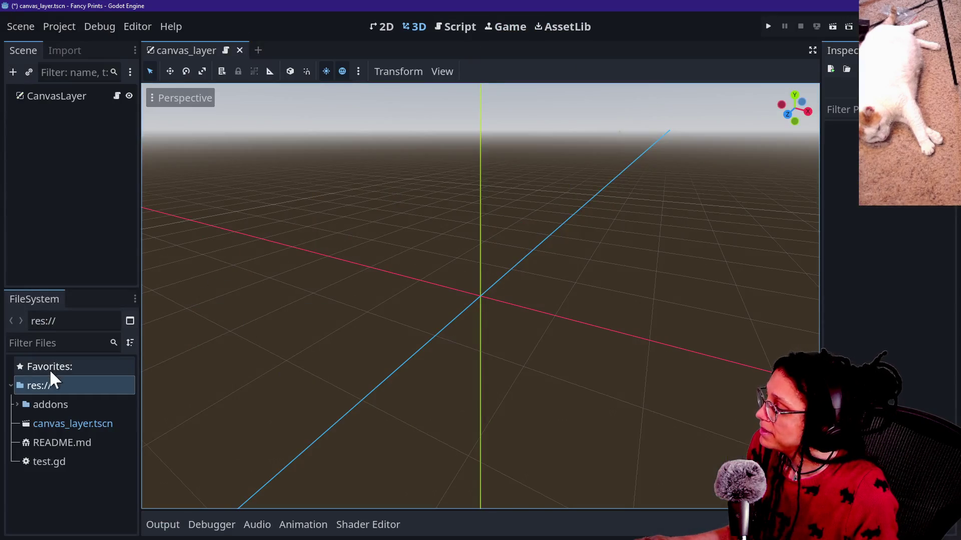
Check Project Settings > Plugins shows Fancy Prints 0.1.0 enabled
{"action": "left_click", "coordinate": [53, 443]}
{"action": "left_click", "coordinate": [50, 424]}
{"action": "left_click", "coordinate": [50, 29]}
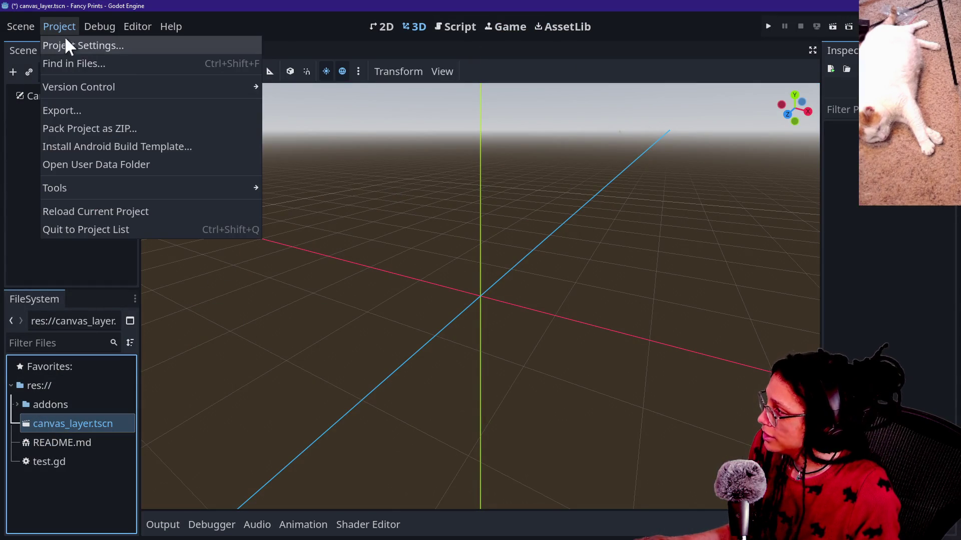
{"action": "left_click", "coordinate": [60, 44]}
{"action": "left_click", "coordinate": [425, 113]}
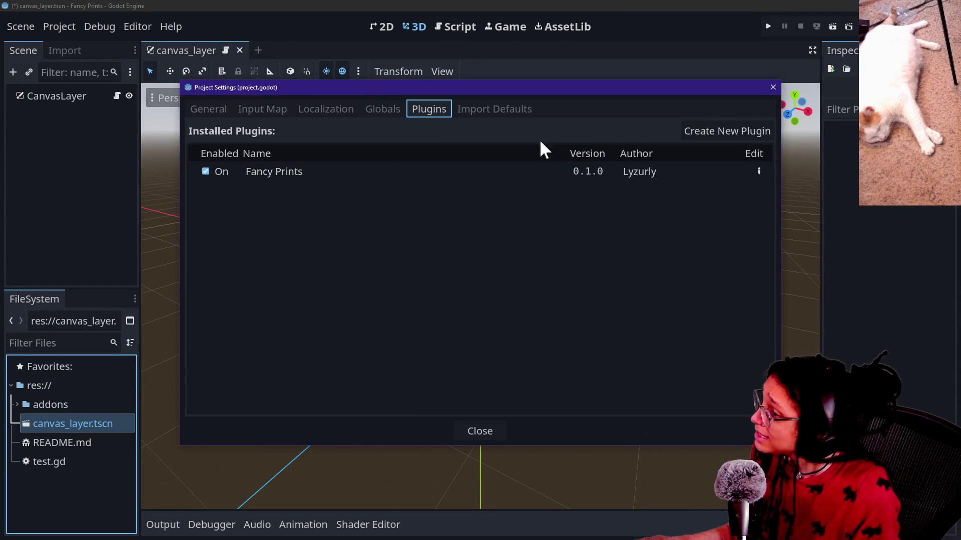
{"action": "left_click", "coordinate": [773, 87]}
{"action": "left_click", "coordinate": [45, 135]}
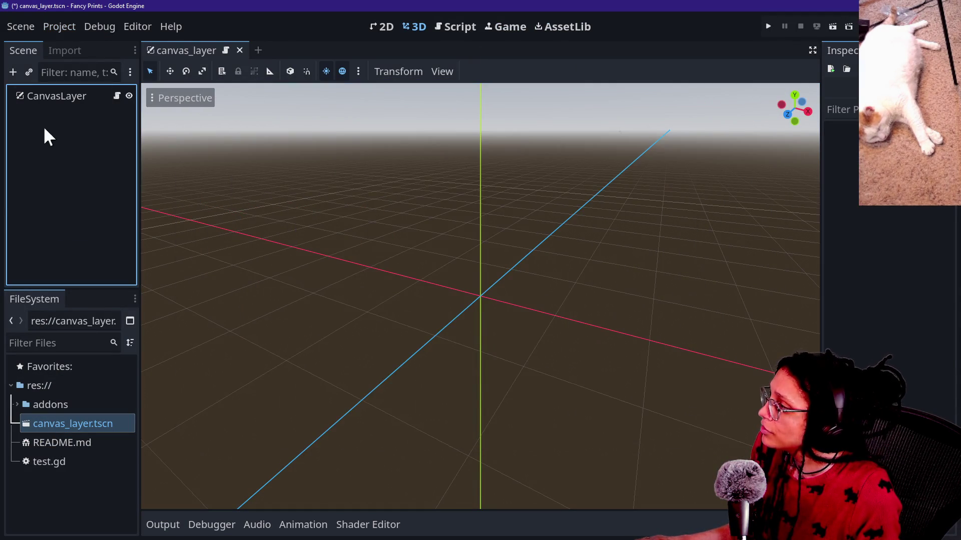
{"action": "left_click", "coordinate": [56, 95]}
{"action": "left_click", "coordinate": [6, 131]}
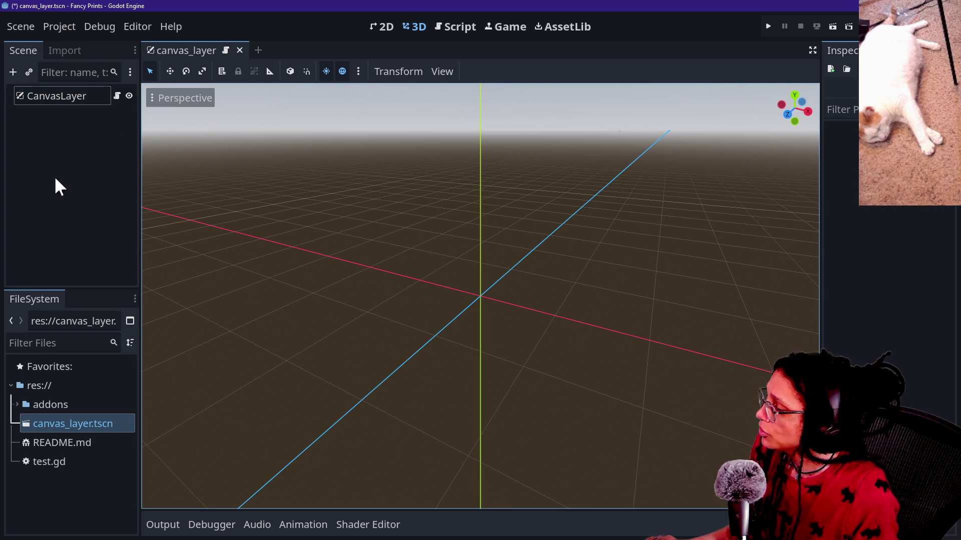
{"action": "key", "text": "alt+Tab"}
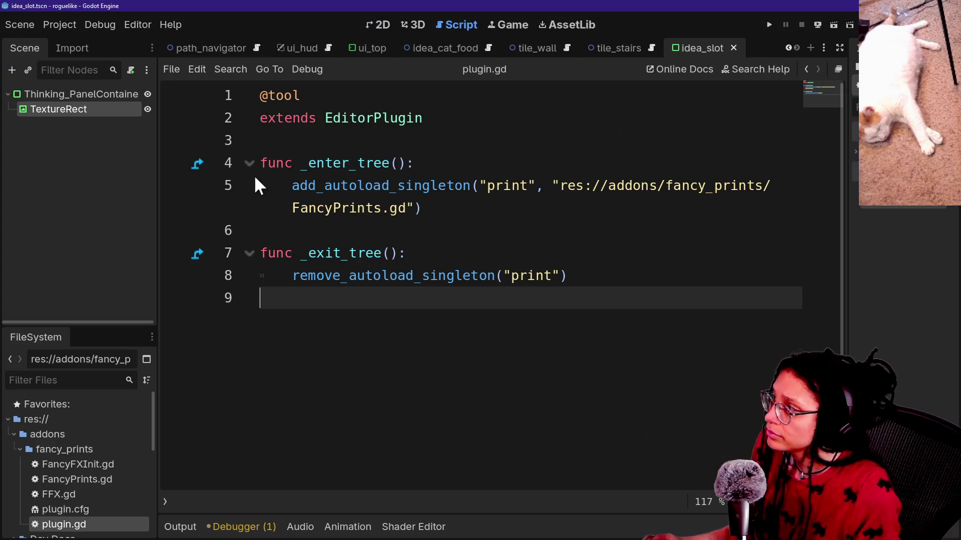
{"action": "left_click", "coordinate": [351, 266]}
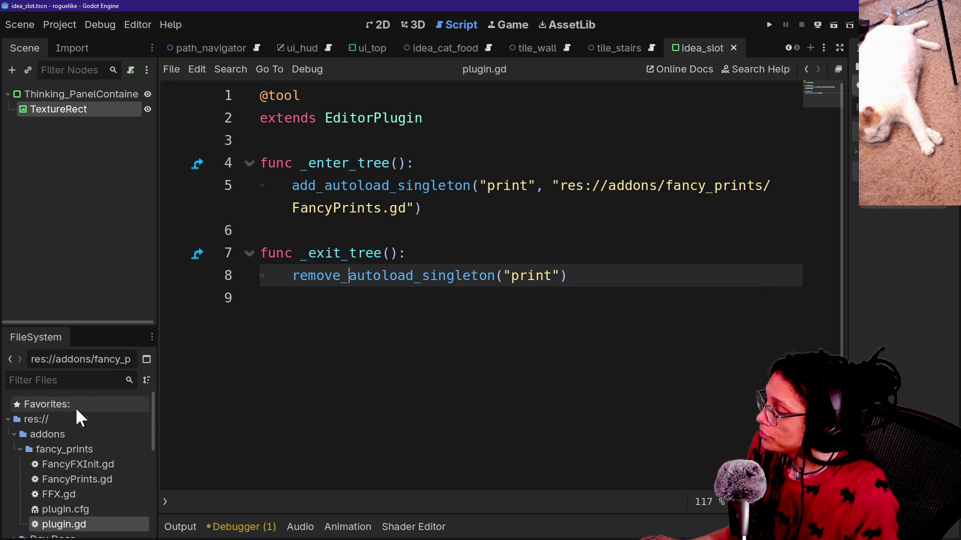
{"action": "left_click", "coordinate": [20, 447]}
{"action": "right_click", "coordinate": [40, 437]}
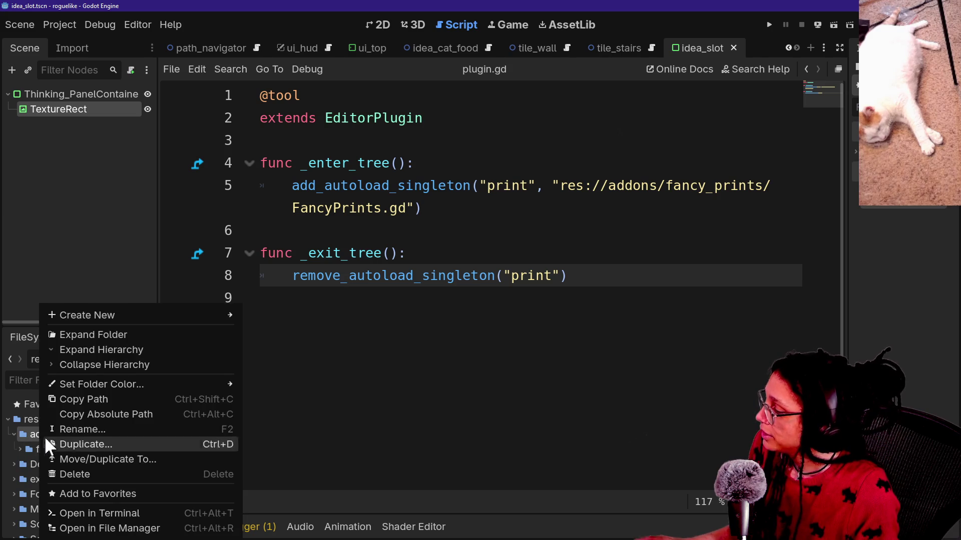
{"action": "mouse_move", "coordinate": [111, 314]}
{"action": "left_click", "coordinate": [279, 315]}
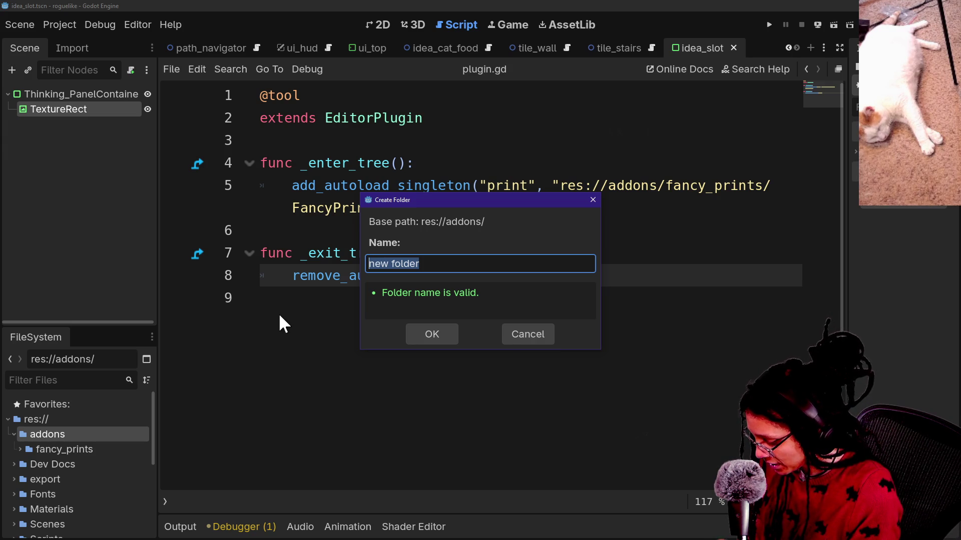
{"action": "left_click", "coordinate": [516, 332]}
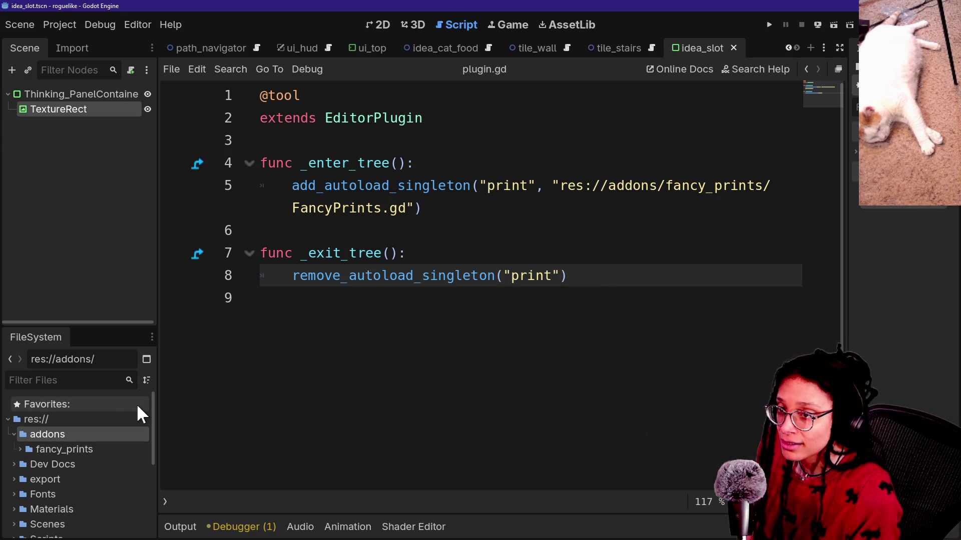
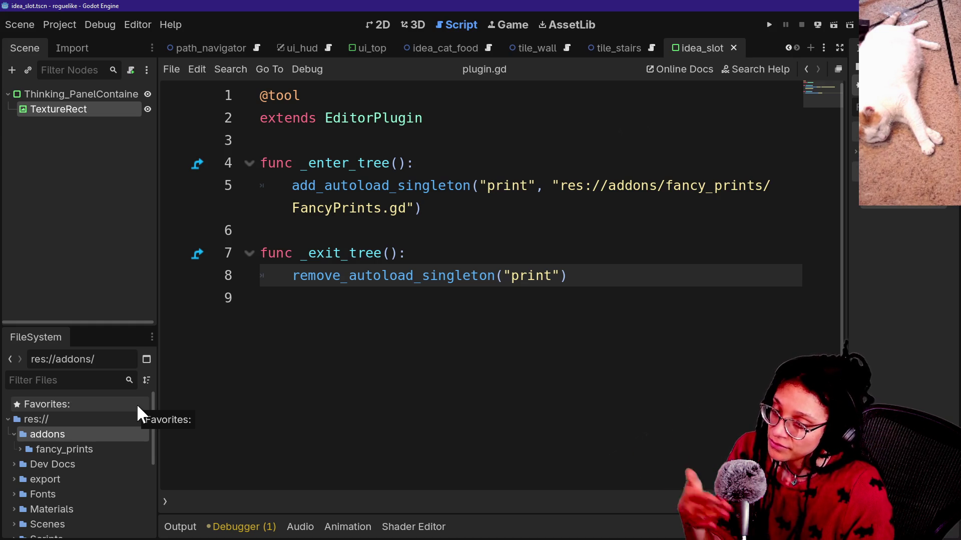
Open the Asset Library's Import file picker, confirm it accepts only ZIP files, and cancel it
{"action": "left_click", "coordinate": [575, 24]}
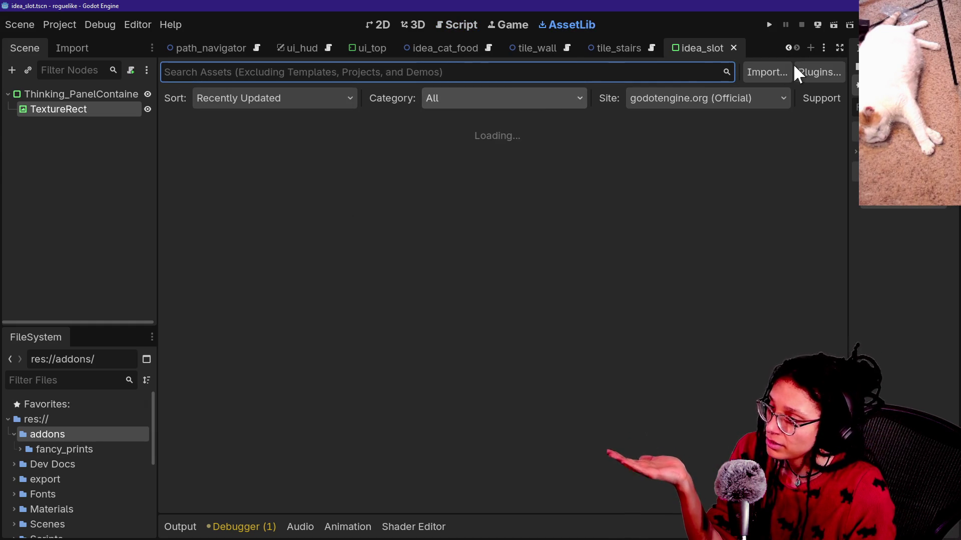
{"action": "left_click", "coordinate": [752, 70]}
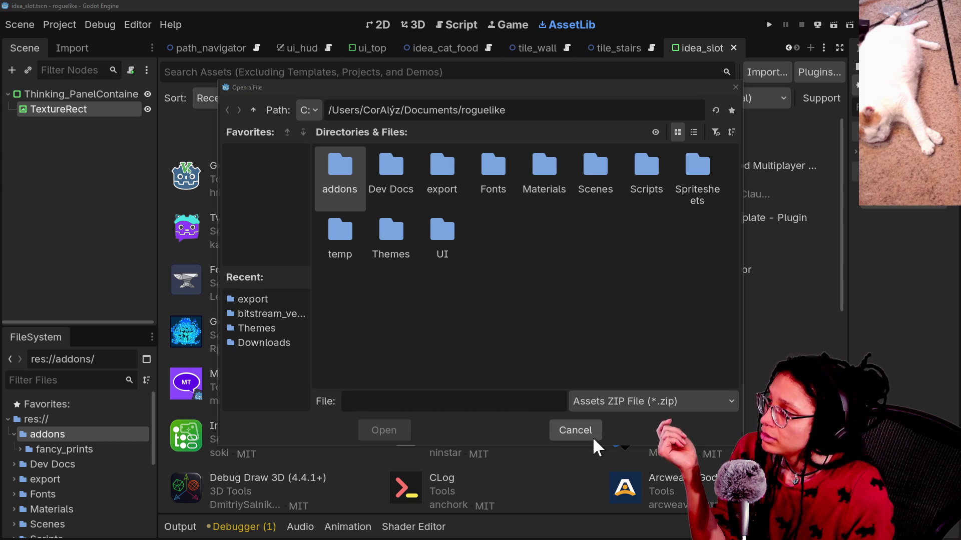
{"action": "left_click", "coordinate": [599, 407]}
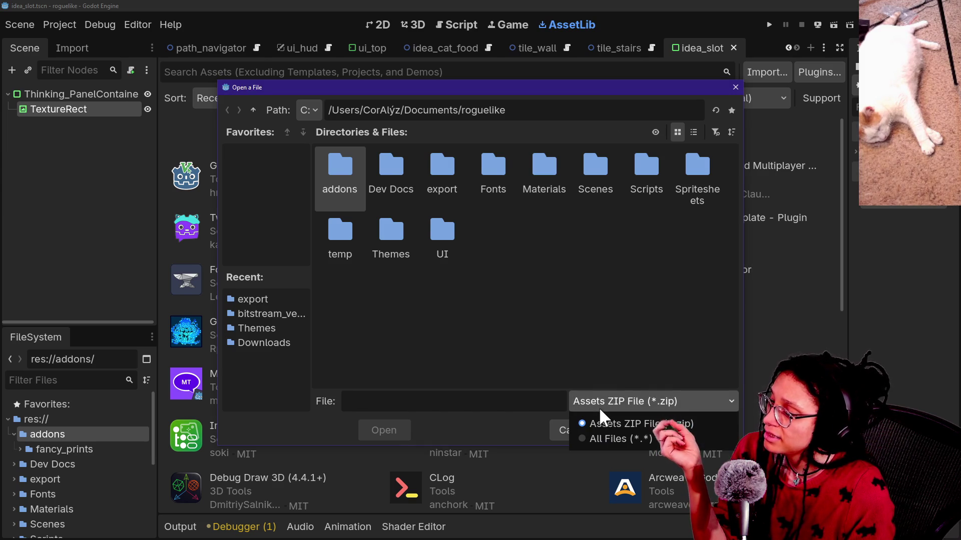
{"action": "left_click", "coordinate": [596, 405]}
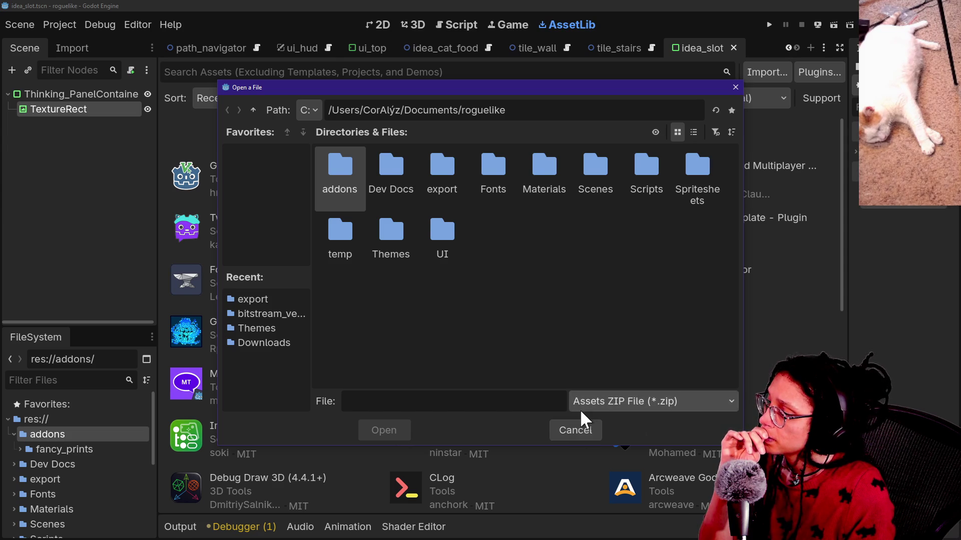
{"action": "left_click", "coordinate": [580, 403]}
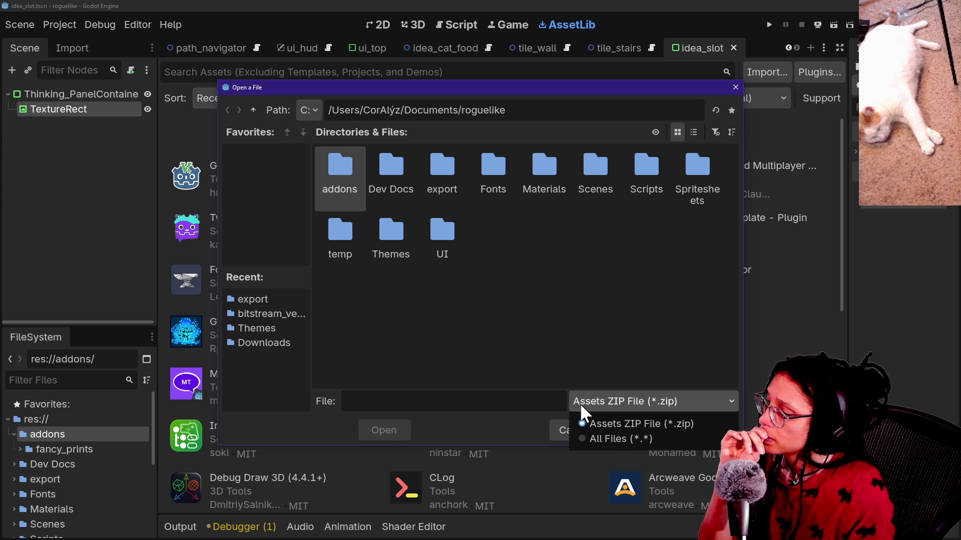
{"action": "left_click", "coordinate": [580, 351]}
{"action": "left_click", "coordinate": [588, 435]}
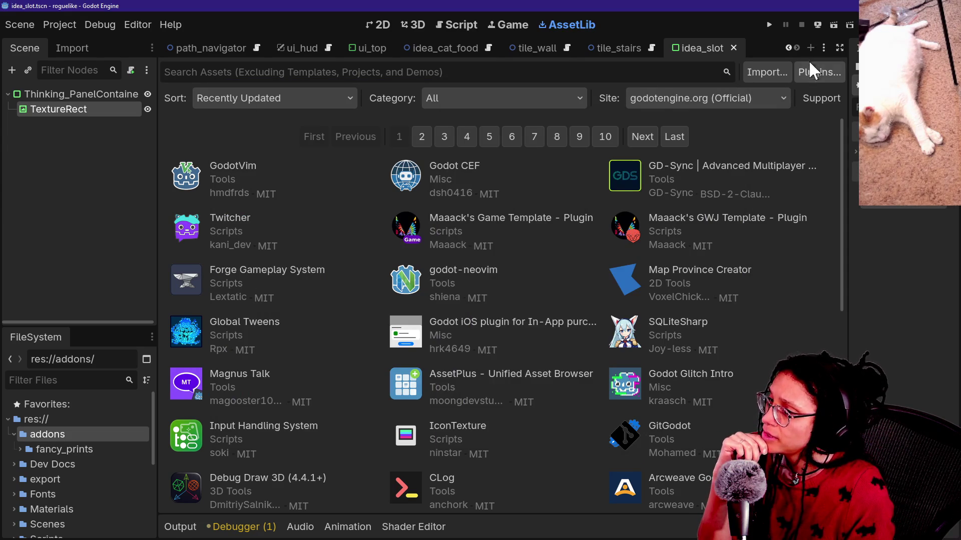
{"action": "left_click", "coordinate": [816, 72]}
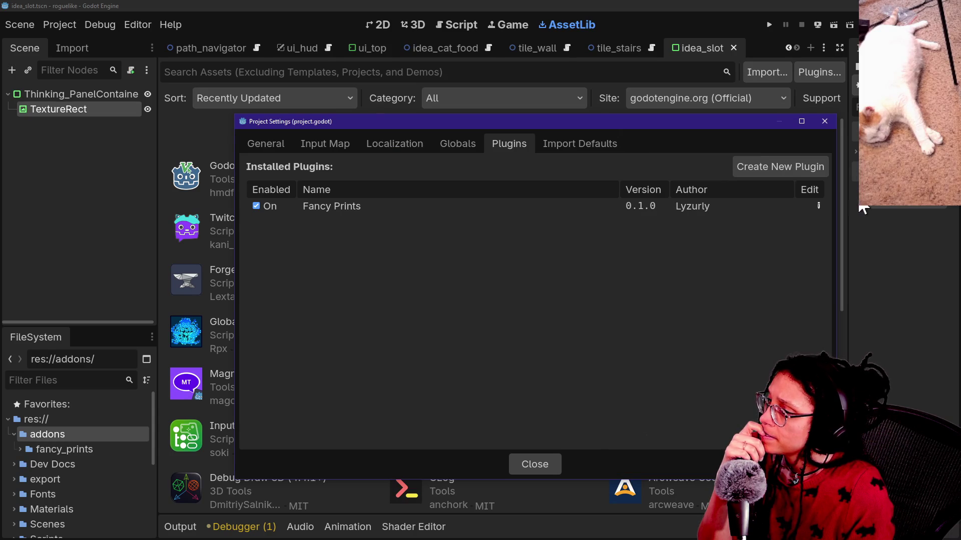
{"action": "left_click", "coordinate": [597, 205]}
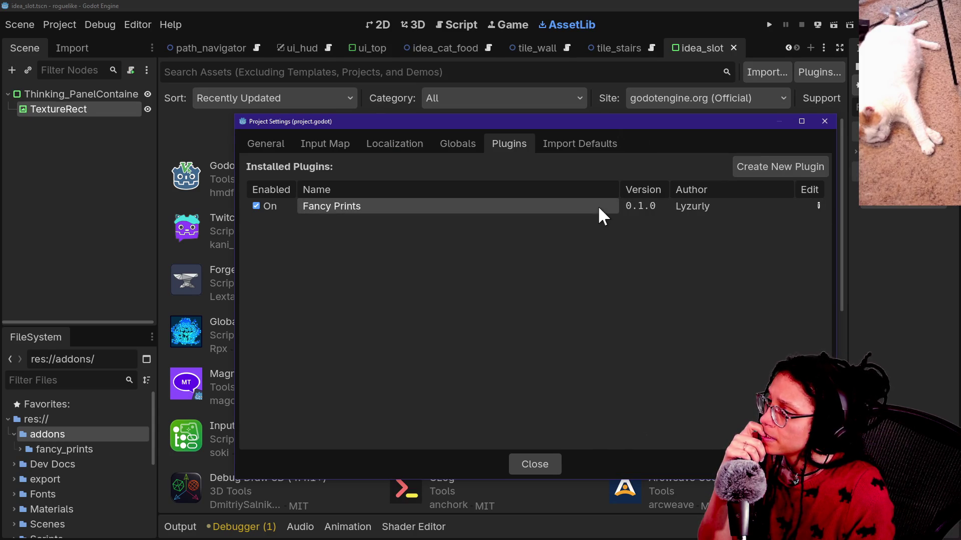
{"action": "left_click", "coordinate": [818, 206]}
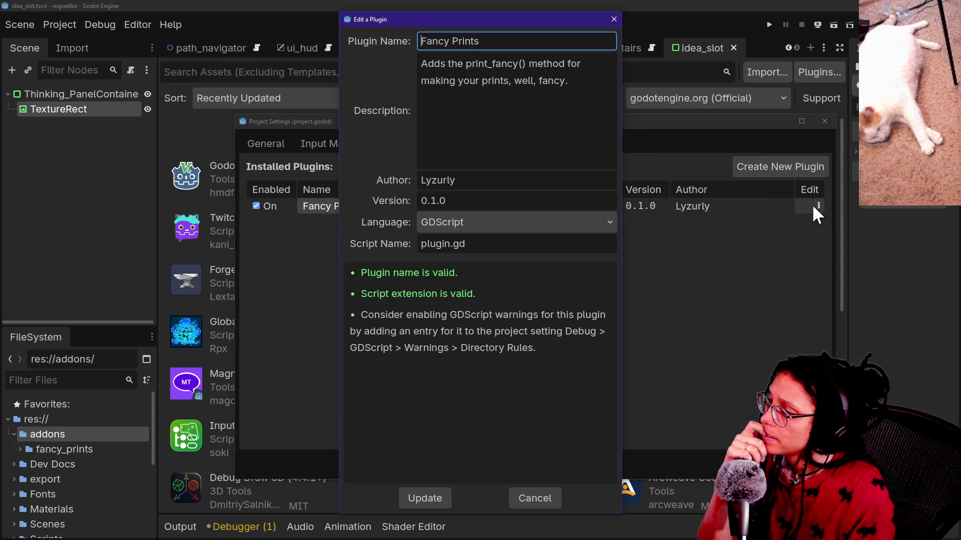
{"action": "left_click", "coordinate": [520, 502]}
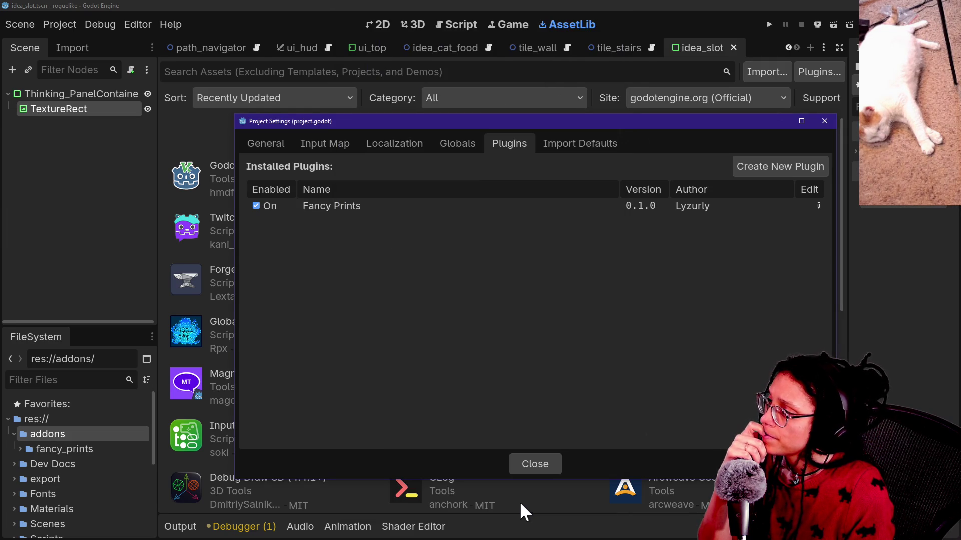
{"action": "left_click", "coordinate": [522, 464]}
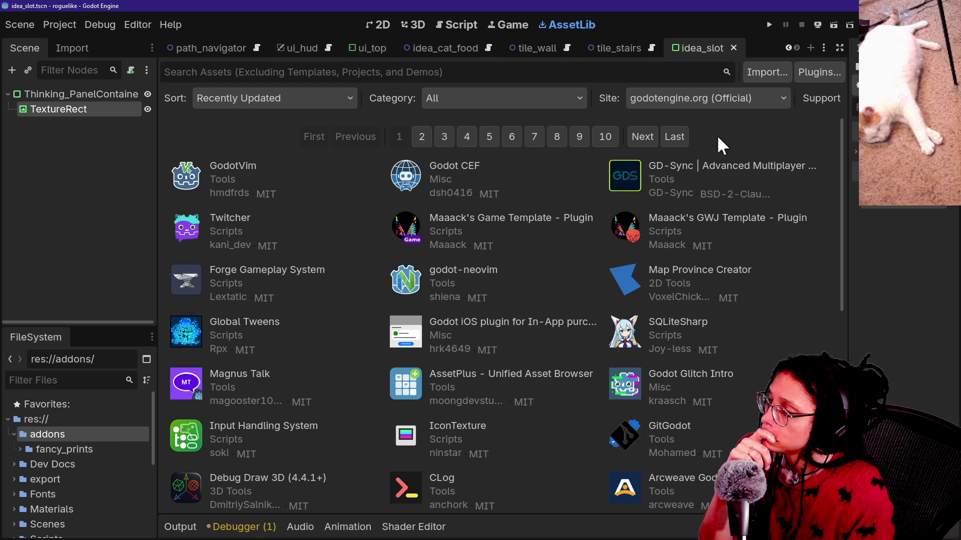
{"action": "left_click", "coordinate": [787, 66]}
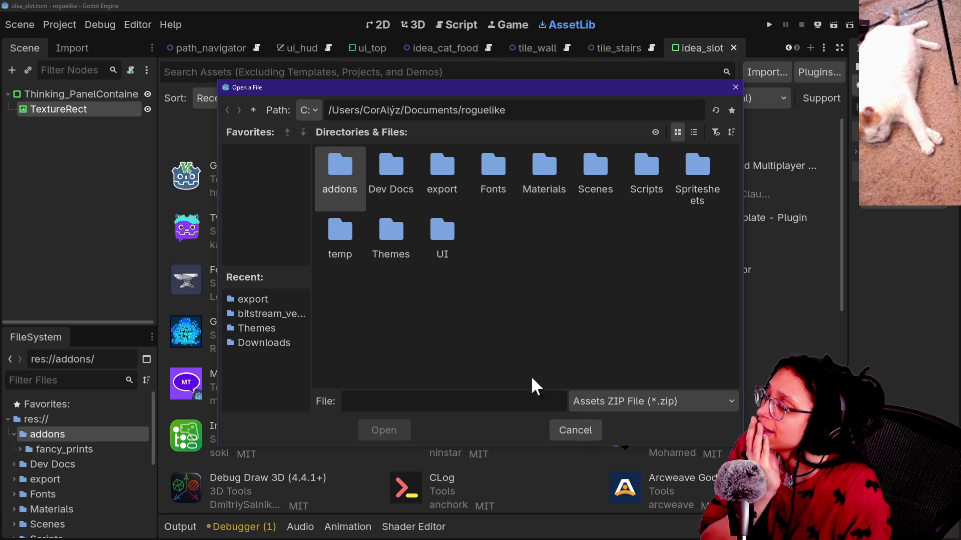
{"action": "double_click", "coordinate": [350, 199]}
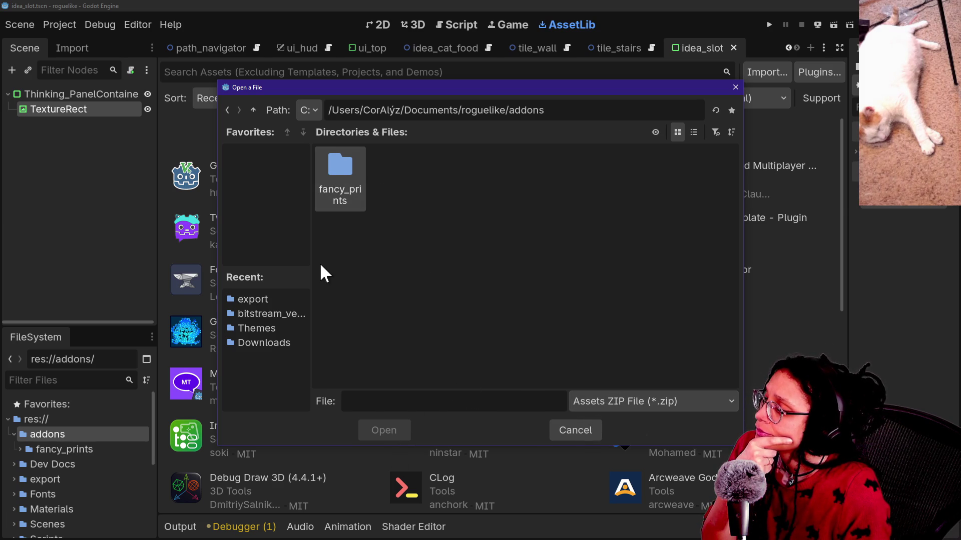
{"action": "double_click", "coordinate": [337, 192]}
{"action": "left_click", "coordinate": [562, 434]}
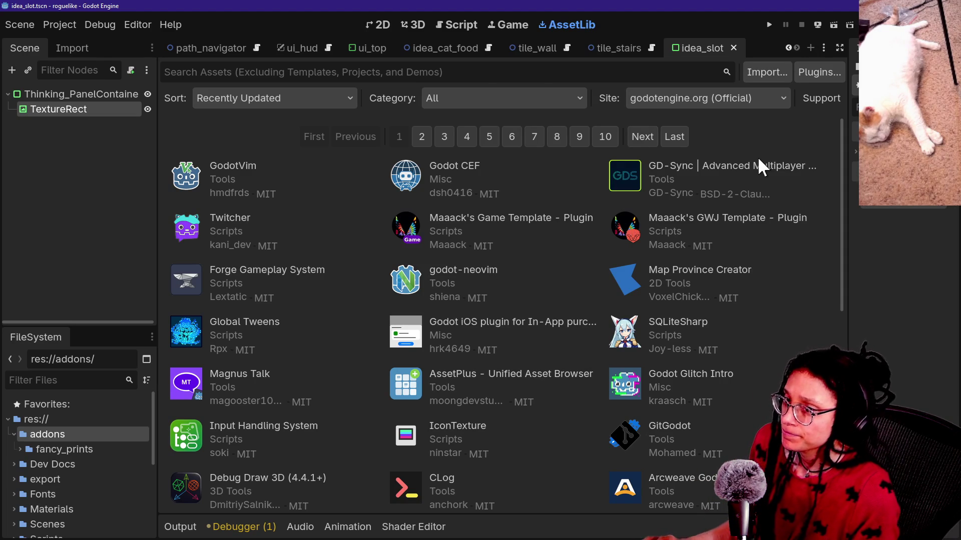
{"action": "key", "text": "alt+Tab"}
{"action": "left_click", "coordinate": [535, 54]}
Search Startpage for 'godot assetlib plugins' and scan the results
{"action": "type", "text": "godot docs"}
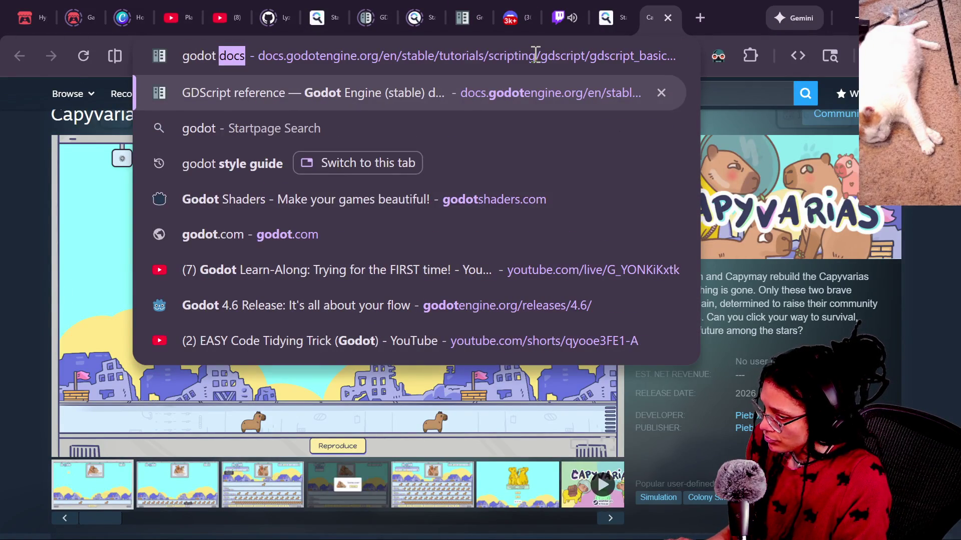
{"action": "type", "text": "assetlib"}
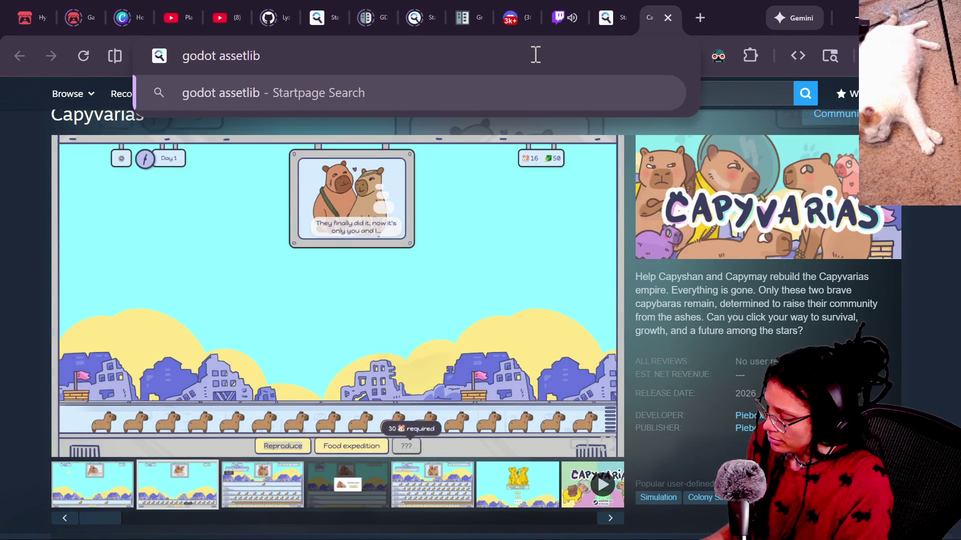
{"action": "type", "text": "plugins"}
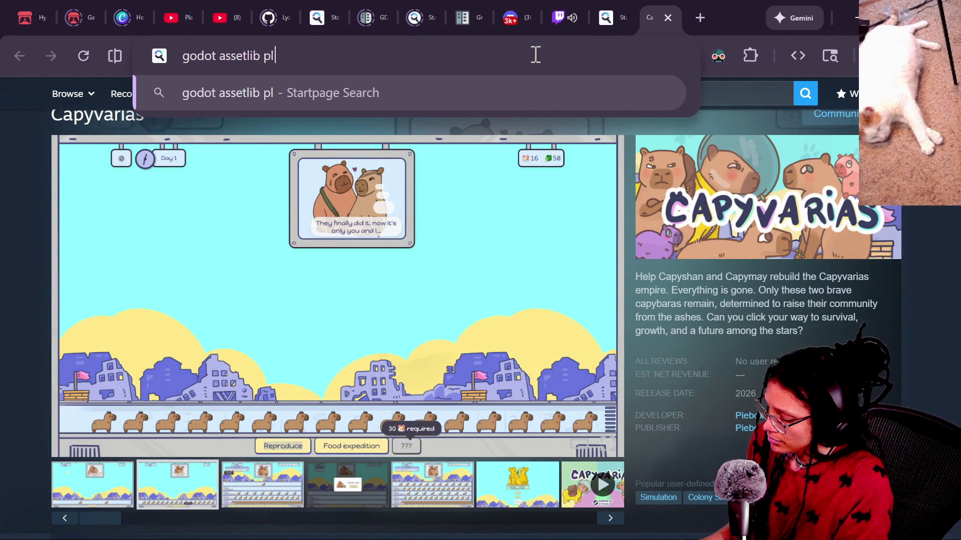
{"action": "key", "text": "Return"}
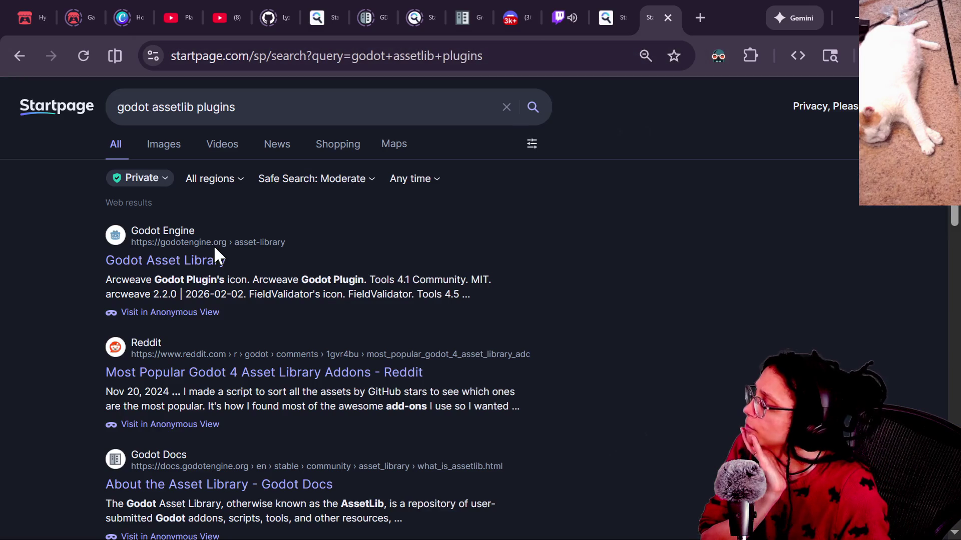
{"action": "scroll", "coordinate": [220, 468], "scroll_direction": "down", "scroll_amount": 2}
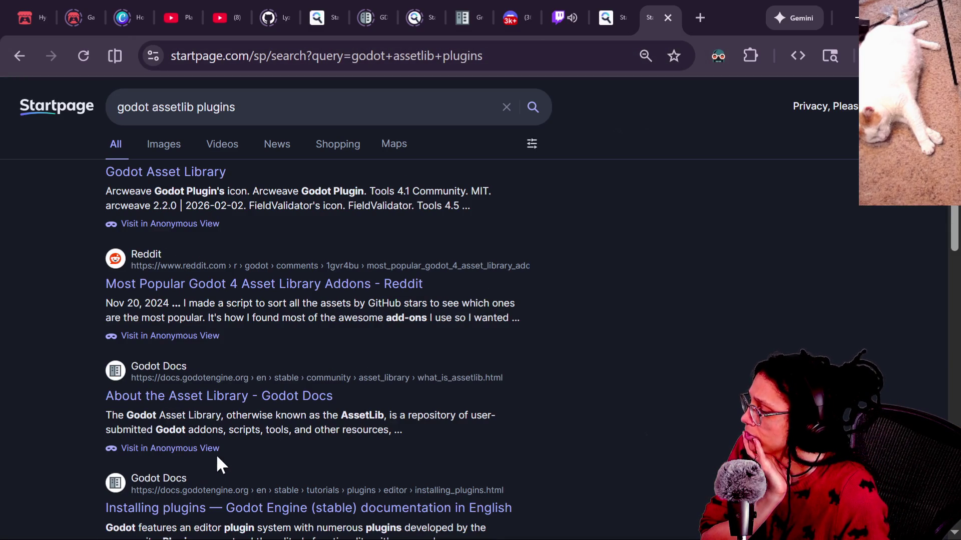
{"action": "scroll", "coordinate": [215, 403], "scroll_direction": "down", "scroll_amount": 4}
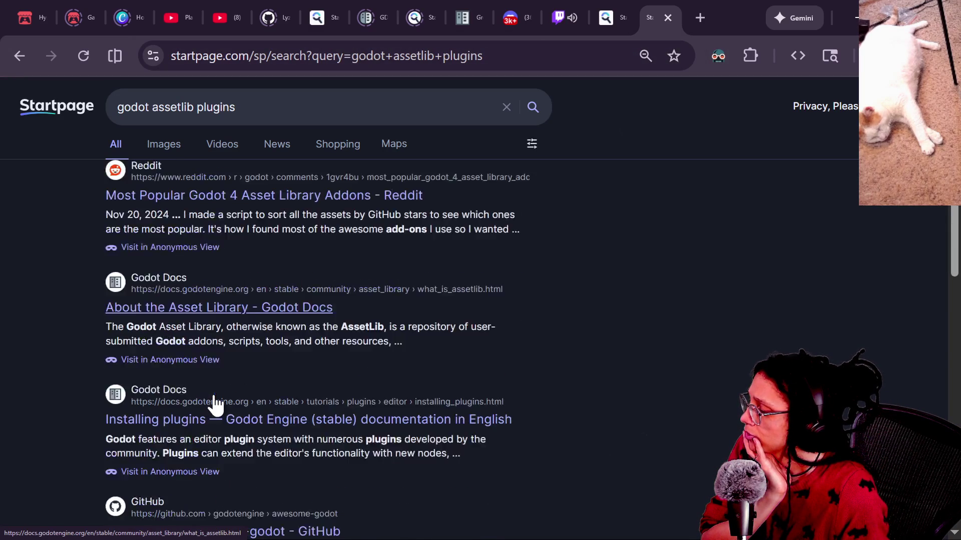
Add 'creating' to the query and open the Godot docs Making Plugins page
{"action": "left_click", "coordinate": [258, 104]}
{"action": "type", "text": "creating"}
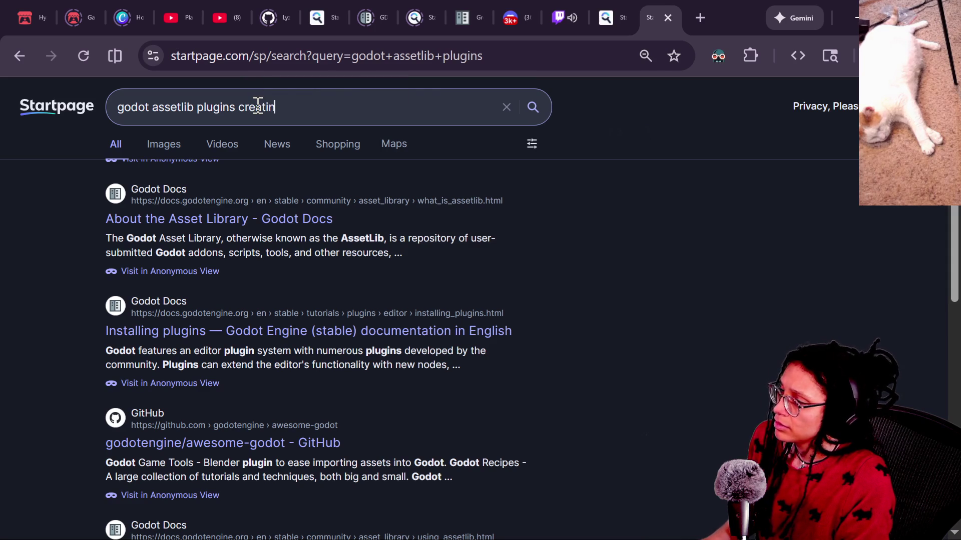
{"action": "key", "text": "Return"}
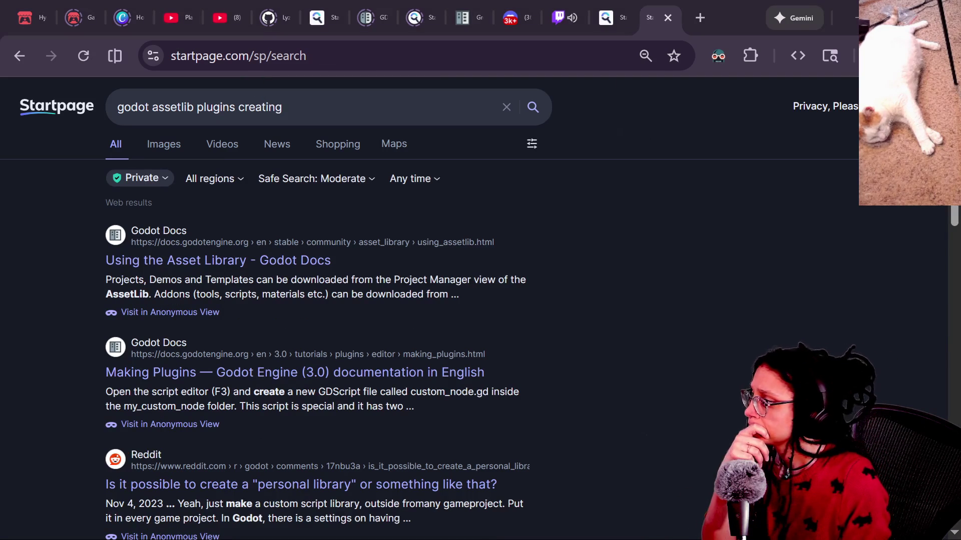
{"action": "left_click", "coordinate": [197, 385]}
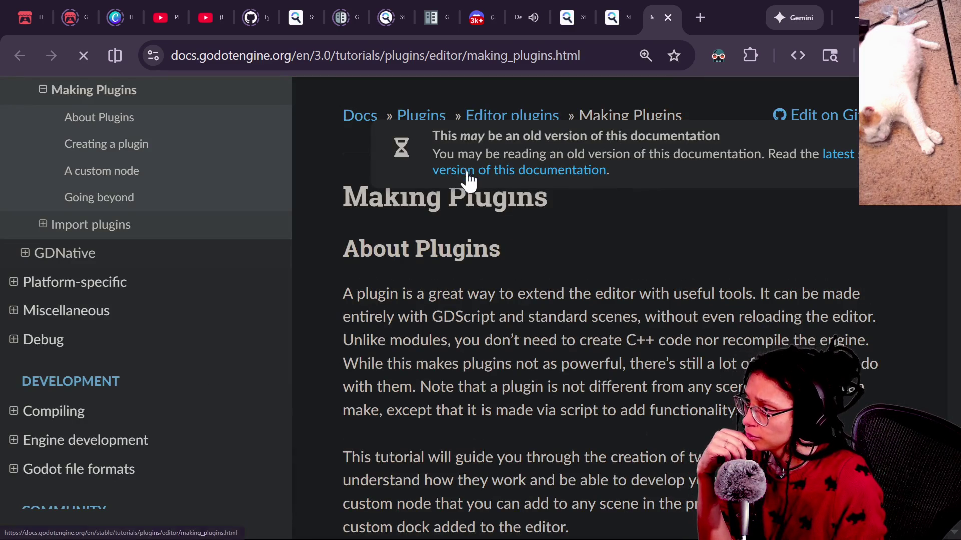
Switch the Making Plugins page to the latest docs version and scroll through it
{"action": "left_click", "coordinate": [467, 168]}
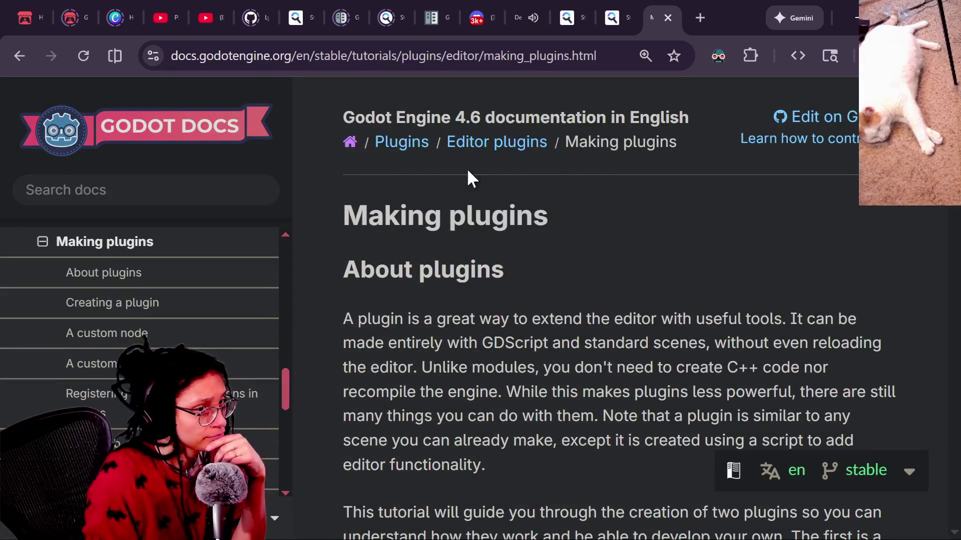
{"action": "scroll", "coordinate": [510, 305], "scroll_direction": "down", "scroll_amount": 3}
{"action": "scroll", "coordinate": [648, 299], "scroll_direction": "down", "scroll_amount": 4}
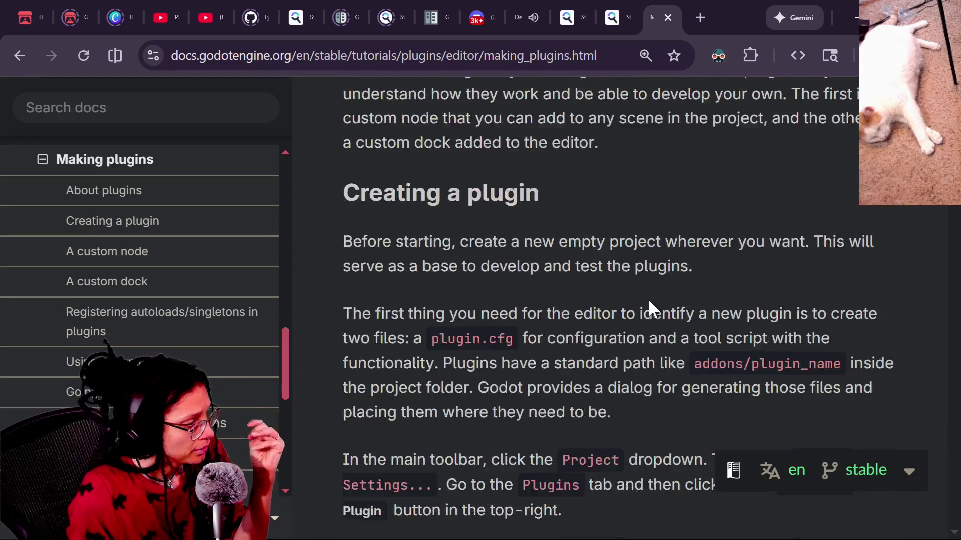
{"action": "scroll", "coordinate": [647, 298], "scroll_direction": "down", "scroll_amount": 1}
{"action": "scroll", "coordinate": [649, 300], "scroll_direction": "down", "scroll_amount": 2}
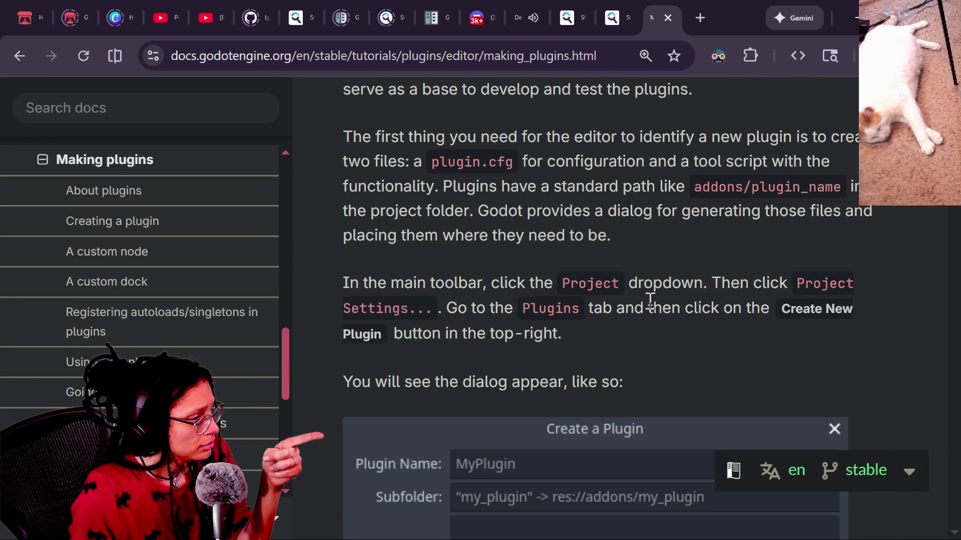
{"action": "scroll", "coordinate": [649, 300], "scroll_direction": "down", "scroll_amount": 6}
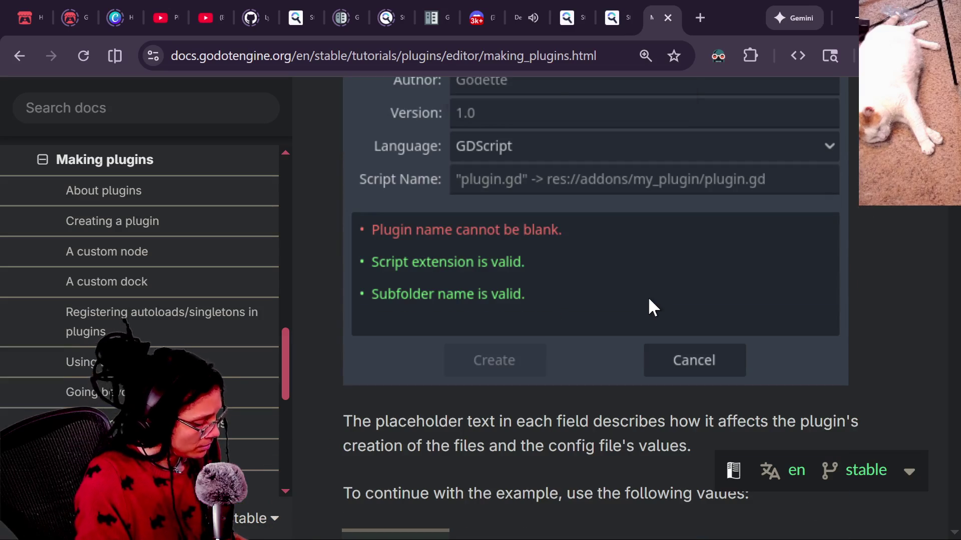
Find mentions of 'zip' on the page with Ctrl+F and scan the matches
{"action": "key", "text": "ctrl+f"}
{"action": "type", "text": "zip"}
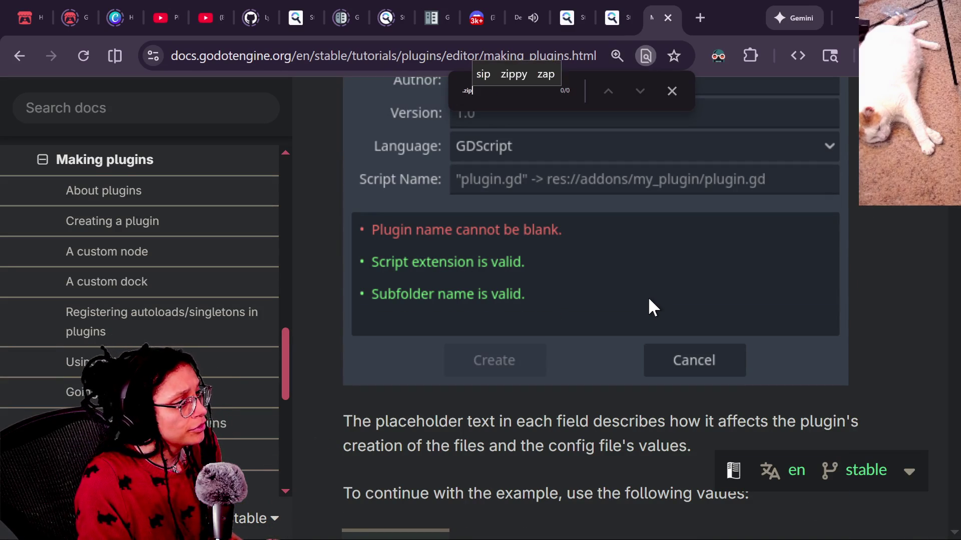
{"action": "scroll", "coordinate": [491, 303], "scroll_direction": "down", "scroll_amount": 5}
{"action": "scroll", "coordinate": [489, 301], "scroll_direction": "down", "scroll_amount": 15}
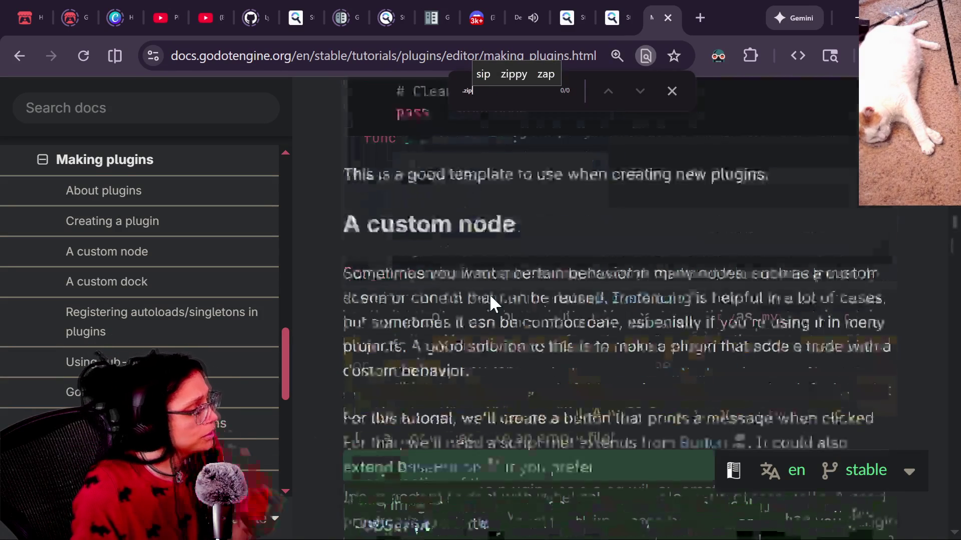
{"action": "scroll", "coordinate": [495, 320], "scroll_direction": "down", "scroll_amount": 5}
{"action": "scroll", "coordinate": [499, 340], "scroll_direction": "down", "scroll_amount": 2}
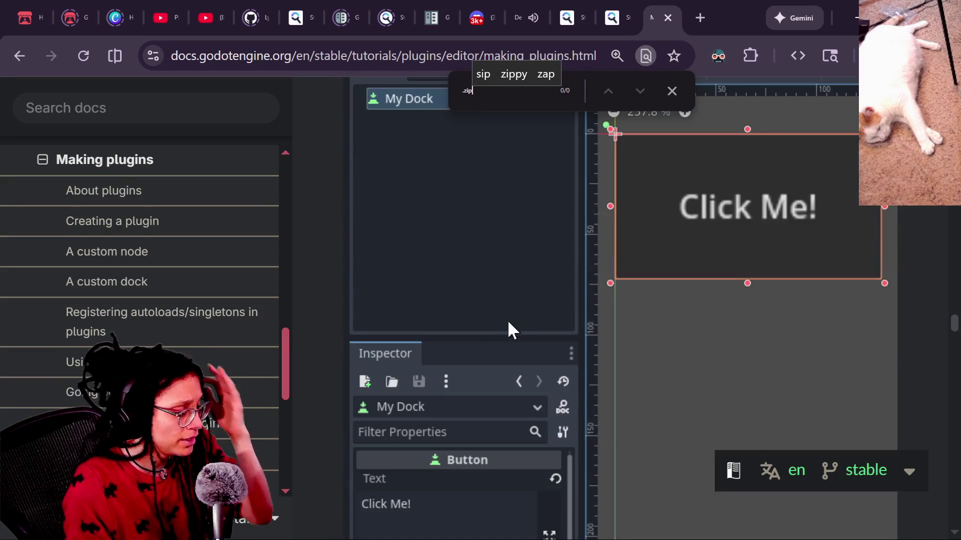
Search the page for 'im', open the Import plugins tutorial, and follow its link to the godot-docs repository
{"action": "key", "text": "BackSpace"}
{"action": "key", "text": "BackSpace"}
{"action": "key", "text": "BackSpace"}
{"action": "type", "text": "import"}
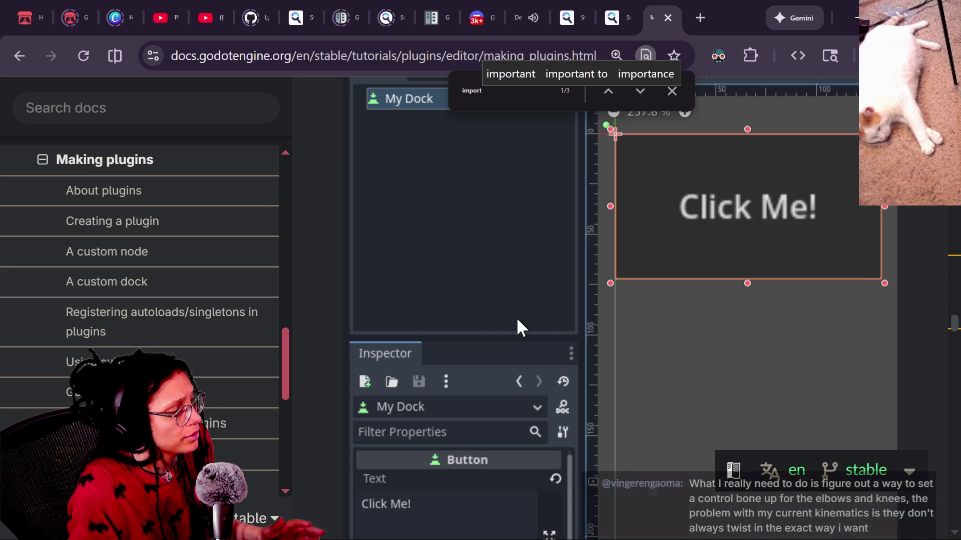
{"action": "scroll", "coordinate": [274, 414], "scroll_direction": "up", "scroll_amount": 5}
{"action": "left_click", "coordinate": [252, 411]}
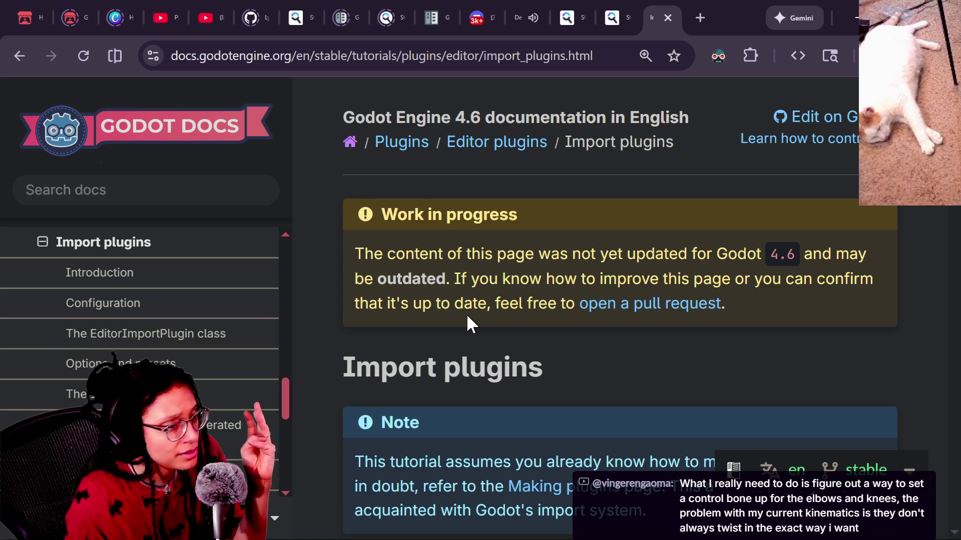
{"action": "left_click", "coordinate": [607, 305]}
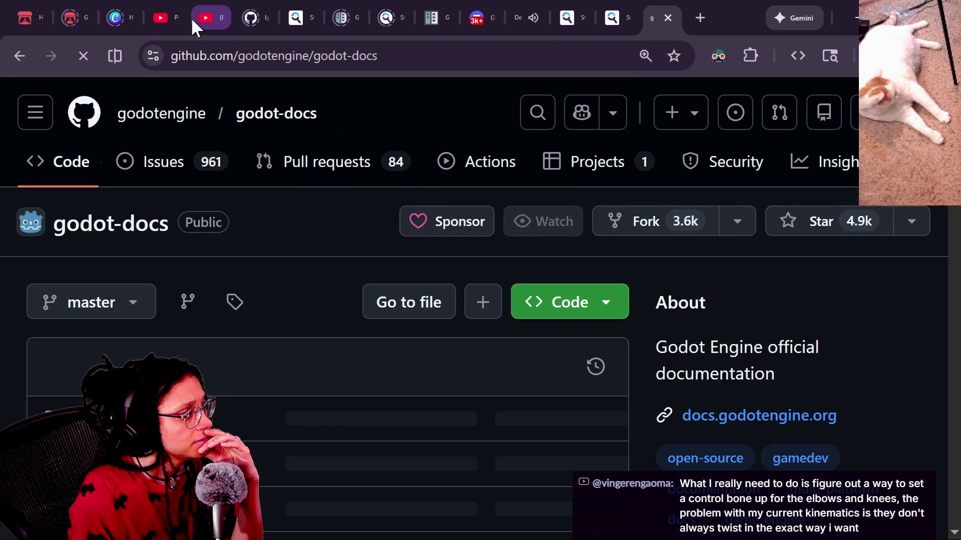
{"action": "left_click", "coordinate": [19, 54]}
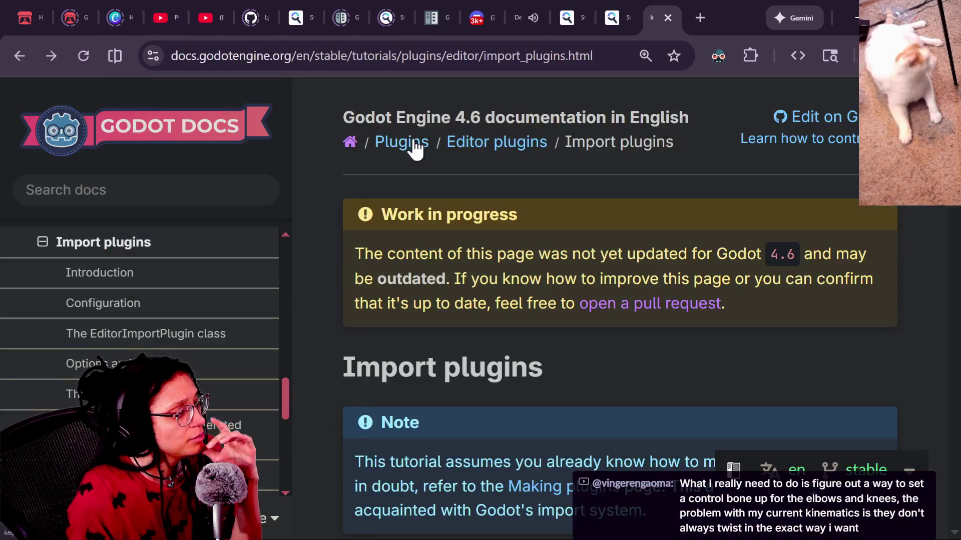
{"action": "scroll", "coordinate": [601, 224], "scroll_direction": "down", "scroll_amount": 7}
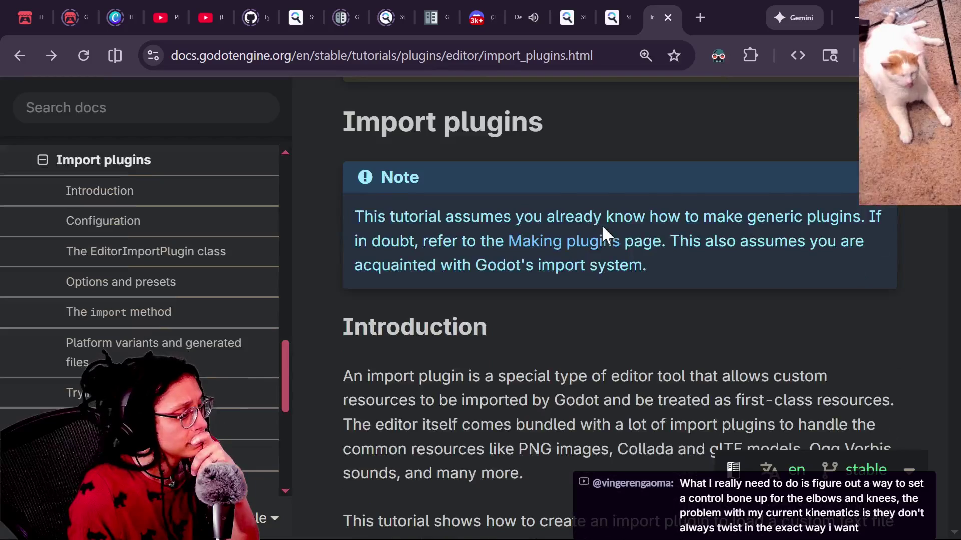
{"action": "scroll", "coordinate": [604, 226], "scroll_direction": "down", "scroll_amount": 1}
{"action": "scroll", "coordinate": [604, 226], "scroll_direction": "down", "scroll_amount": 1}
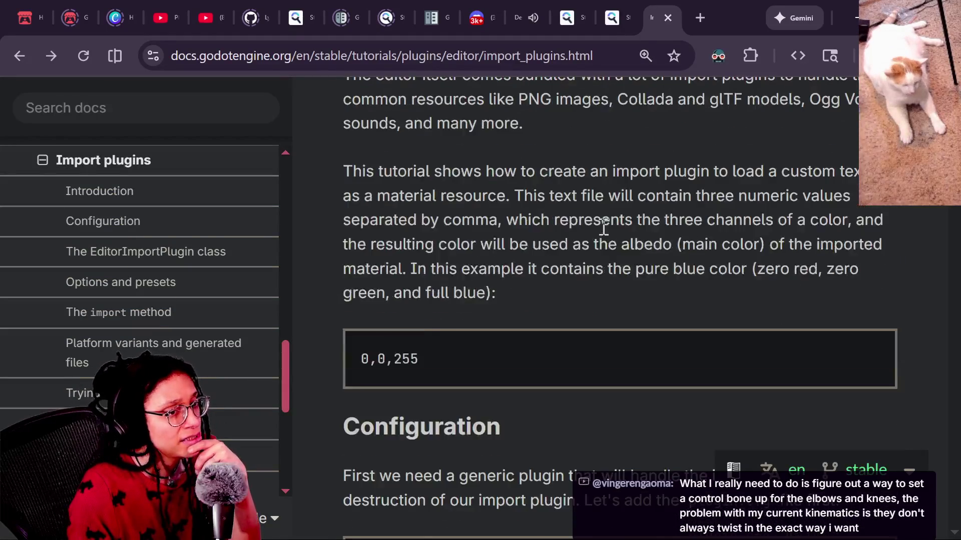
{"action": "scroll", "coordinate": [604, 227], "scroll_direction": "up", "scroll_amount": 4}
{"action": "scroll", "coordinate": [604, 226], "scroll_direction": "down", "scroll_amount": 6}
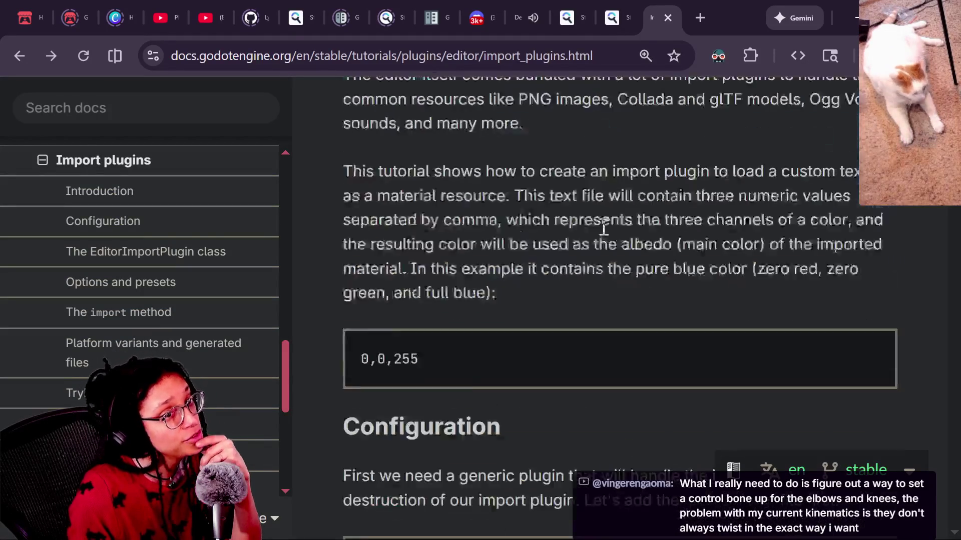
{"action": "scroll", "coordinate": [602, 227], "scroll_direction": "down", "scroll_amount": 2}
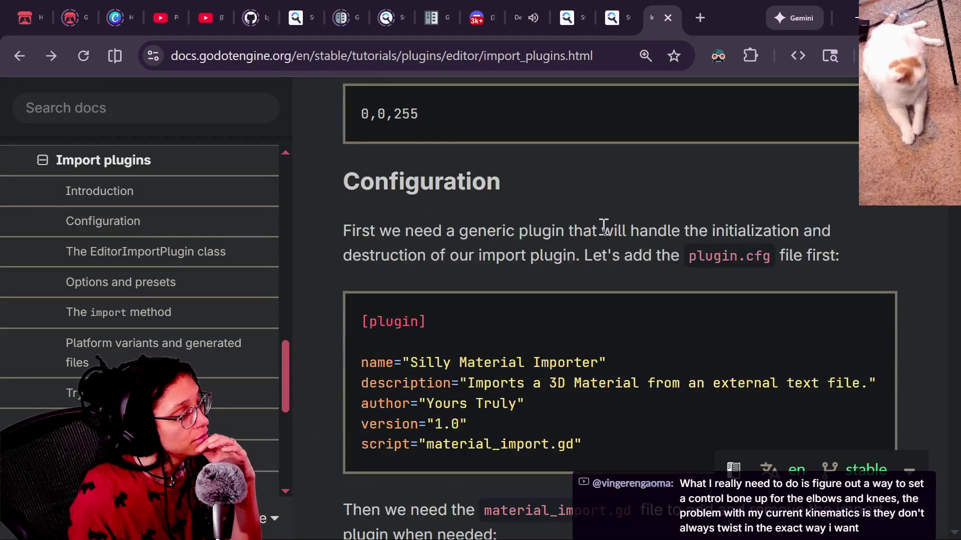
{"action": "scroll", "coordinate": [604, 227], "scroll_direction": "down", "scroll_amount": 1}
{"action": "key", "text": "ctrl+f"}
{"action": "type", "text": ".zip"}
{"action": "key", "text": "BackSpace"}
{"action": "key", "text": "BackSpace"}
{"action": "key", "text": "BackSpace"}
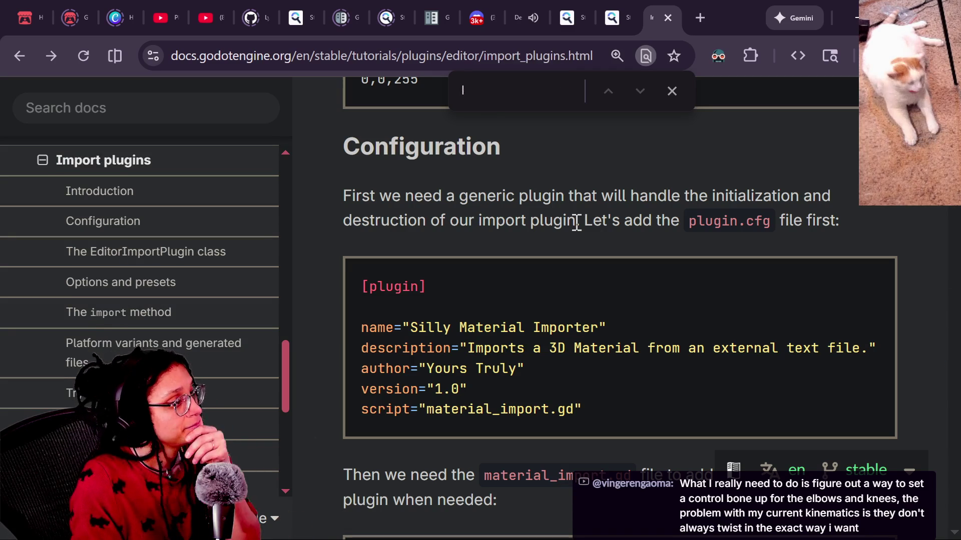
{"action": "scroll", "coordinate": [632, 363], "scroll_direction": "up", "scroll_amount": 5}
{"action": "scroll", "coordinate": [610, 296], "scroll_direction": "up", "scroll_amount": 5}
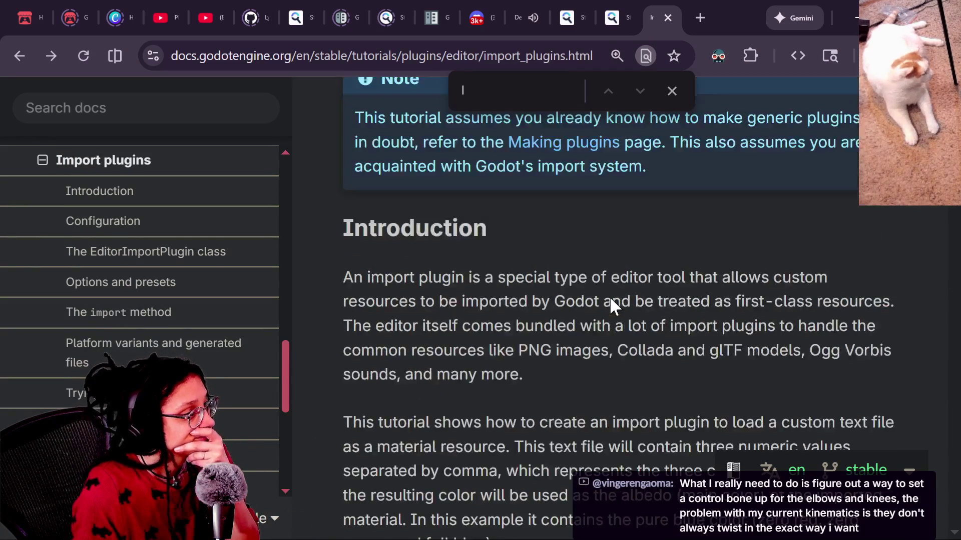
{"action": "scroll", "coordinate": [609, 296], "scroll_direction": "up", "scroll_amount": 5}
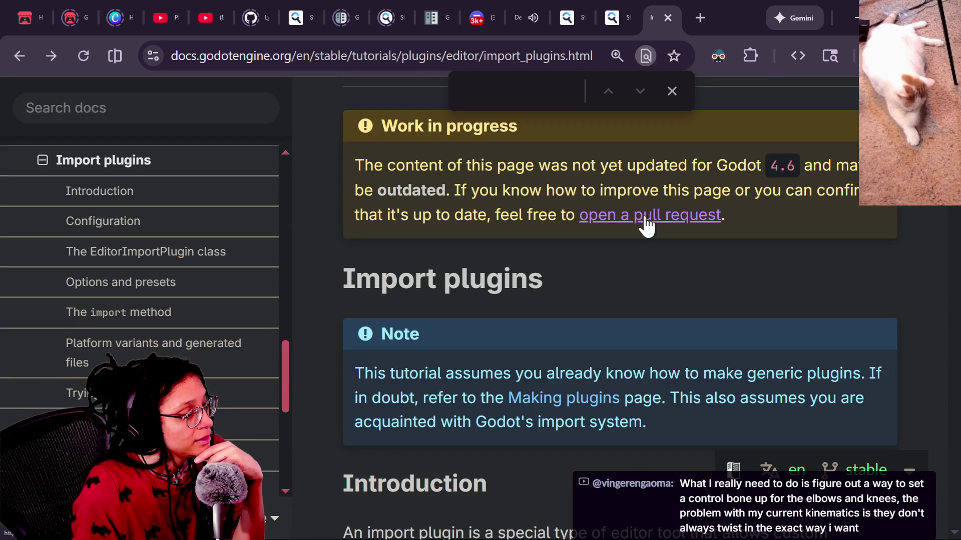
{"action": "left_click", "coordinate": [670, 90]}
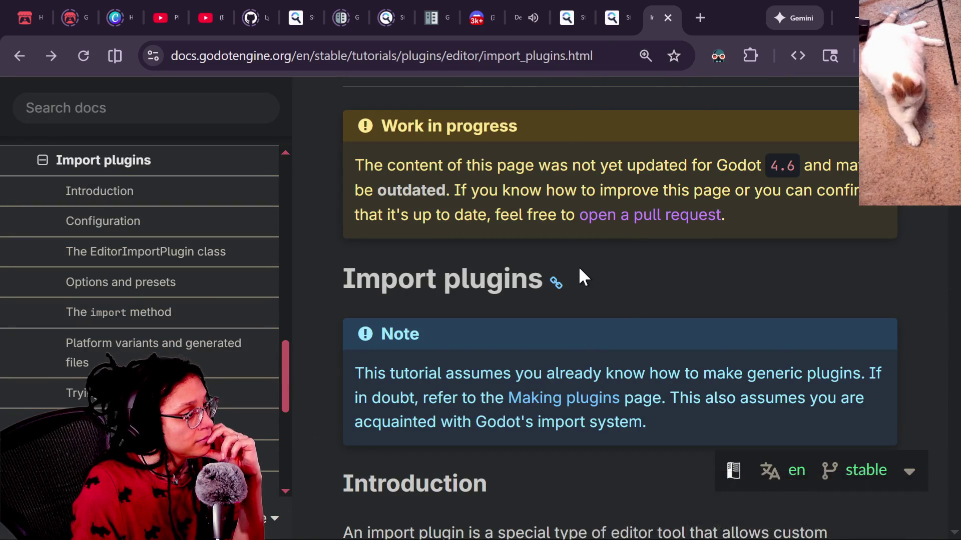
{"action": "scroll", "coordinate": [578, 267], "scroll_direction": "down", "scroll_amount": 3}
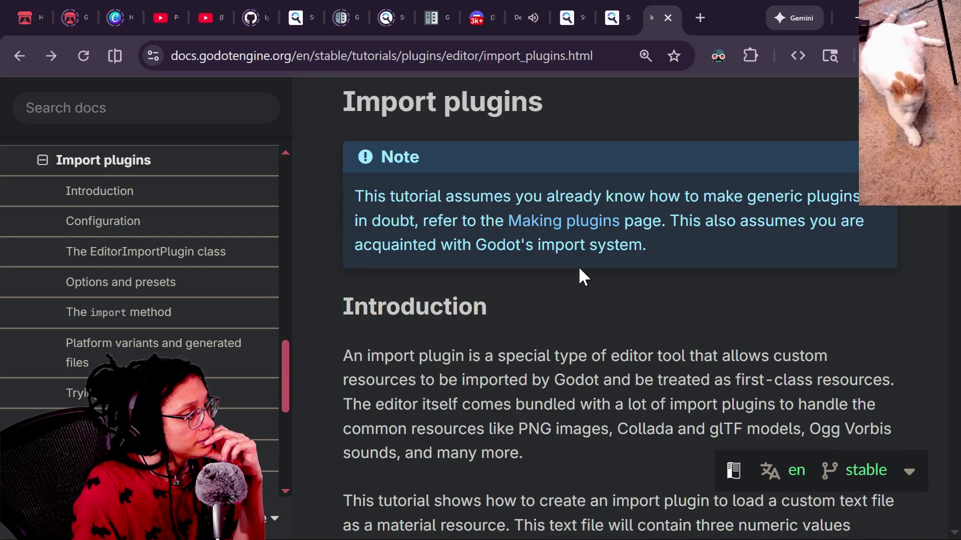
{"action": "scroll", "coordinate": [578, 266], "scroll_direction": "down", "scroll_amount": 2}
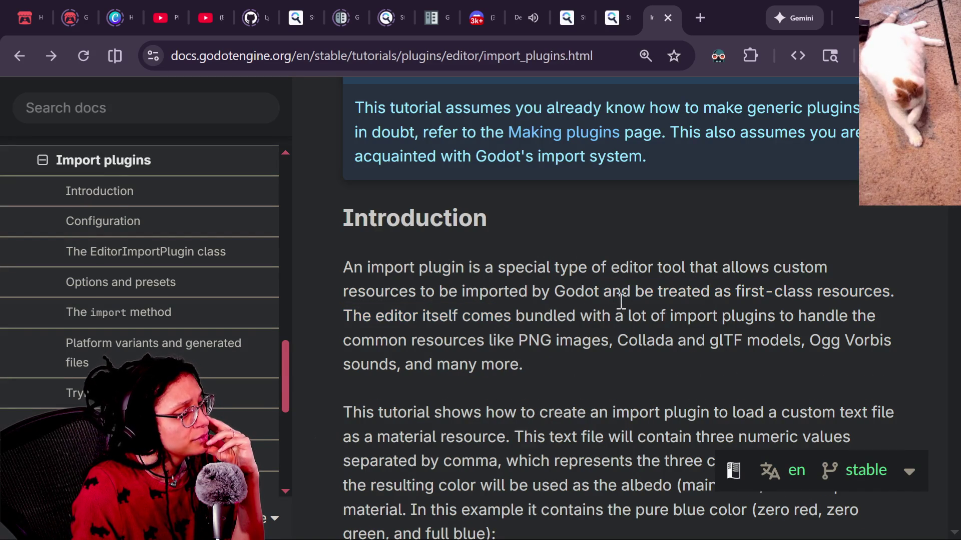
{"action": "left_click_drag", "start_coordinate": [602, 315], "coordinate": [600, 337]}
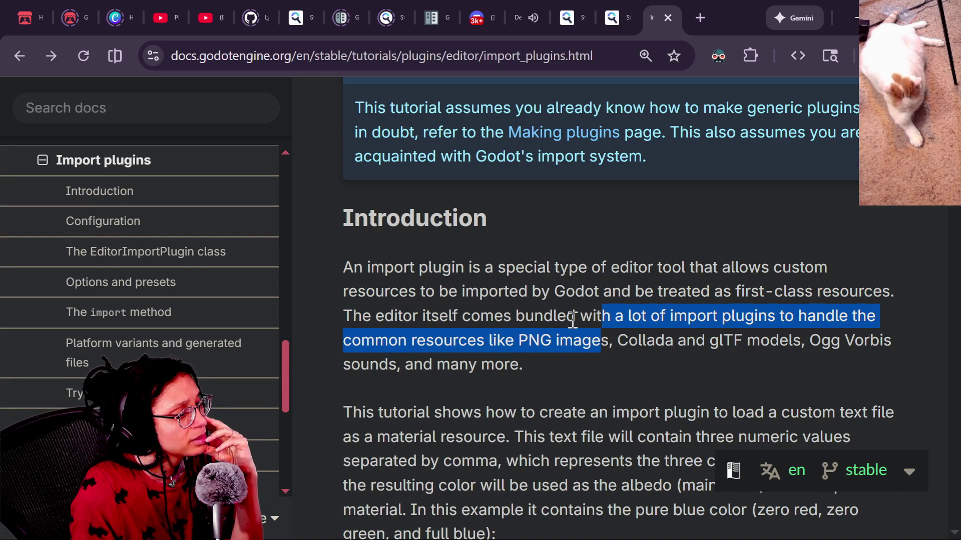
{"action": "left_click", "coordinate": [584, 346]}
{"action": "scroll", "coordinate": [584, 346], "scroll_direction": "down", "scroll_amount": 1}
{"action": "left_click_drag", "start_coordinate": [472, 345], "coordinate": [540, 420]}
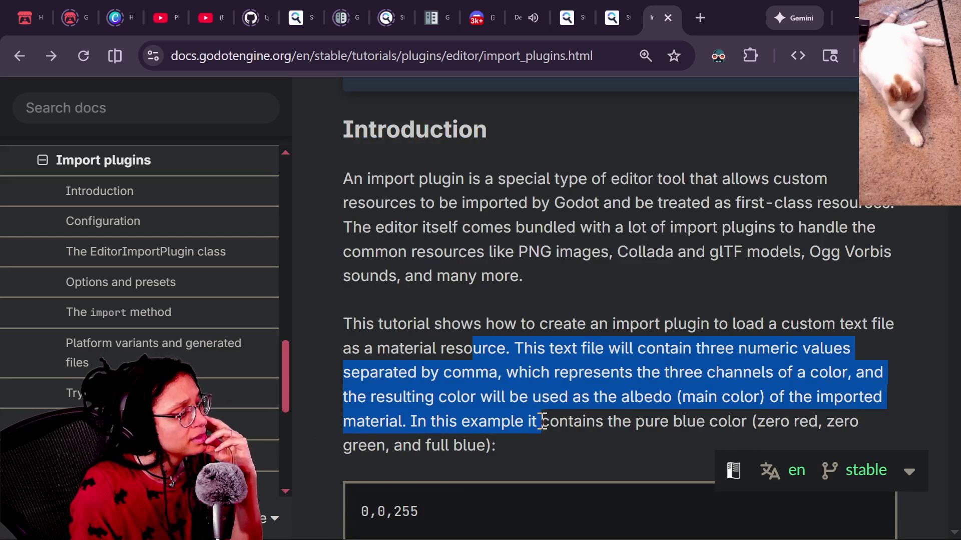
{"action": "scroll", "coordinate": [541, 420], "scroll_direction": "down", "scroll_amount": 3}
{"action": "scroll", "coordinate": [530, 402], "scroll_direction": "down", "scroll_amount": 3}
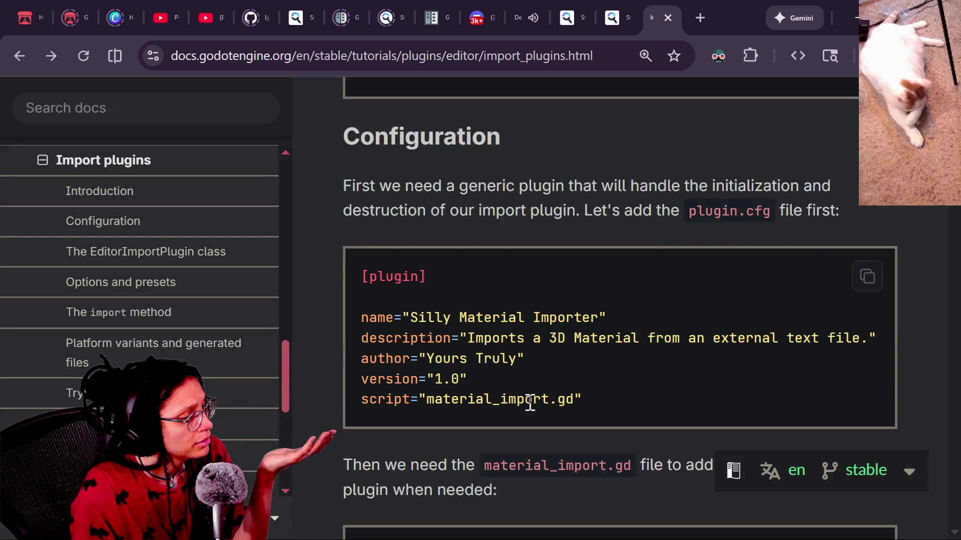
{"action": "scroll", "coordinate": [528, 400], "scroll_direction": "down", "scroll_amount": 8}
{"action": "scroll", "coordinate": [527, 401], "scroll_direction": "down", "scroll_amount": 3}
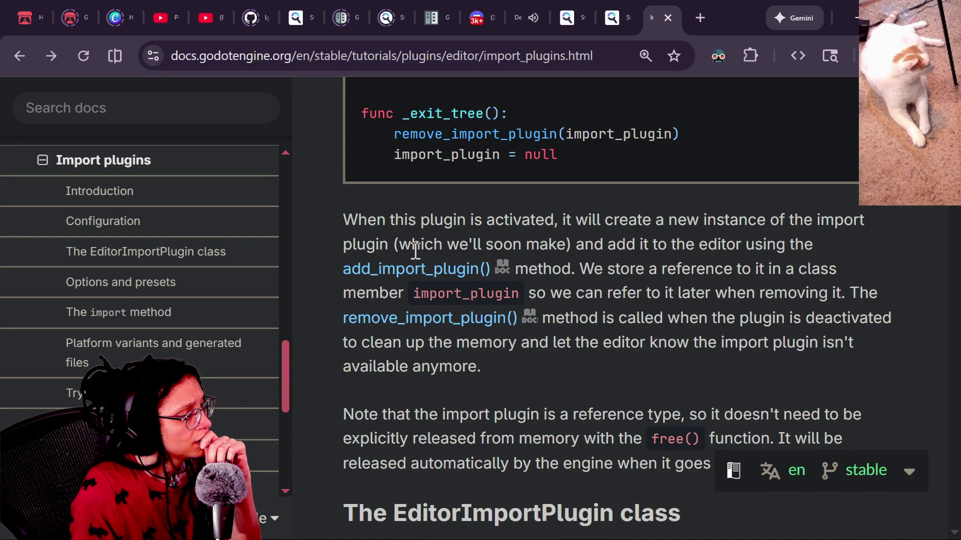
{"action": "scroll", "coordinate": [410, 249], "scroll_direction": "down", "scroll_amount": 6}
{"action": "scroll", "coordinate": [410, 248], "scroll_direction": "down", "scroll_amount": 14}
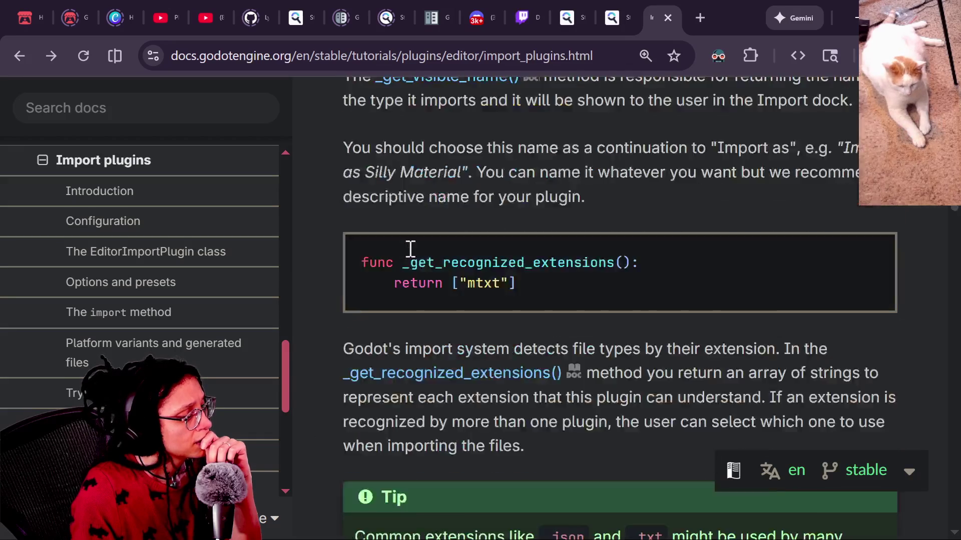
{"action": "scroll", "coordinate": [408, 246], "scroll_direction": "down", "scroll_amount": 9}
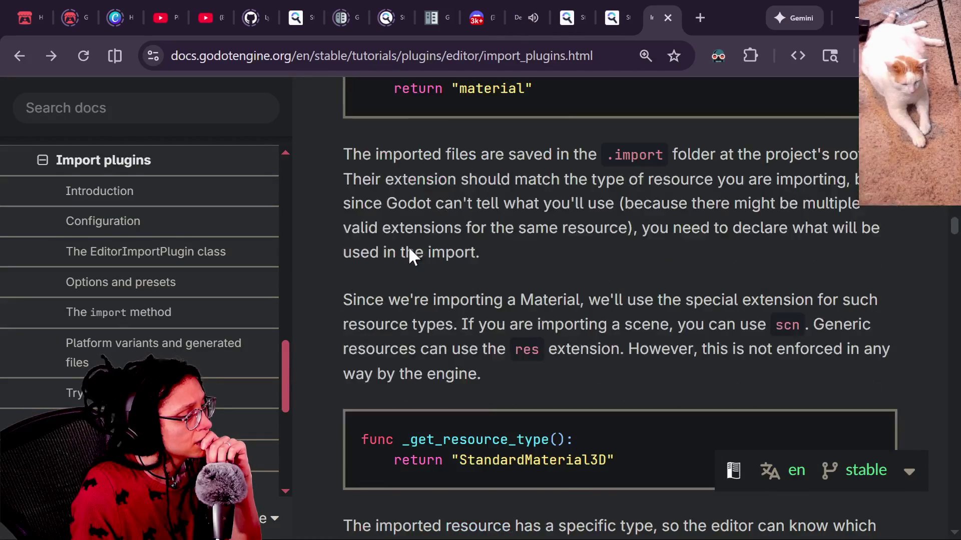
{"action": "scroll", "coordinate": [409, 248], "scroll_direction": "down", "scroll_amount": 15}
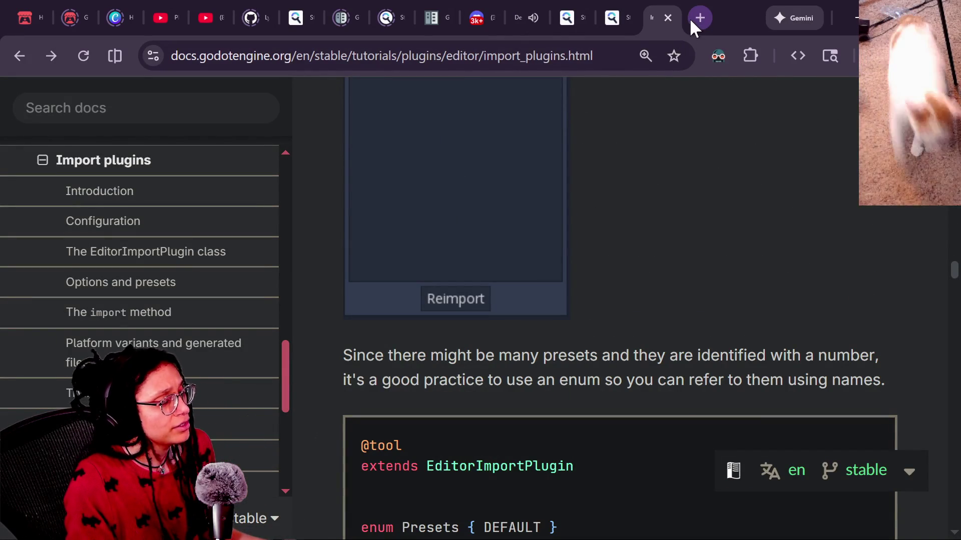
{"action": "key", "text": "alt+Tab"}
{"action": "left_click", "coordinate": [771, 75]}
Dismiss Godot's import dialog and search Startpage for '"assets zip file" godot plugin'
{"action": "key", "text": "Escape"}
{"action": "key", "text": "alt+Tab"}
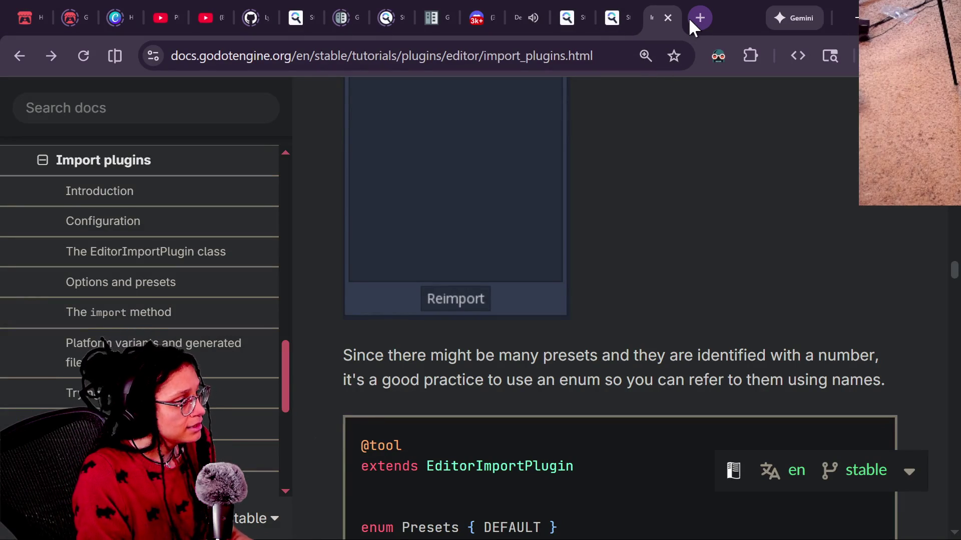
{"action": "left_click", "coordinate": [574, 58]}
{"action": "type", "text": "\"assets zi p file\" godot pl"}
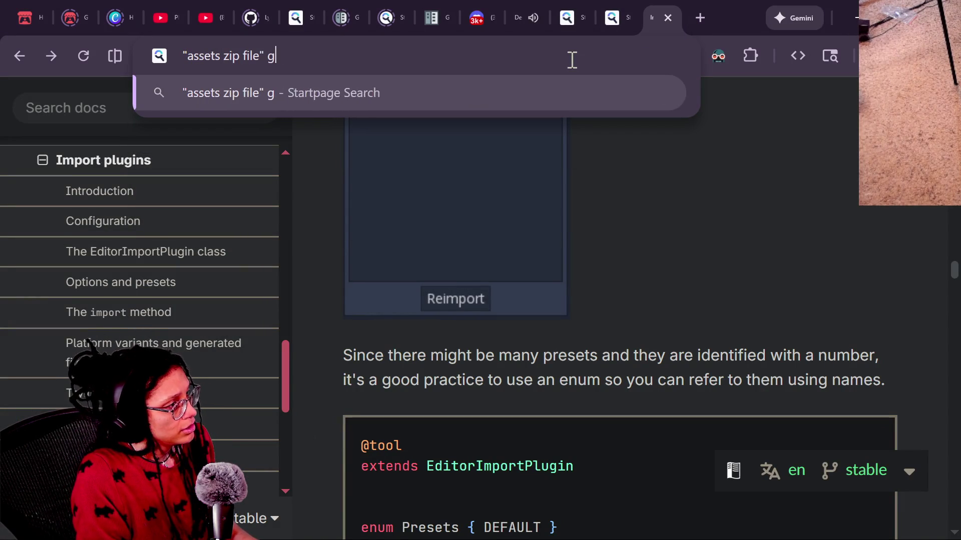
{"action": "type", "text": "ugin"}
{"action": "key", "text": "Return"}
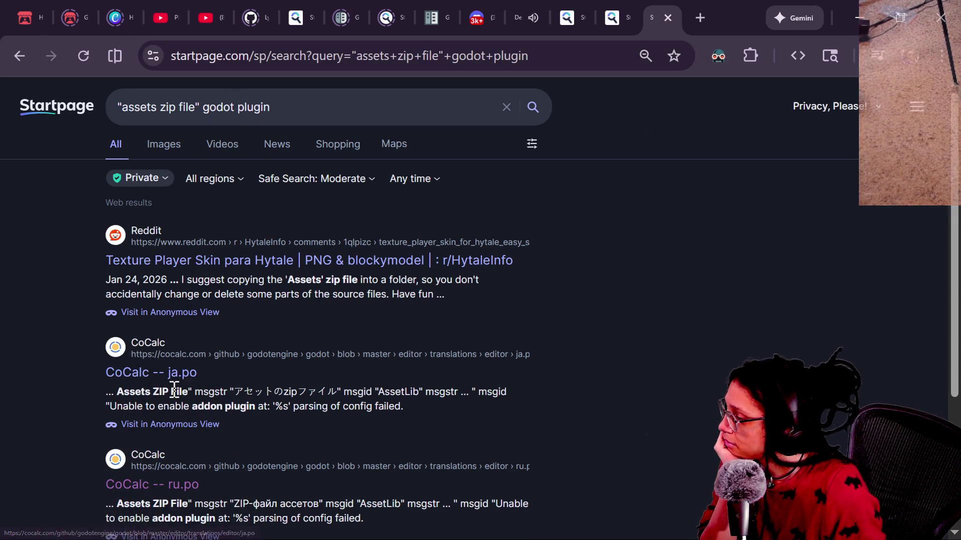
Skim the results, highlighting the Reddit snippet about copying the Assets zip
{"action": "scroll", "coordinate": [174, 398], "scroll_direction": "down", "scroll_amount": 2}
{"action": "scroll", "coordinate": [240, 302], "scroll_direction": "up", "scroll_amount": 2}
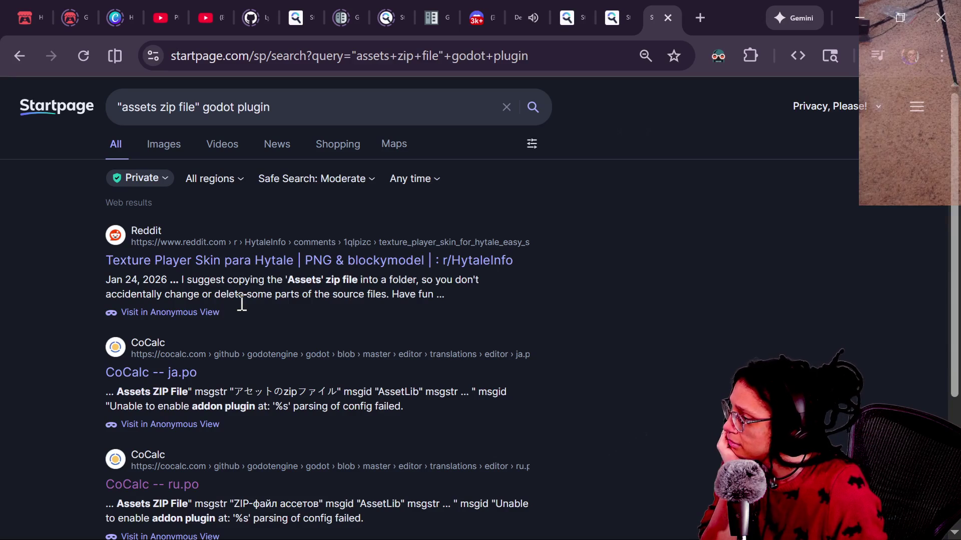
{"action": "left_click_drag", "start_coordinate": [220, 284], "coordinate": [324, 280]}
{"action": "left_click", "coordinate": [372, 276]}
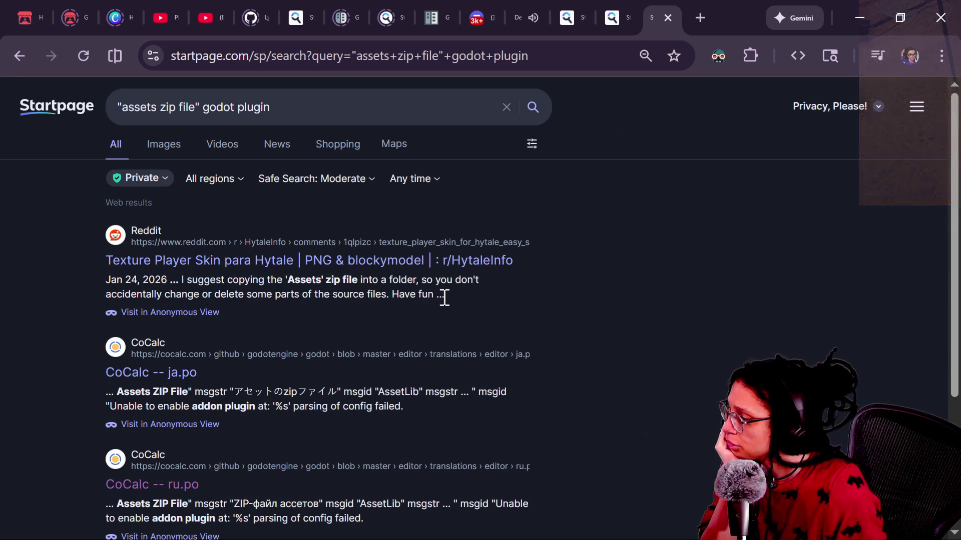
{"action": "scroll", "coordinate": [444, 297], "scroll_direction": "down", "scroll_amount": 2}
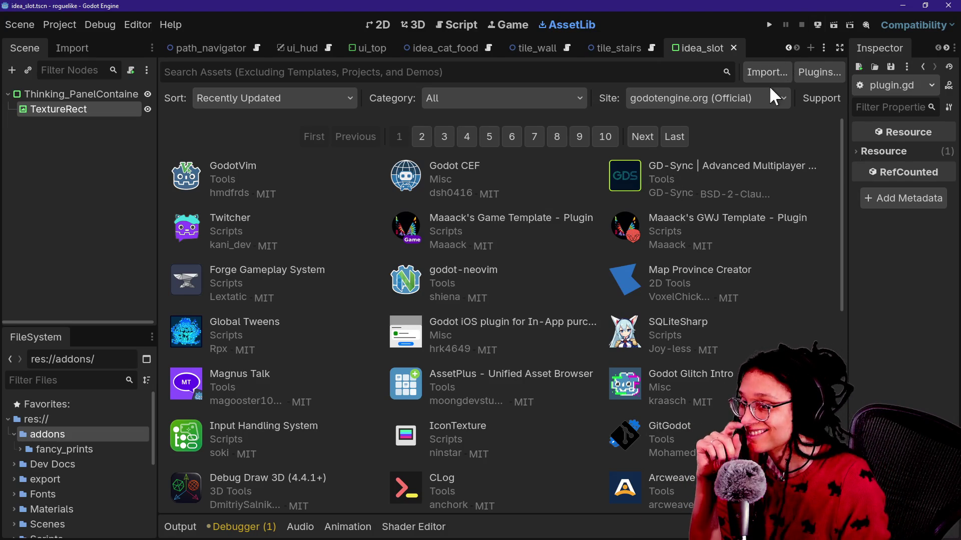
Glance at the Asset Library support-level filter, then return to the 2D canvas via 3D and Ctrl+F1
{"action": "left_click", "coordinate": [820, 99]}
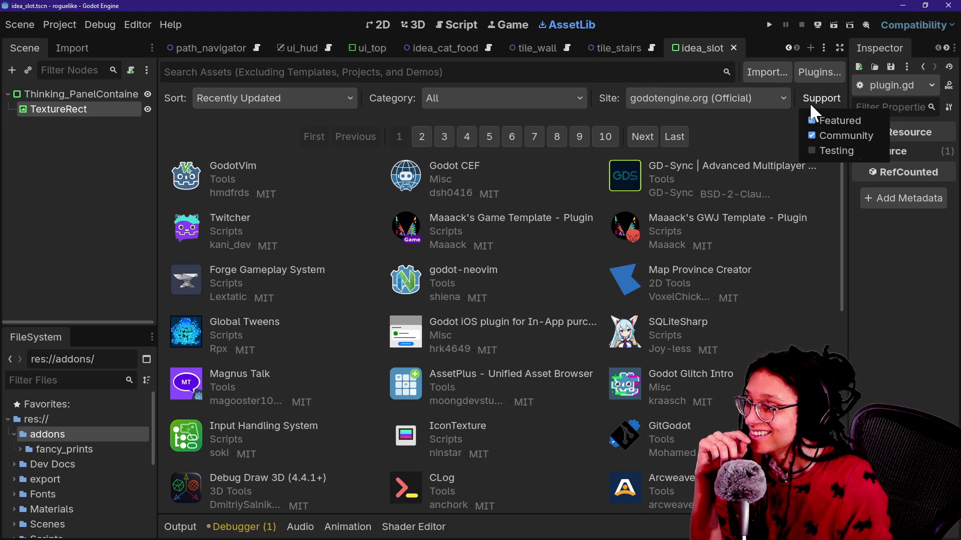
{"action": "left_click", "coordinate": [768, 137]}
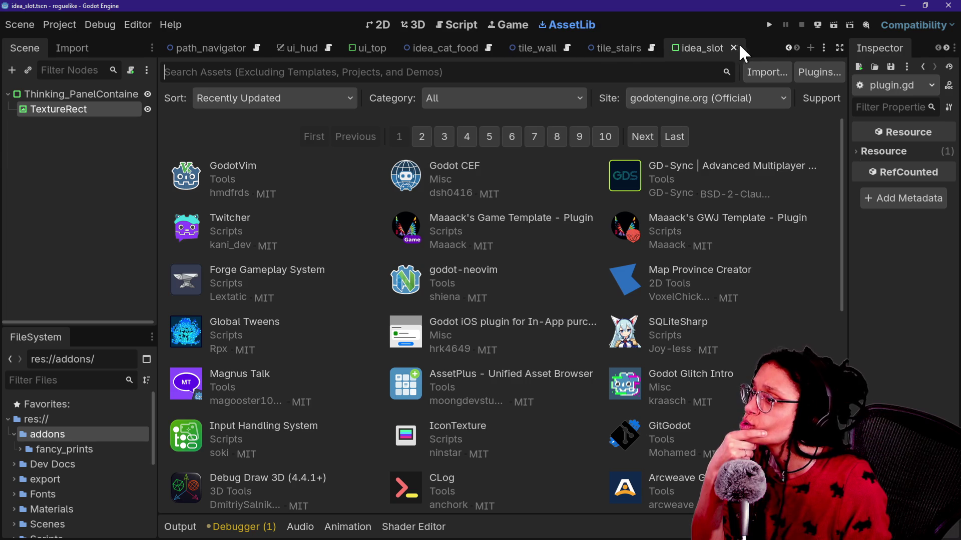
{"action": "left_click", "coordinate": [406, 24]}
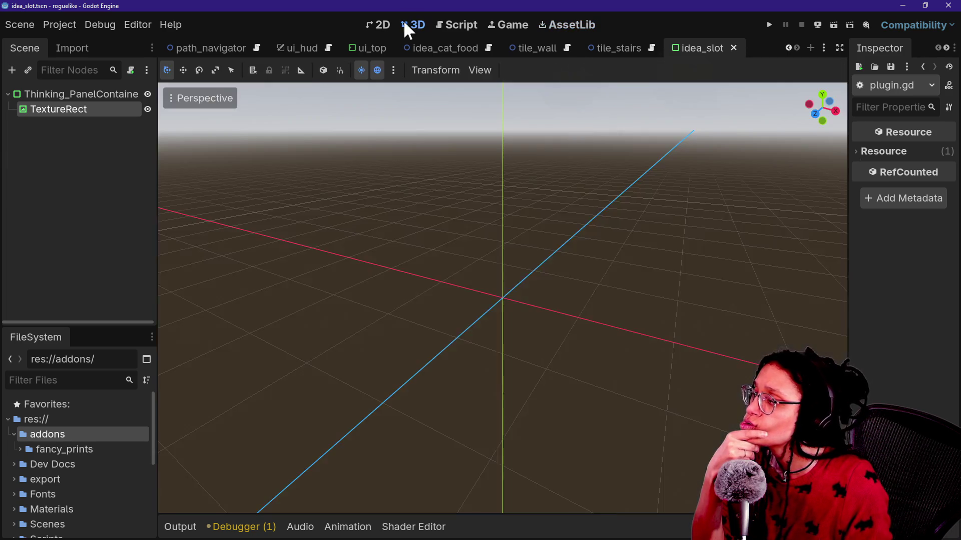
{"action": "key", "text": "ctrl+F1"}
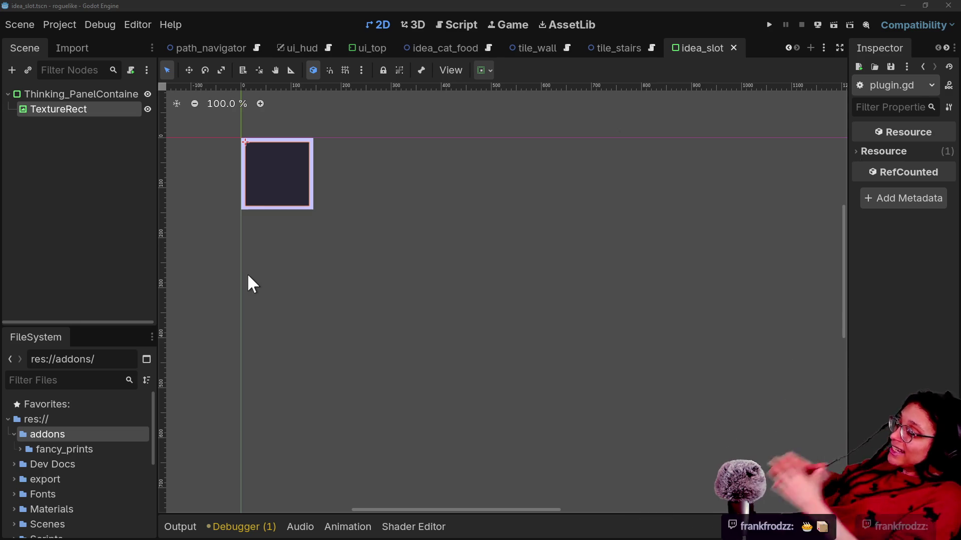
{"action": "key", "text": "alt+Tab"}
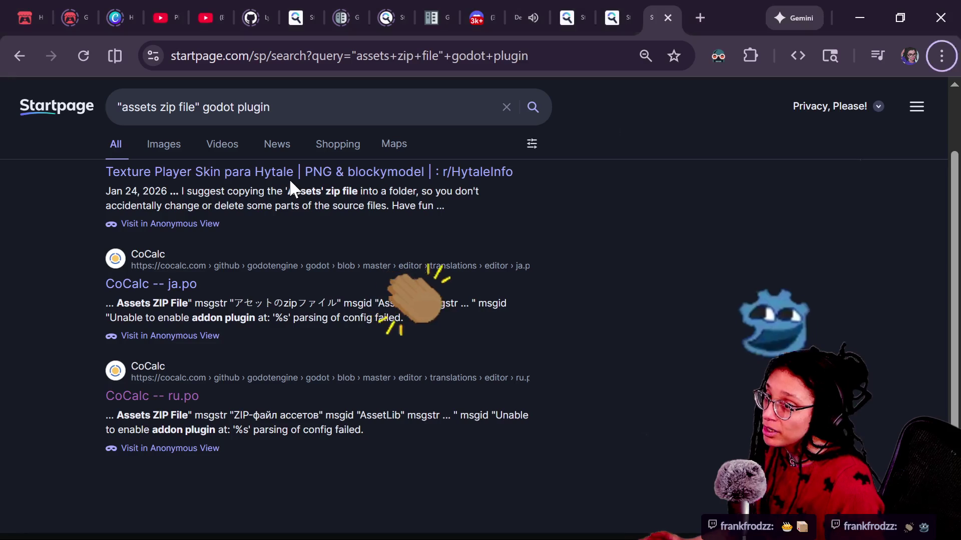
Open a new browser tab and go to gemini.google.com from the 'gemi' suggestion
{"action": "left_click", "coordinate": [700, 17]}
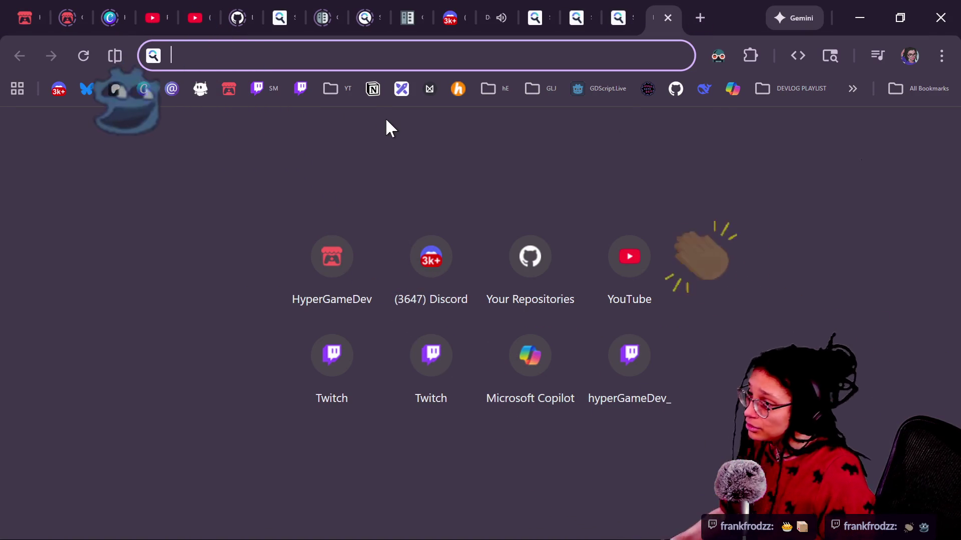
{"action": "type", "text": "gemini.google.com"}
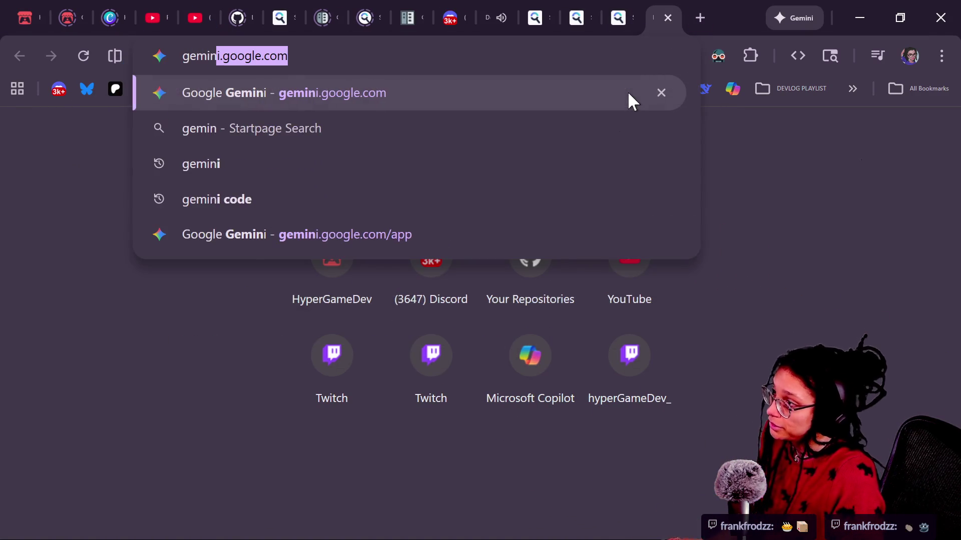
{"action": "key", "text": "Return"}
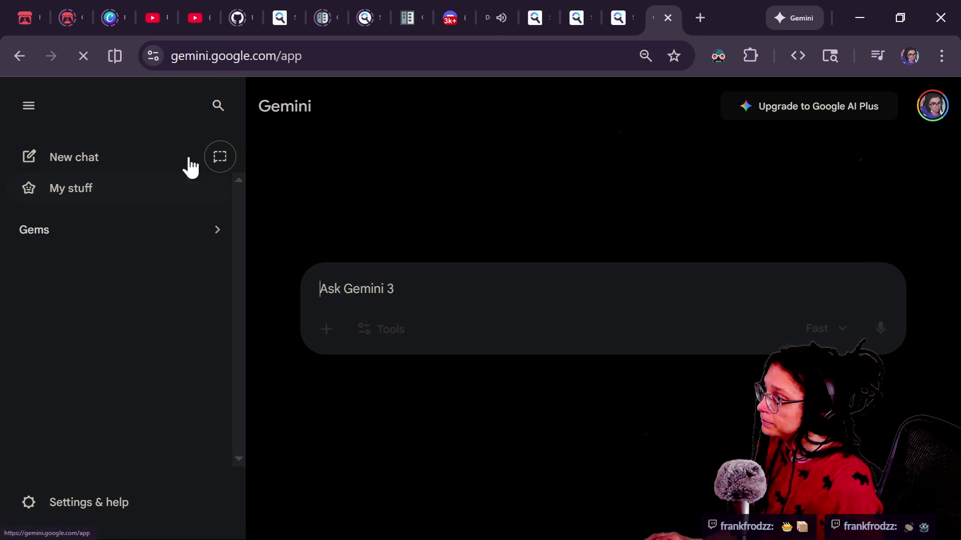
Start a temporary chat and describe how adding a .gdignore broke the project before reverting to GitHub
{"action": "left_click", "coordinate": [217, 157]}
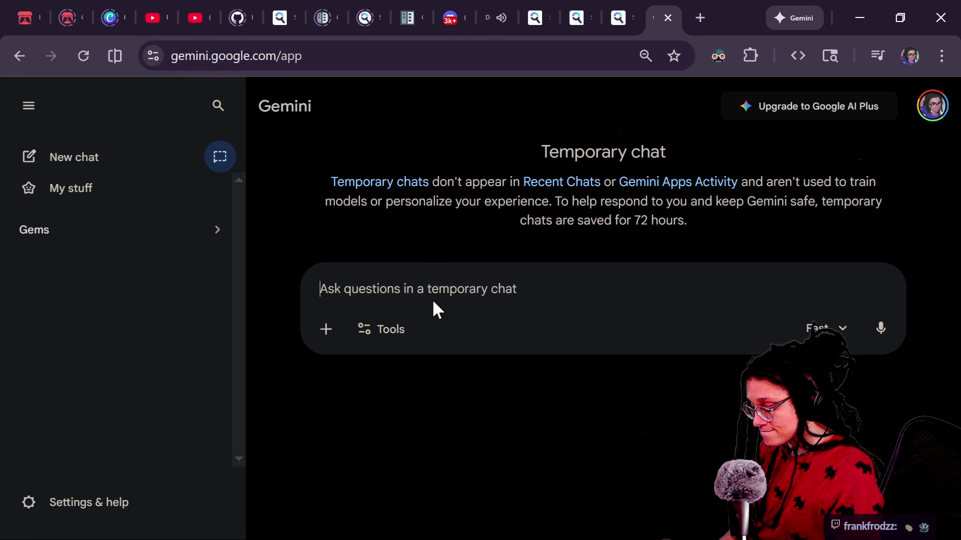
{"action": "type", "text": "I added a gdignore file into m"}
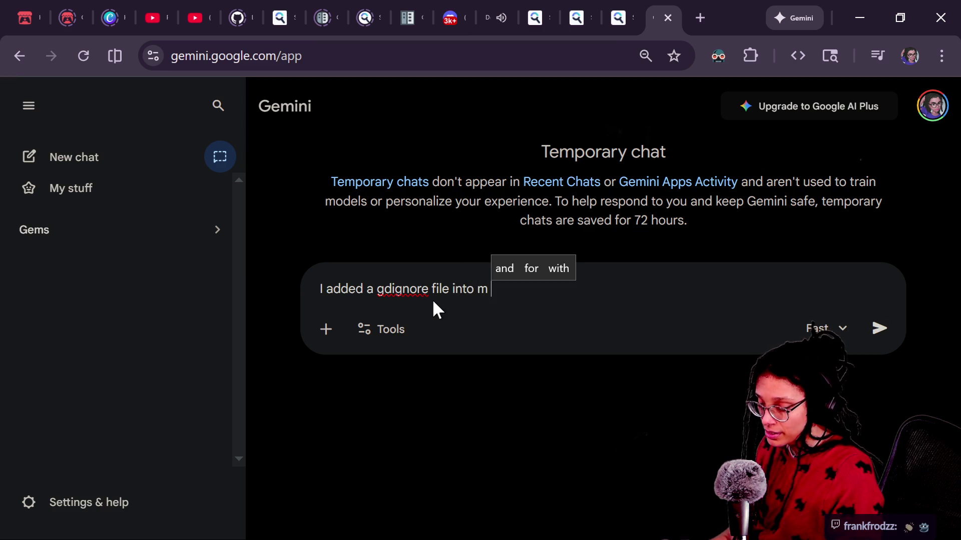
{"action": "key", "text": "BackSpace"}
{"action": "type", "text": "a "}
{"action": "type", "text": "folder of my project. then"}
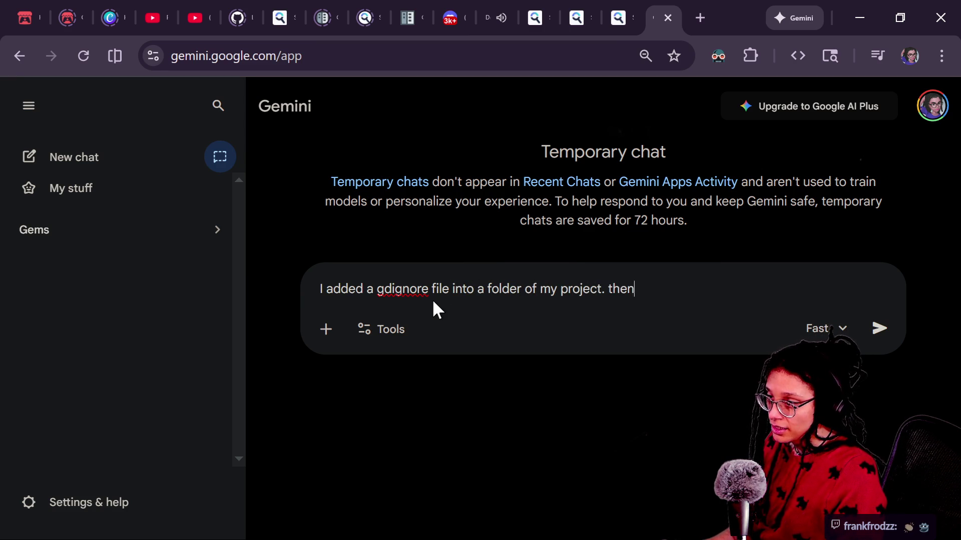
{"action": "key", "text": "BackSpace"}
{"action": "key", "text": "BackSpace"}
{"action": "key", "text": "BackSpace"}
{"action": "key", "text": "BackSpace"}
{"action": "type", "text": "it cause"}
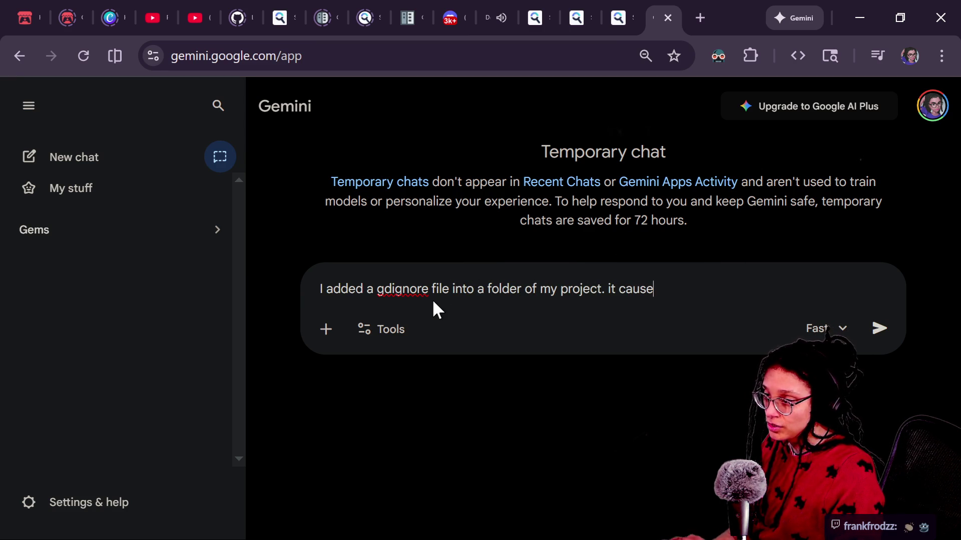
{"action": "type", "text": "d chaos and eve"}
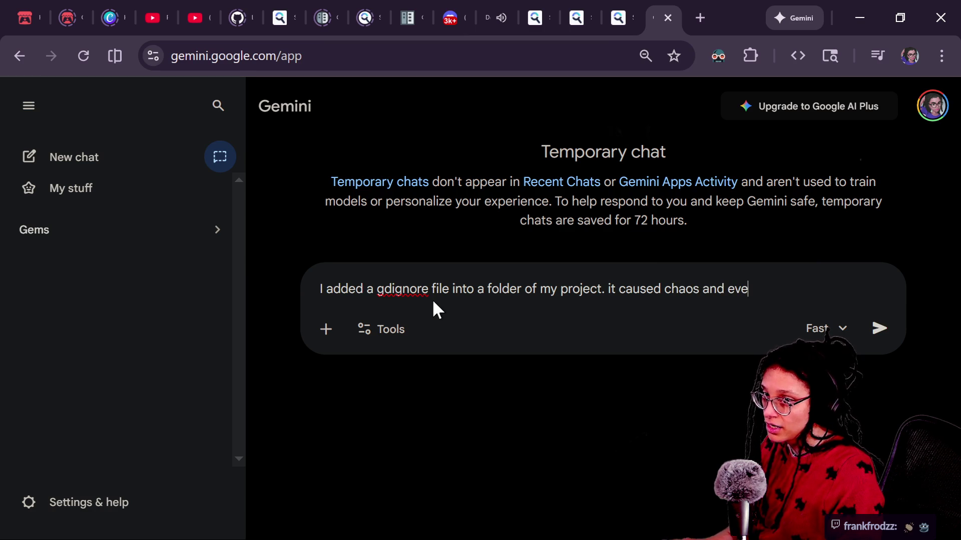
{"action": "key", "text": "BackSpace"}
{"action": "key", "text": "BackSpace"}
{"action": "key", "text": "BackSpace"}
{"action": "type", "text": "ythi"}
{"action": "type", "text": "roke"}
{"action": "key", "text": "BackSpace"}
{"action": "key", "text": "BackSpace"}
{"action": "type", "text": "ke so"}
{"action": "type", "text": "so now"}
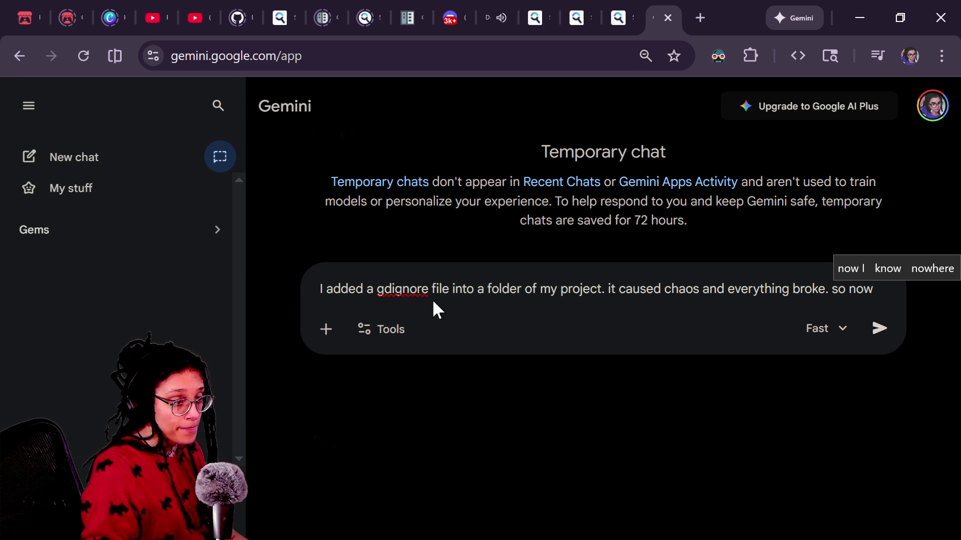
{"action": "type", "text": ", i"}
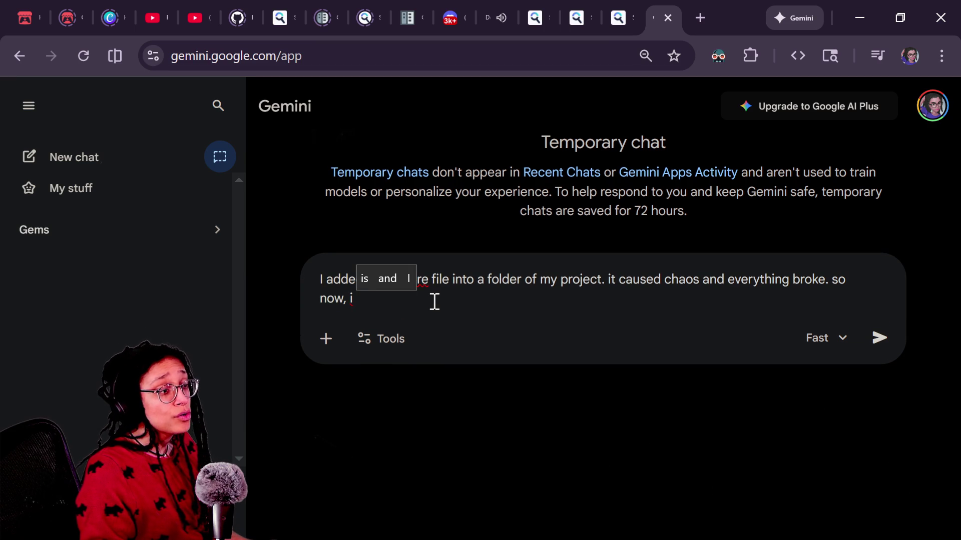
{"action": "type", "text": "re"}
{"action": "key", "text": "BackSpace"}
{"action": "key", "text": "BackSpace"}
{"action": "key", "text": "BackSpace"}
{"action": "type", "text": "then i r"}
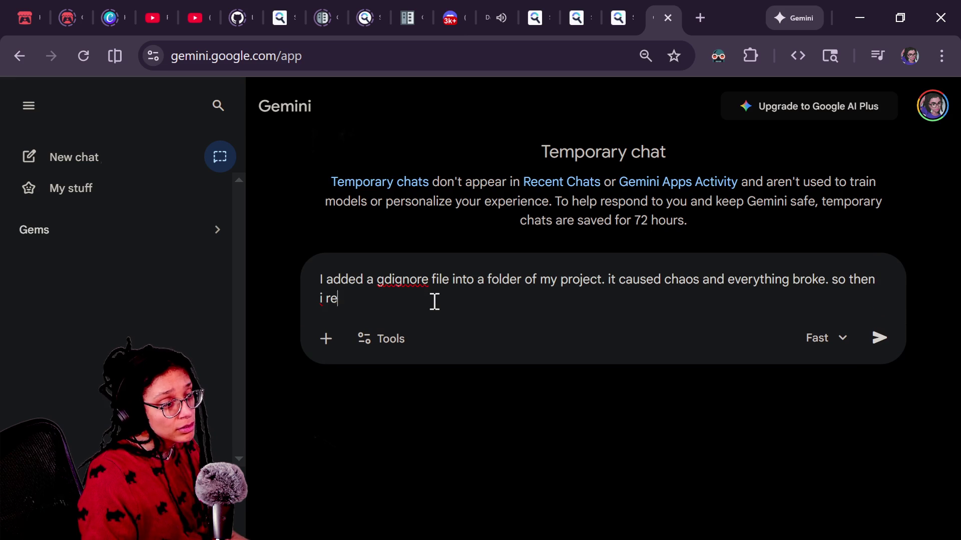
{"action": "type", "text": "emoved it and "}
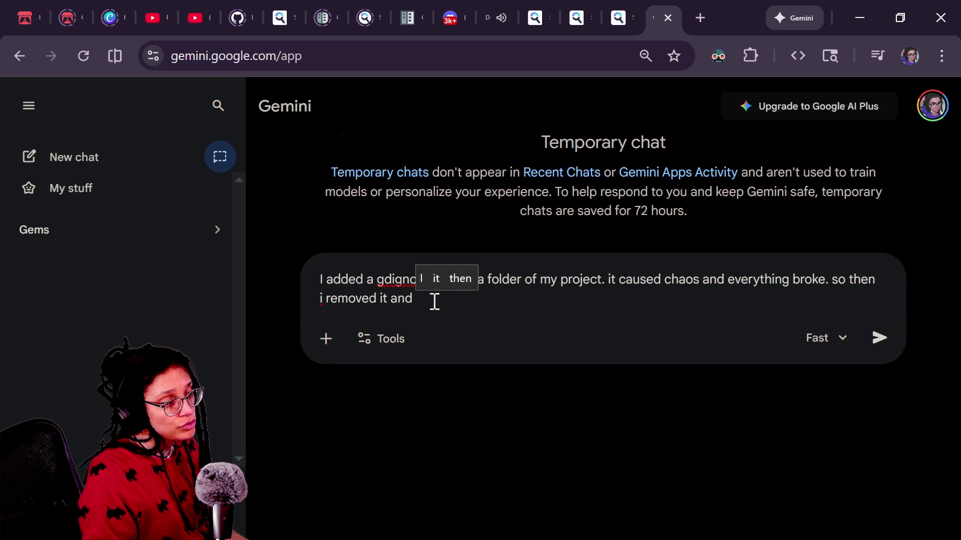
{"action": "type", "text": "rolled back to the previous github versi"}
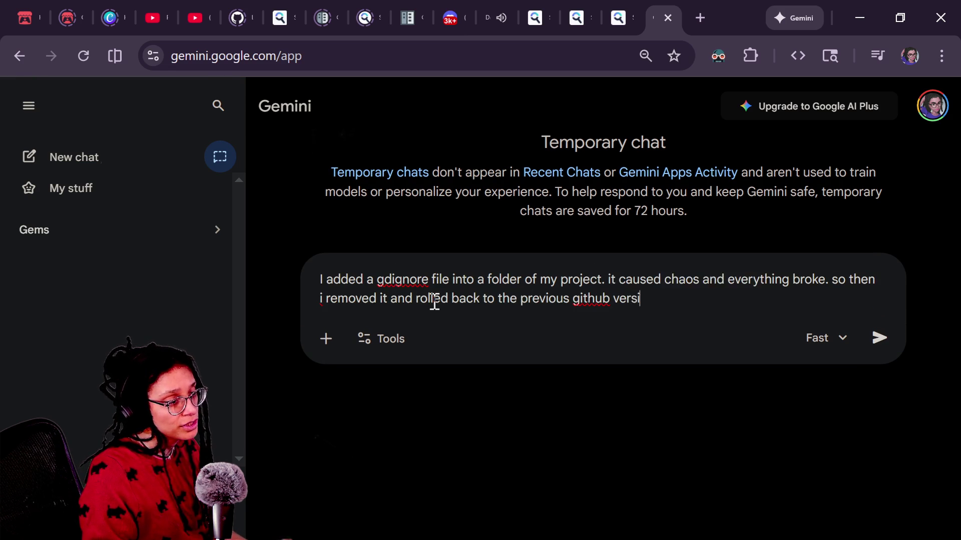
{"action": "type", "text": "and "}
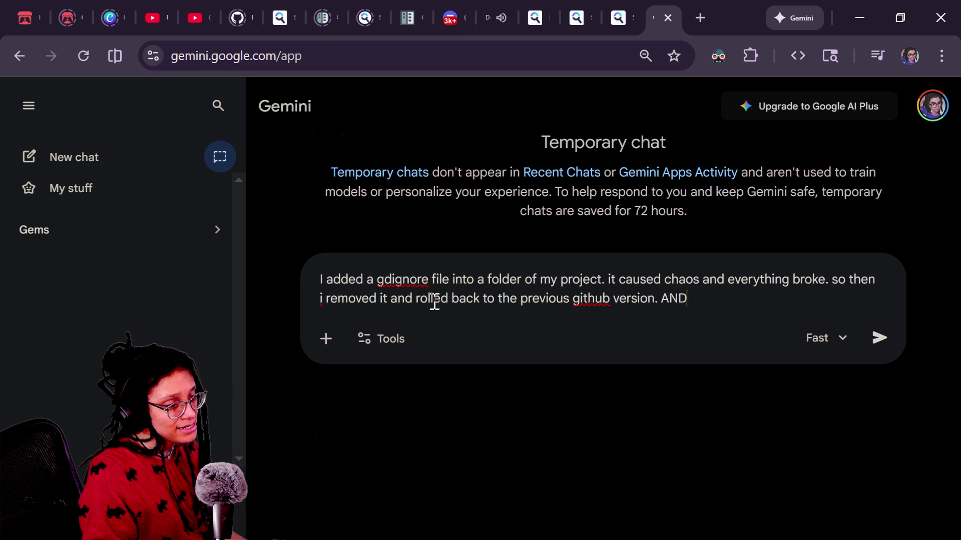
{"action": "type", "text": " YET the pr"}
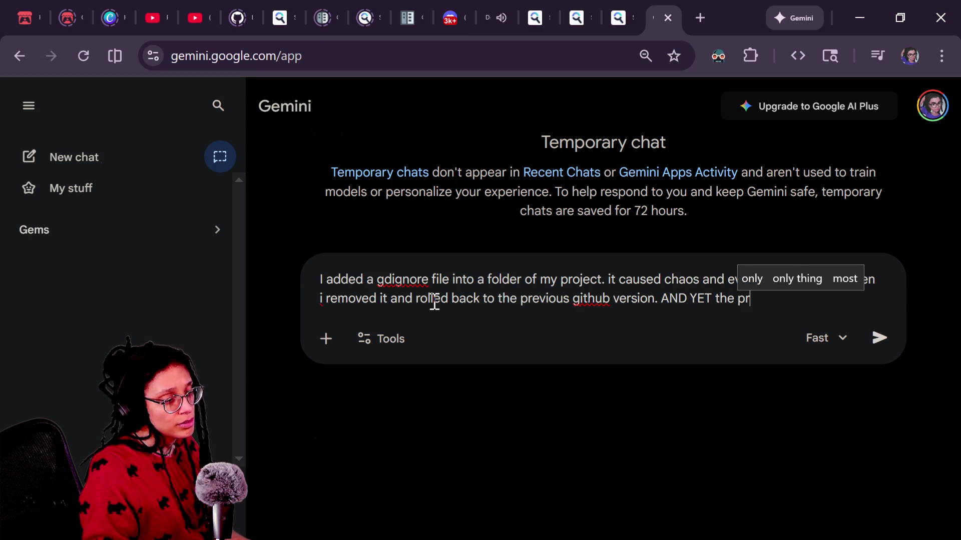
{"action": "type", "text": "oject cont"}
{"action": "type", "text": "inues"}
{"action": "type", "text": "t see any of"}
{"action": "type", "text": "the u"}
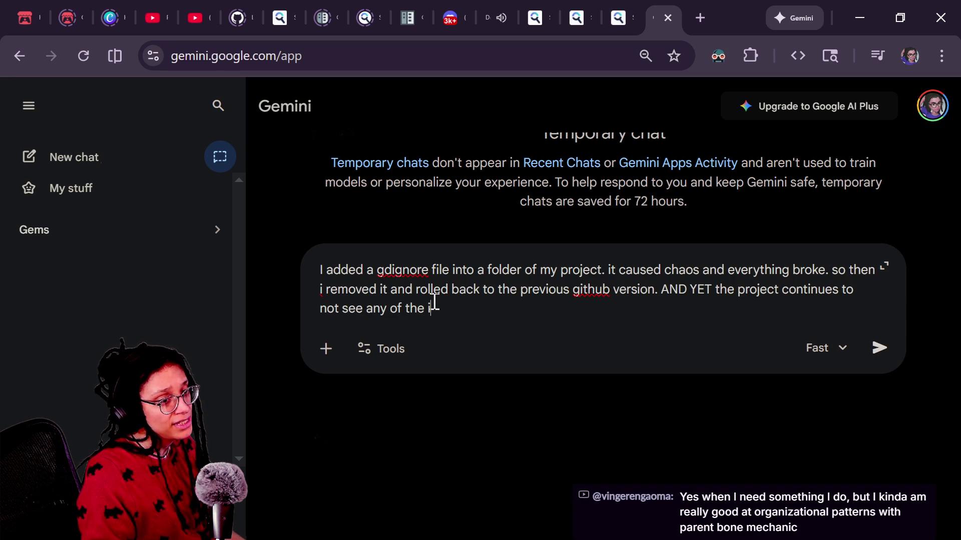
{"action": "type", "text": "ids th"}
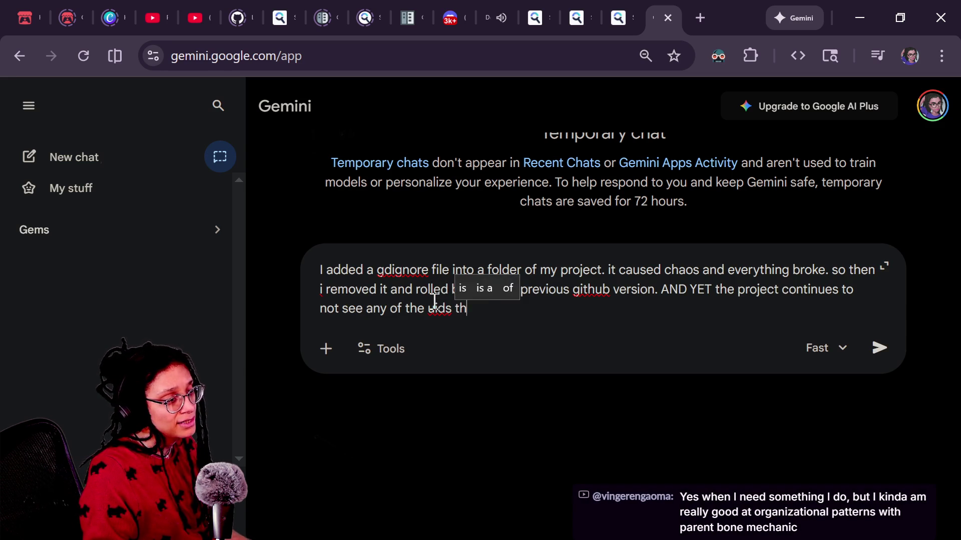
{"action": "type", "text": "at used to be htere. a"}
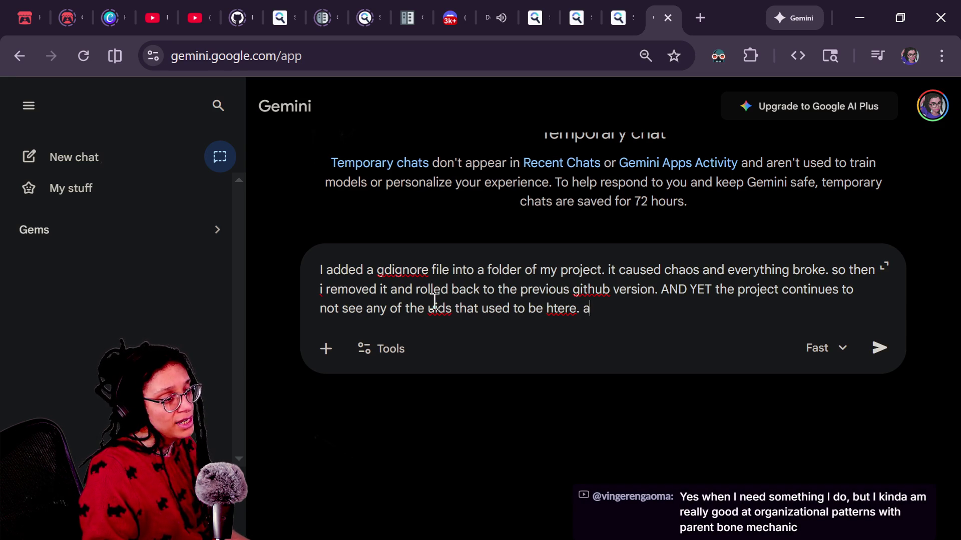
{"action": "key", "text": "BackSpace"}
{"action": "key", "text": "BackSpace"}
{"action": "key", "text": "BackSpace"}
{"action": "key", "text": "BackSpace"}
{"action": "key", "text": "BackSpace"}
{"action": "key", "text": "BackSpace"}
{"action": "key", "text": "BackSpace"}
{"action": "key", "text": "BackSpace"}
{"action": "type", "text": "there."}
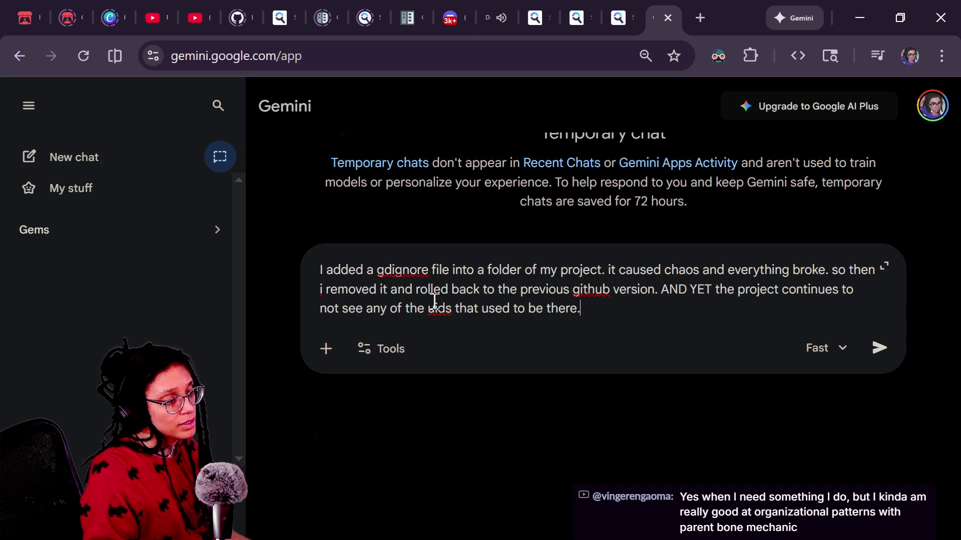
{"action": "type", "text": "s"}
Explain the bundled project reading the parent's res://, ask succinctly how to restore UIDs, and send
{"action": "key", "text": "BackSpace"}
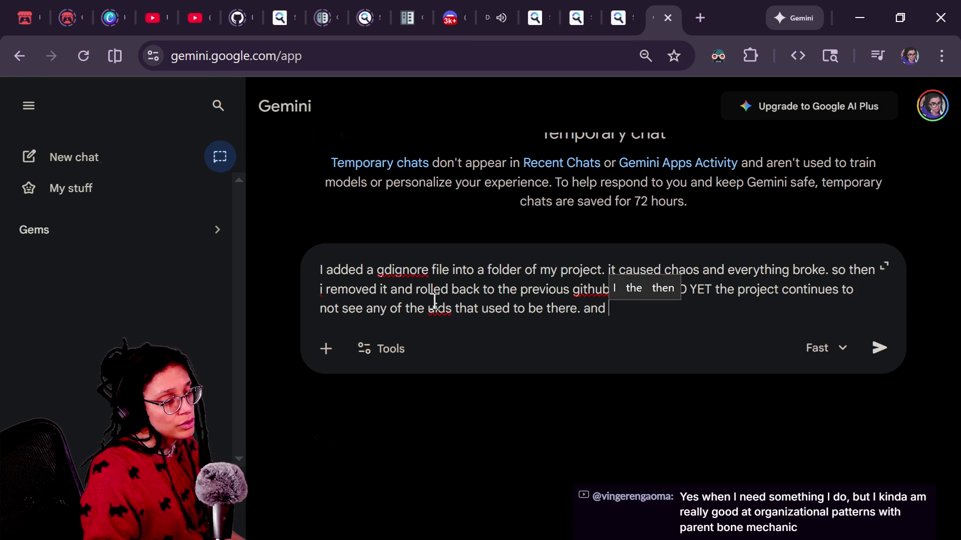
{"action": "type", "text": "res://"}
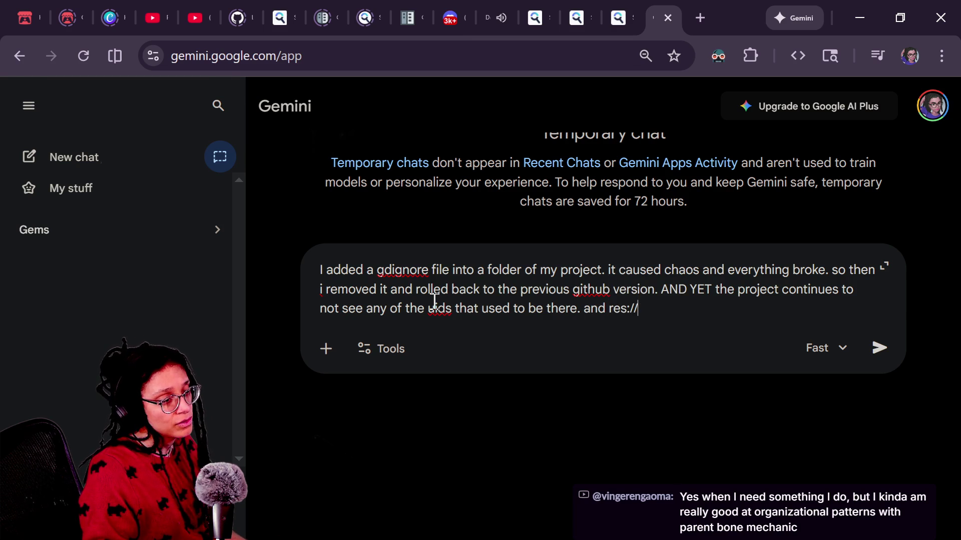
{"action": "key", "text": "BackSpace"}
{"action": "key", "text": "BackSpace"}
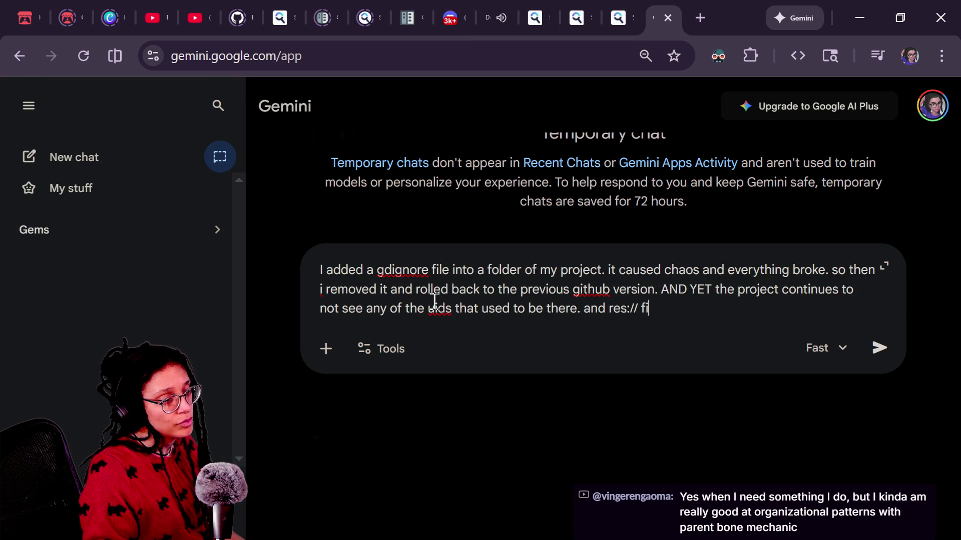
{"action": "type", "text": "iles from a noth"}
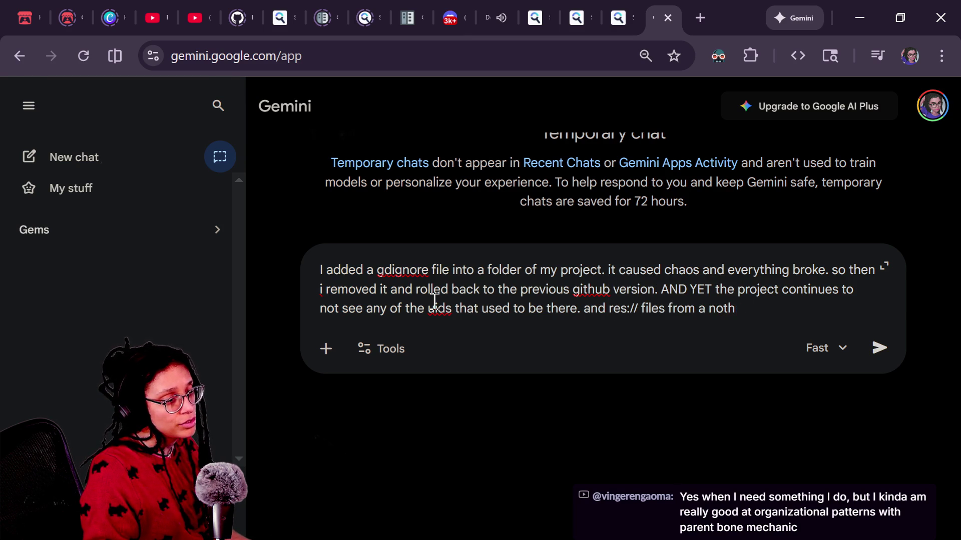
{"action": "type", "text": "er noth"}
{"action": "type", "text": "ject and"}
{"action": "key", "text": "BackSpace"}
{"action": "key", "text": "BackSpace"}
{"action": "type", "text": "re"}
{"action": "type", "text": "(that's bundled into m"}
{"action": "type", "text": "y"}
{"action": "key", "text": "BackSpace"}
{"action": "key", "text": "BackSpace"}
{"action": "type", "text": "a parent"}
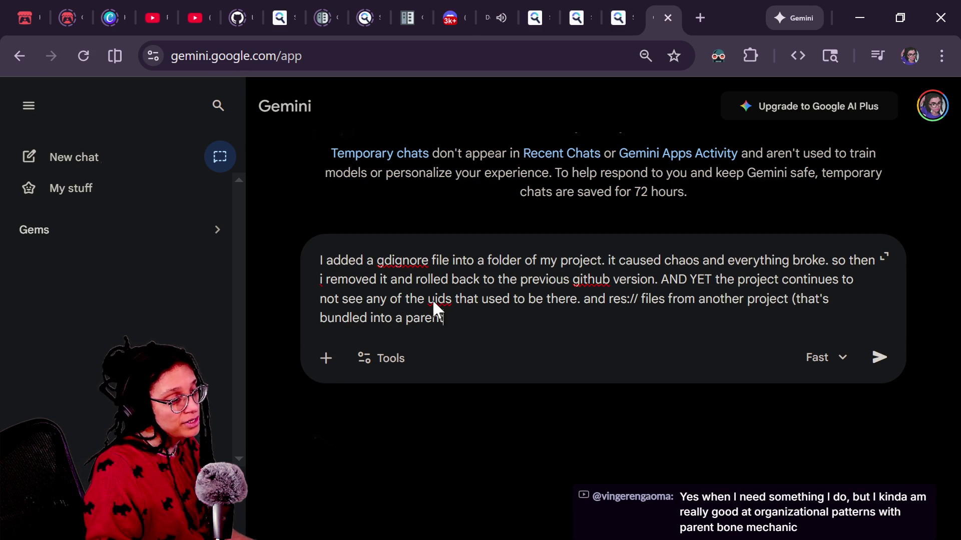
{"action": "type", "text": " project, wherein i"}
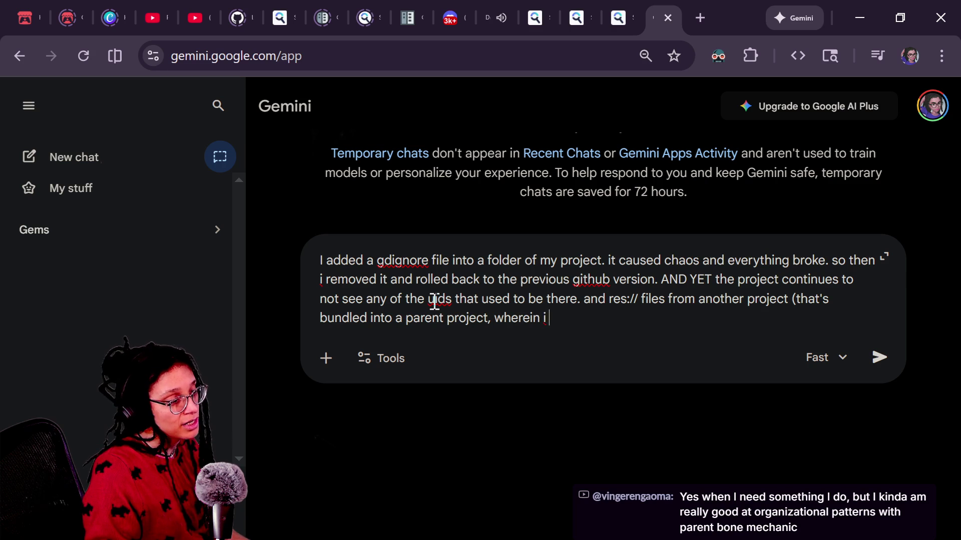
{"action": "type", "text": "e "}
{"action": "type", "text": "gdignore"}
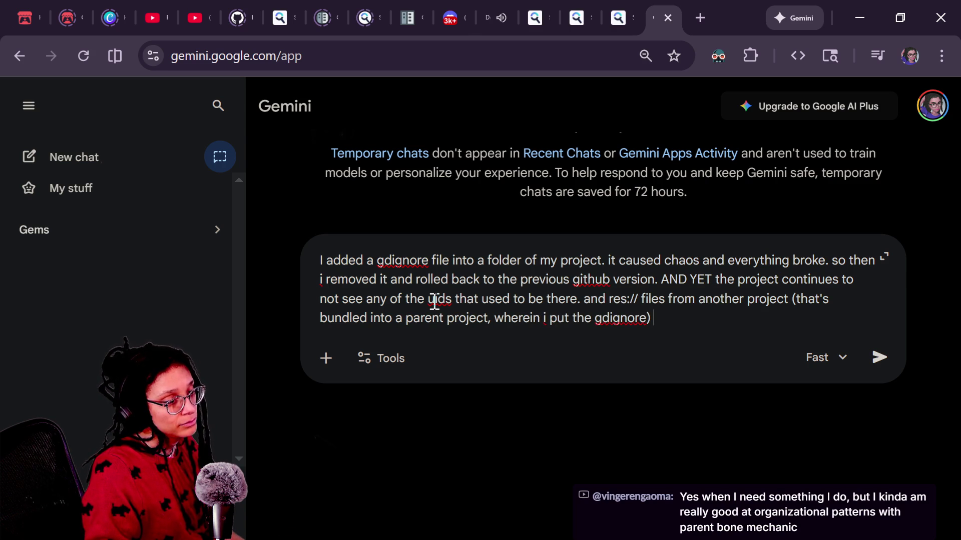
{"action": "type", "text": " are tryin"}
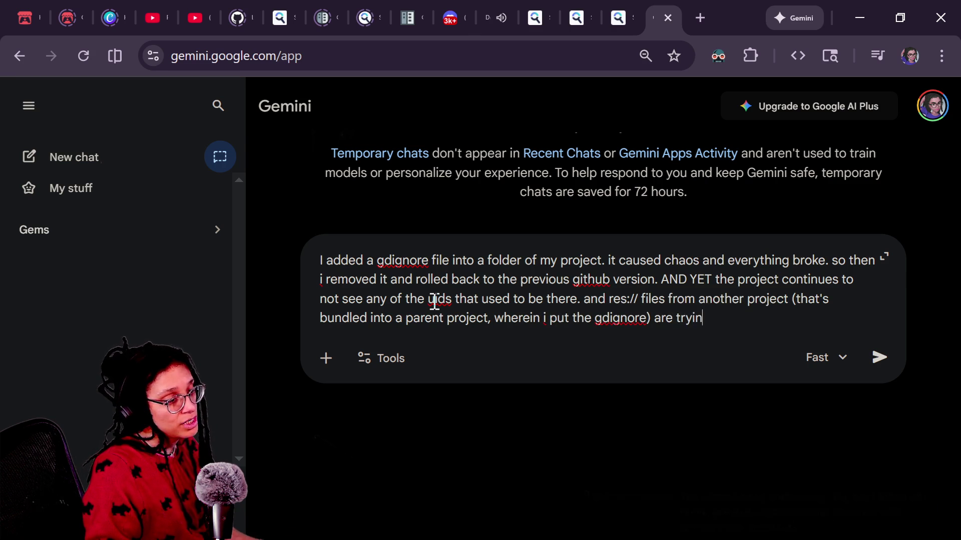
{"action": "type", "text": "g to read "}
{"action": "type", "text": "from the "}
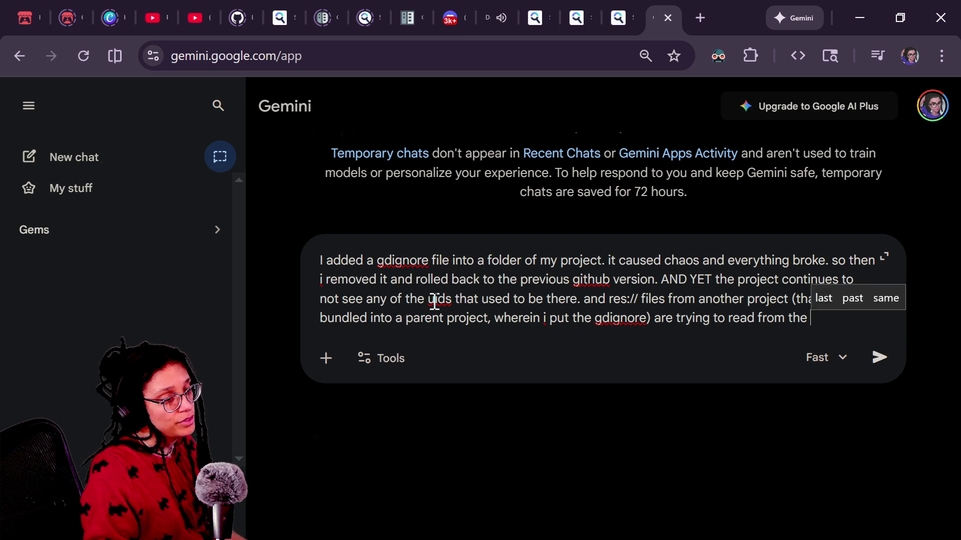
{"action": "type", "text": "parenoject's re"}
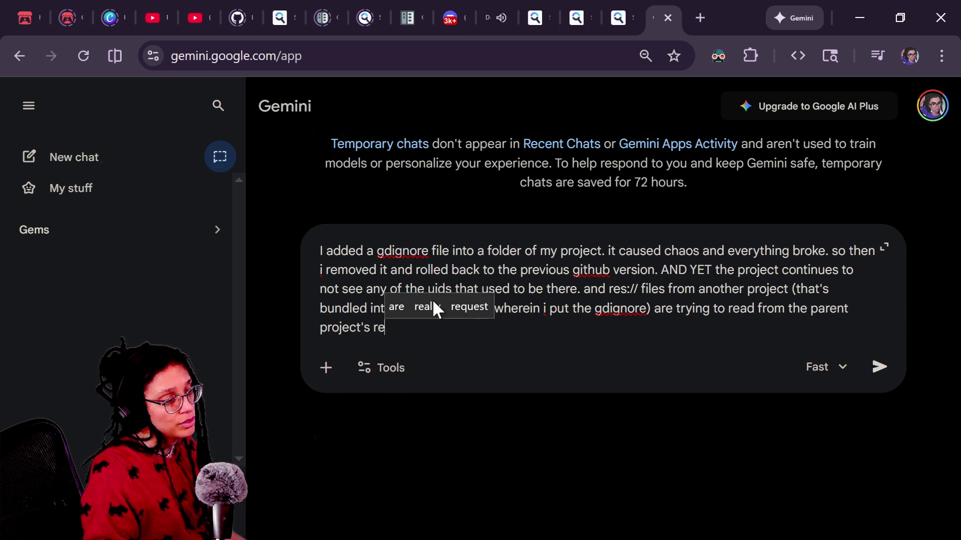
{"action": "type", "text": "s:// instead of "}
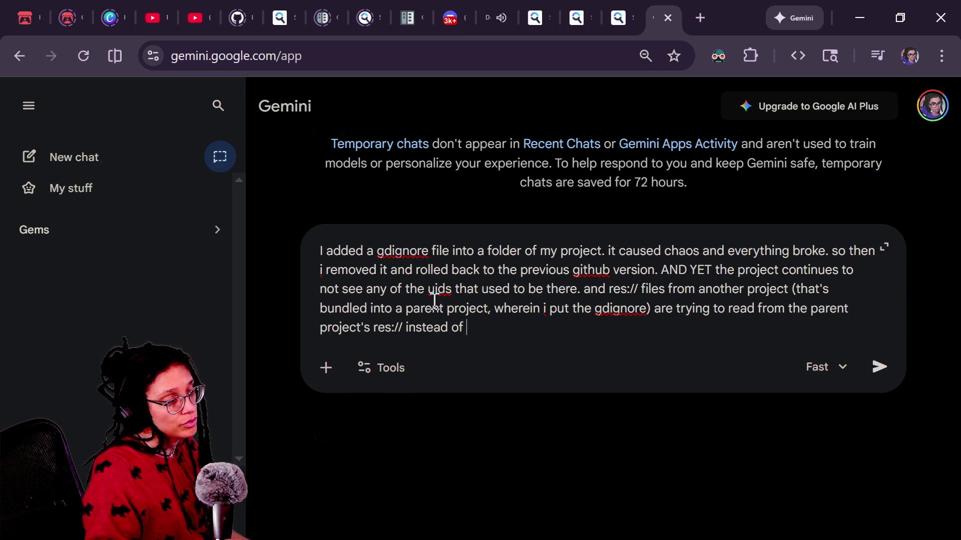
{"action": "type", "text": "tiwn"}
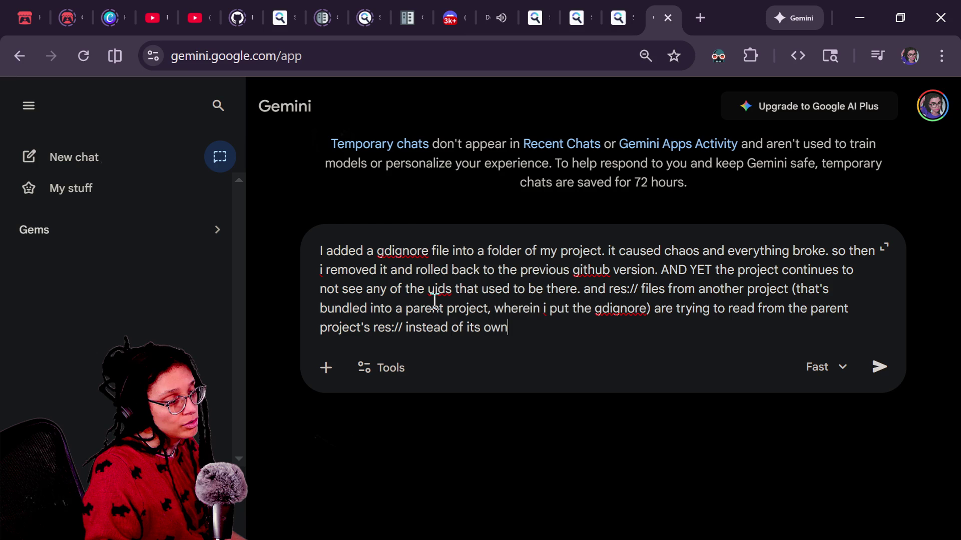
{"action": "type", "text": "res:/"}
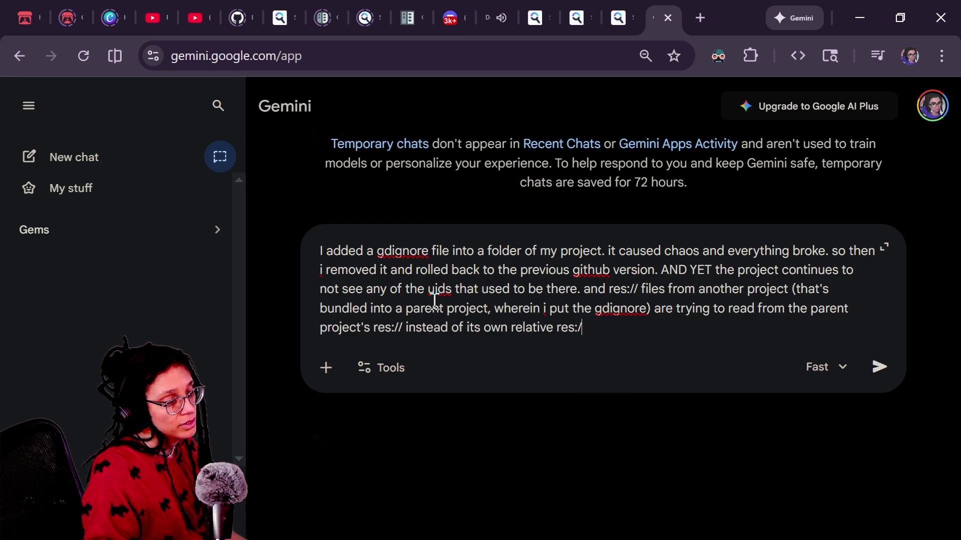
{"action": "type", "text": "/ which it did be"}
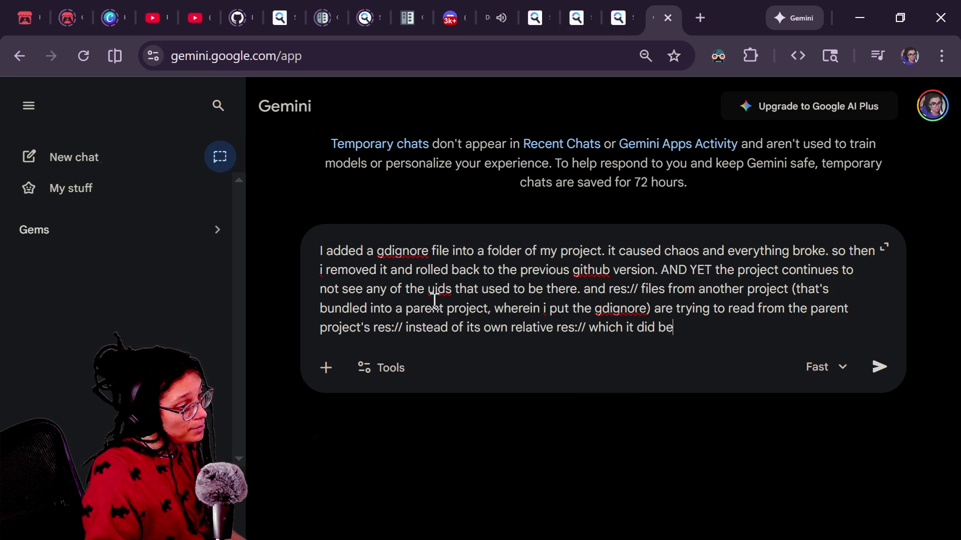
{"action": "type", "text": "fore until i did the "}
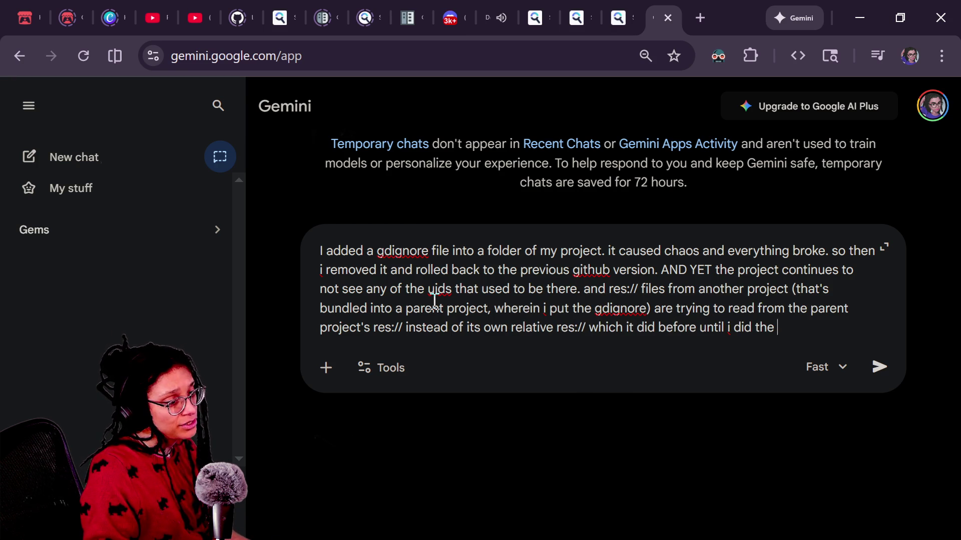
{"action": "type", "text": "gdignore."}
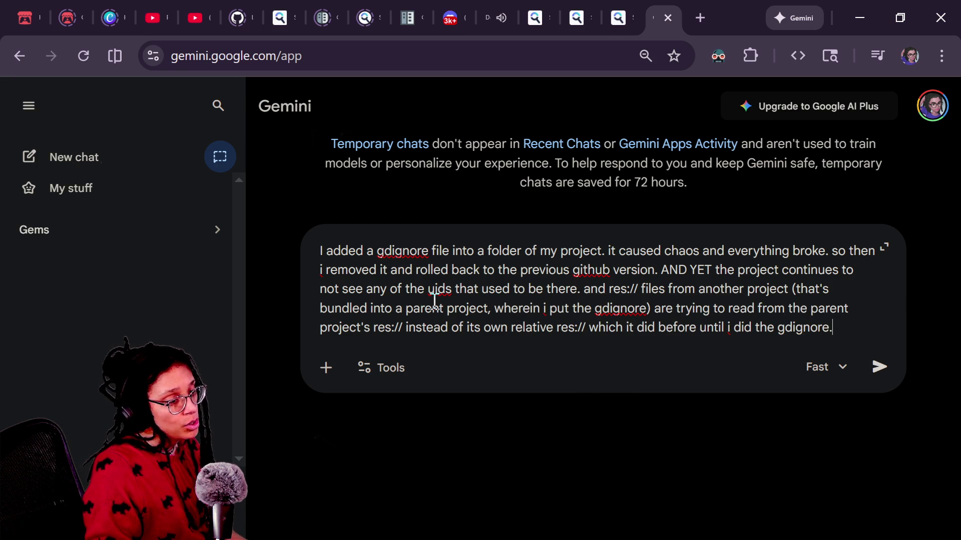
{"action": "type", "text": " I can't understan"}
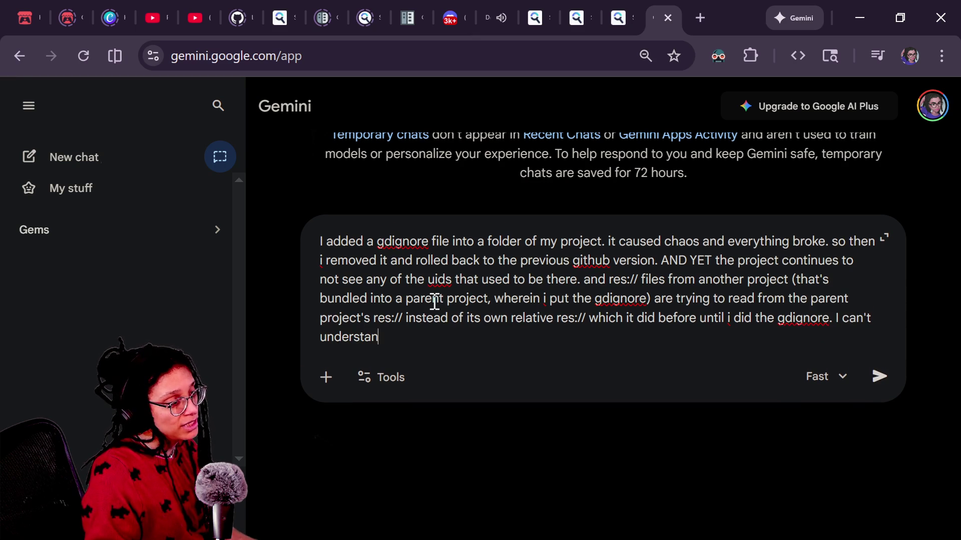
{"action": "type", "text": "d how appens "}
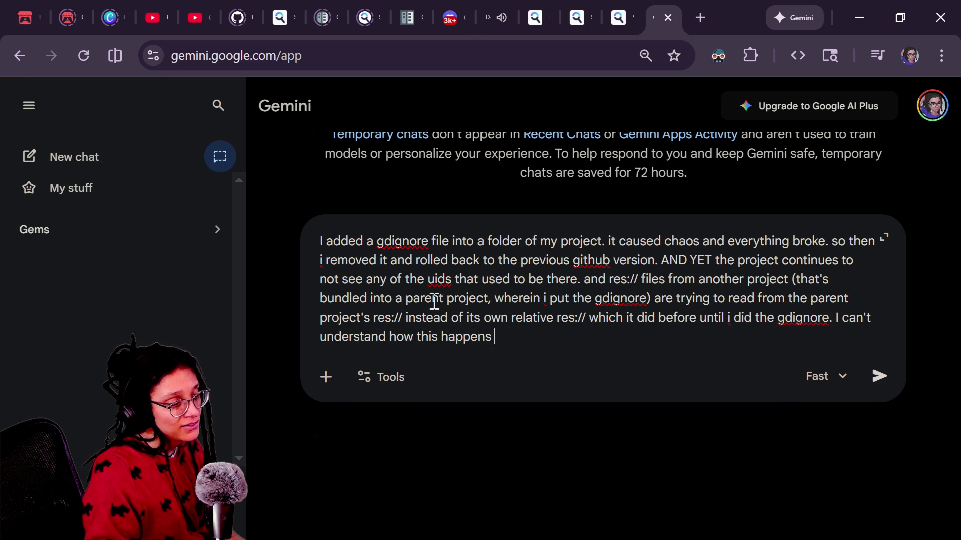
{"action": "type", "text": "since i used version control. so i"}
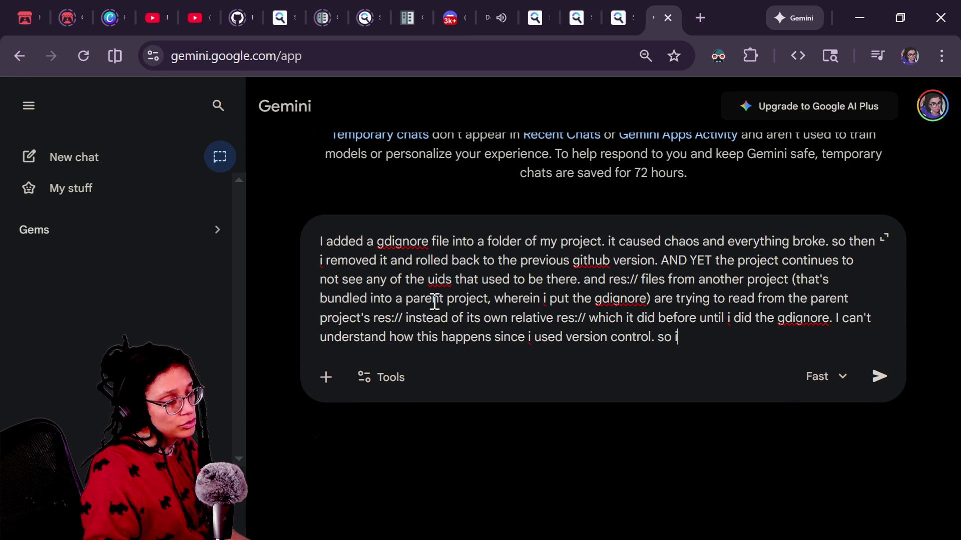
{"action": "type", "text": " he uuid "}
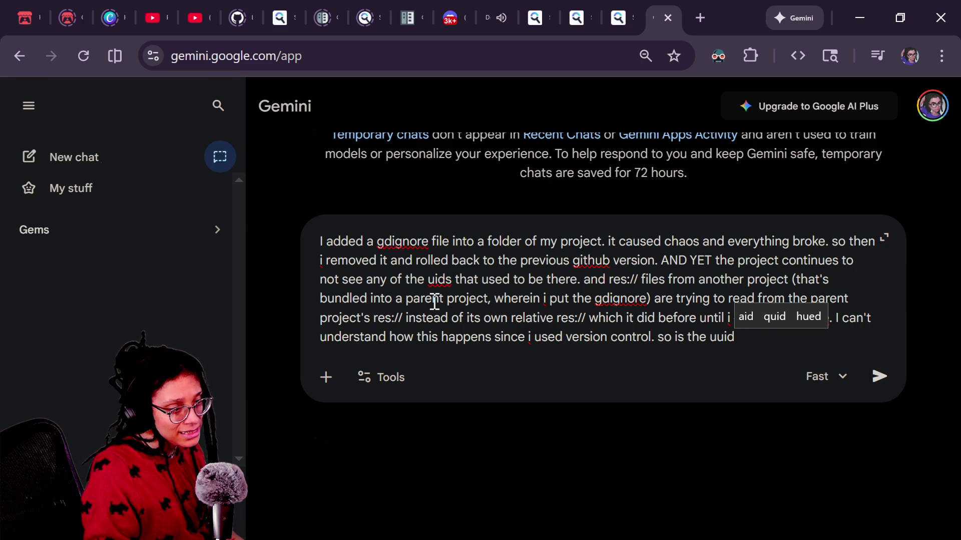
{"action": "type", "text": "somehow stor"}
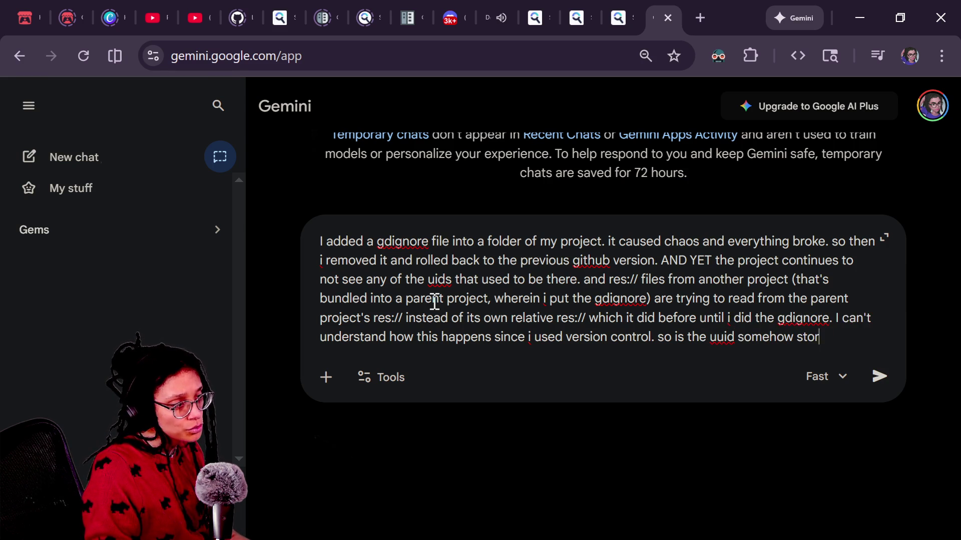
{"action": "type", "text": "ed outside of ve"}
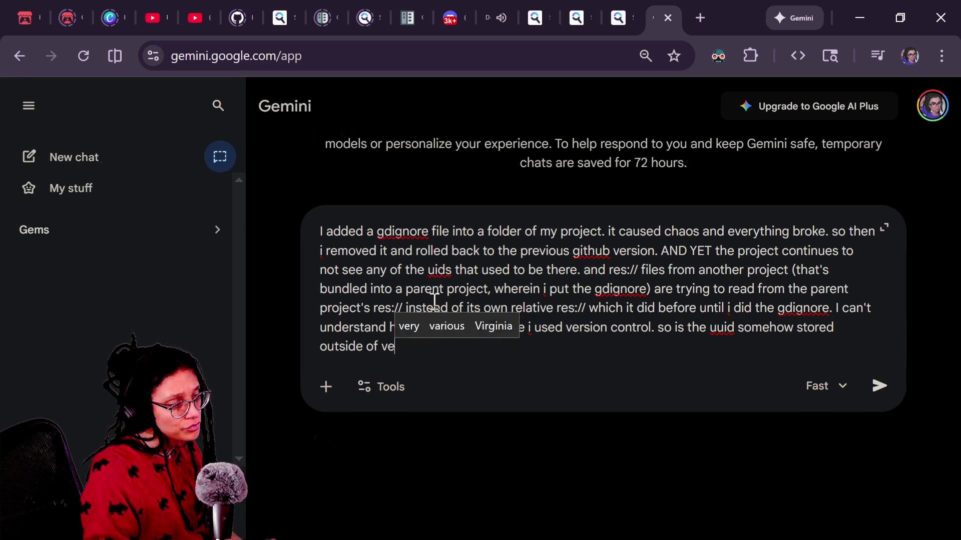
{"action": "type", "text": "rsion vont"}
{"action": "key", "text": "BackSpace"}
{"action": "key", "text": "BackSpace"}
{"action": "key", "text": "BackSpace"}
{"action": "key", "text": "BackSpace"}
{"action": "type", "text": "rol? how di"}
{"action": "key", "text": "BackSpace"}
{"action": "type", "text": "o i actually restore it? SAVE ME PLS dont talk a lot "}
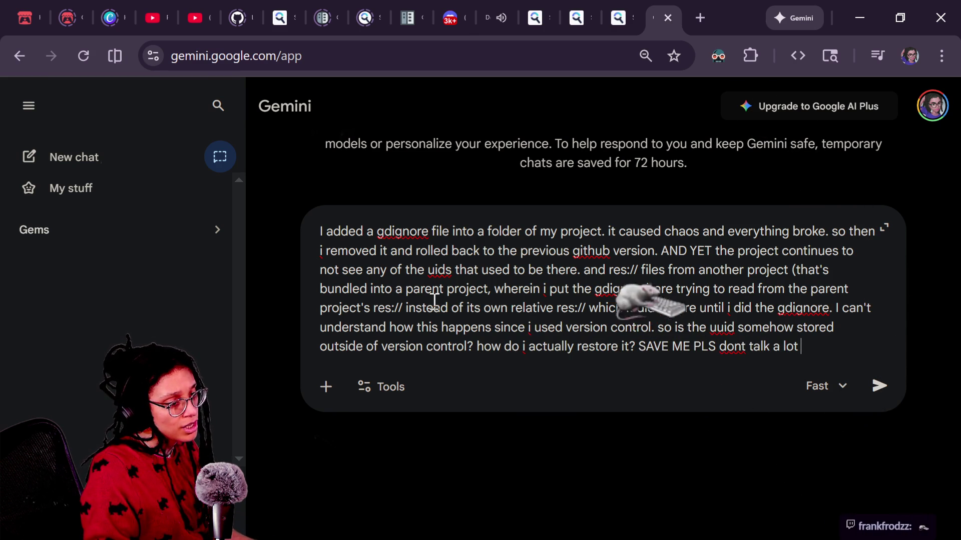
{"action": "type", "text": "though just be a"}
{"action": "key", "text": "BackSpace"}
{"action": "type", "text": "succinct i swear to god"}
{"action": "key", "text": "Return"}
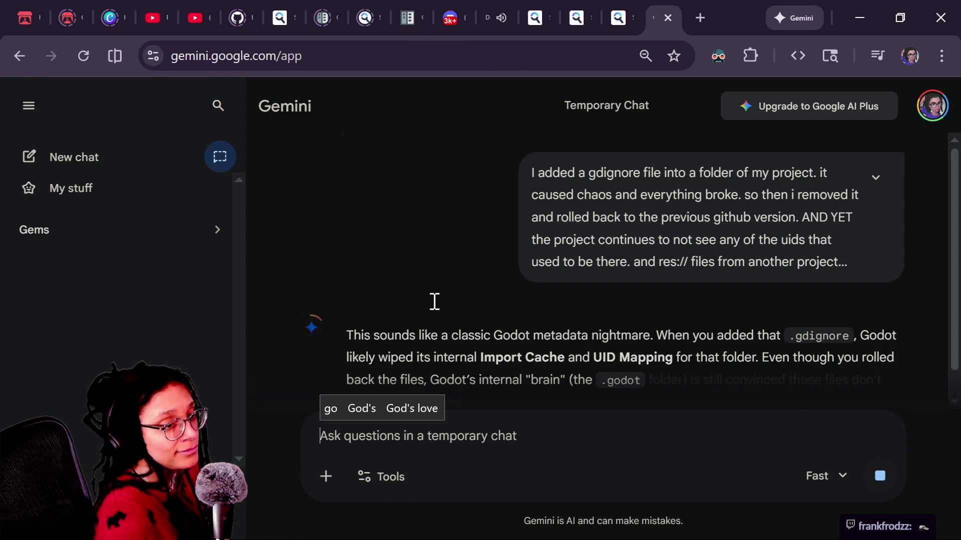
Read the reply's opening paragraph, highlighting the phrases about the .godot folder
{"action": "scroll", "coordinate": [413, 260], "scroll_direction": "down", "scroll_amount": 2}
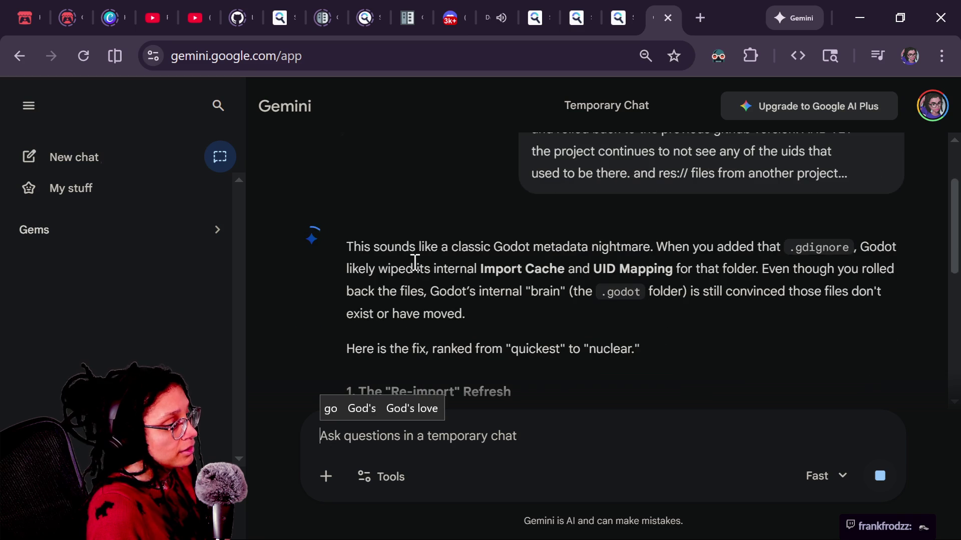
{"action": "scroll", "coordinate": [434, 290], "scroll_direction": "down", "scroll_amount": 2}
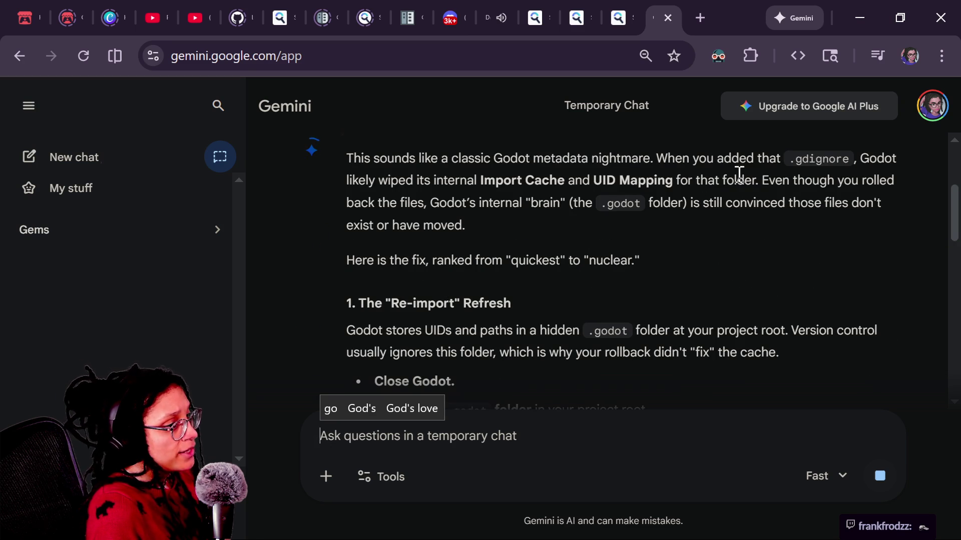
{"action": "left_click_drag", "start_coordinate": [346, 158], "coordinate": [773, 181]}
{"action": "left_click", "coordinate": [621, 180]}
{"action": "left_click", "coordinate": [682, 176]}
{"action": "left_click", "coordinate": [773, 181]}
{"action": "mouse_move", "coordinate": [394, 200]}
{"action": "left_mouse_down"}
{"action": "mouse_move", "coordinate": [578, 180]}
{"action": "mouse_move", "coordinate": [639, 203]}
{"action": "left_mouse_up"}
{"action": "left_click", "coordinate": [612, 200]}
{"action": "left_click_drag", "start_coordinate": [550, 202], "coordinate": [657, 201]}
{"action": "left_click", "coordinate": [676, 200]}
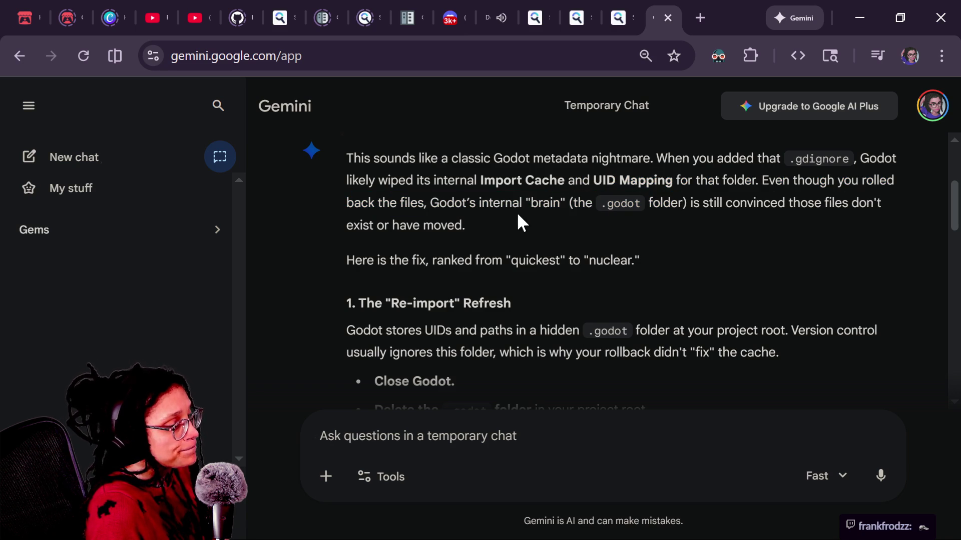
{"action": "left_click_drag", "start_coordinate": [520, 211], "coordinate": [546, 227]}
{"action": "left_click", "coordinate": [546, 227]}
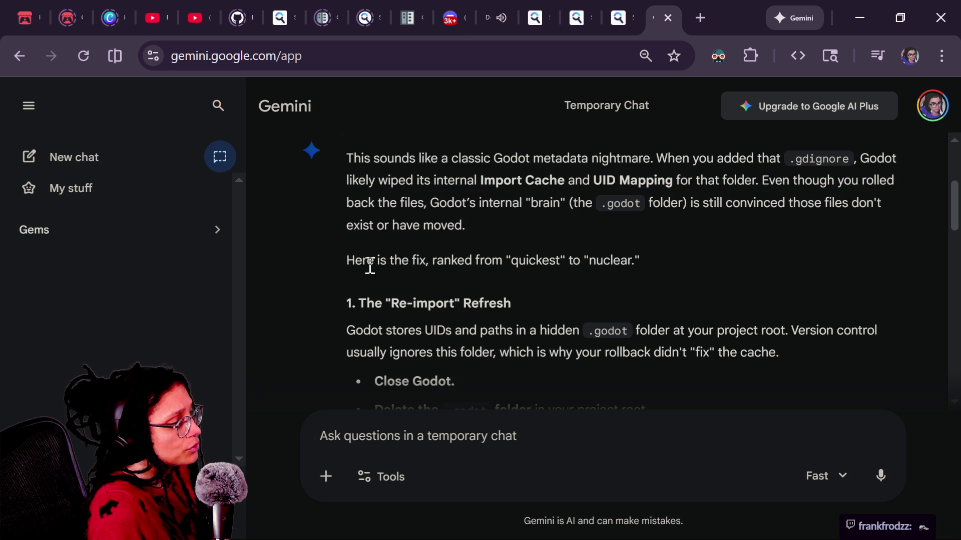
Read on, highlighting where UIDs are stored, the version-control note, and the Close Godot and restart steps
{"action": "scroll", "coordinate": [367, 268], "scroll_direction": "down", "scroll_amount": 2}
{"action": "mouse_move", "coordinate": [345, 171]}
{"action": "left_mouse_down"}
{"action": "mouse_move", "coordinate": [450, 242]}
{"action": "mouse_move", "coordinate": [740, 242]}
{"action": "left_mouse_up"}
{"action": "left_click", "coordinate": [745, 242]}
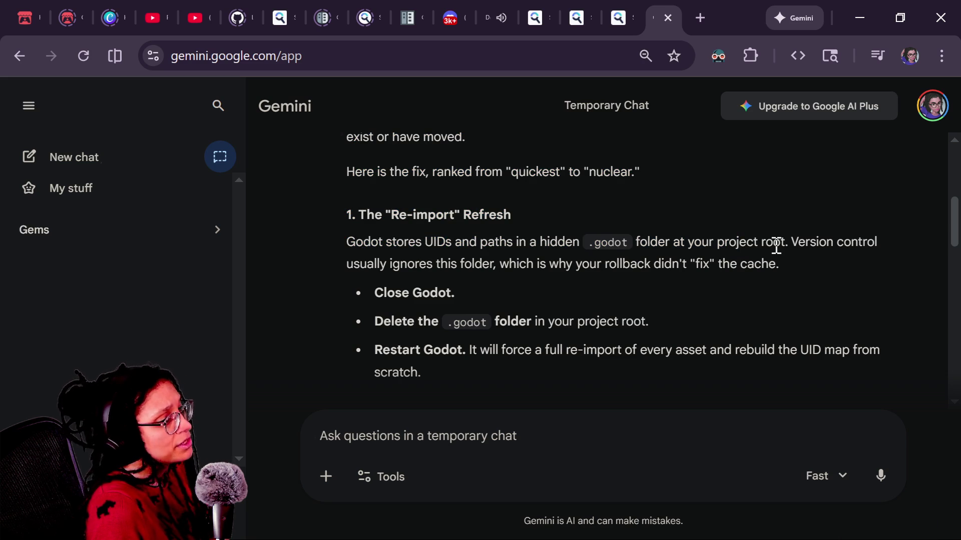
{"action": "left_click_drag", "start_coordinate": [410, 260], "coordinate": [553, 261]}
{"action": "left_click", "coordinate": [552, 263]}
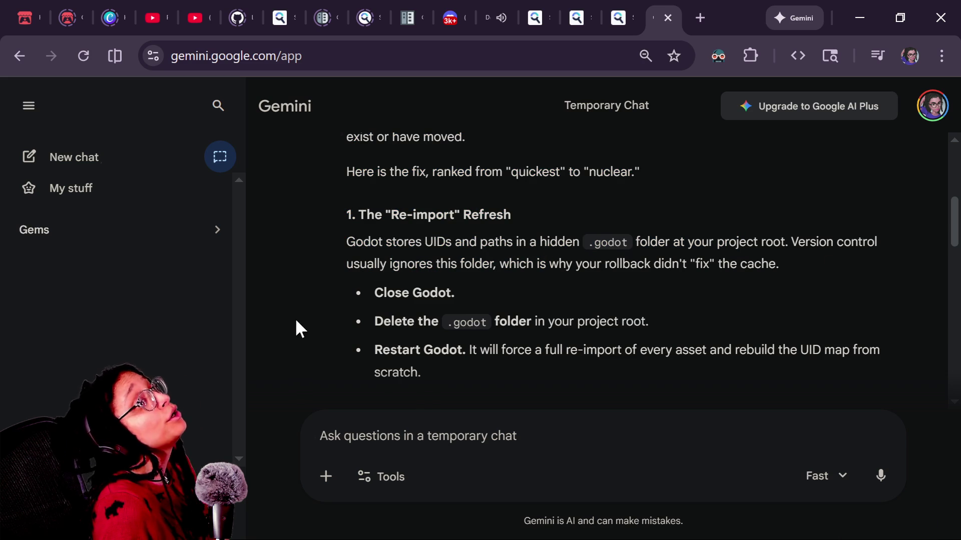
{"action": "scroll", "coordinate": [421, 303], "scroll_direction": "down", "scroll_amount": 2}
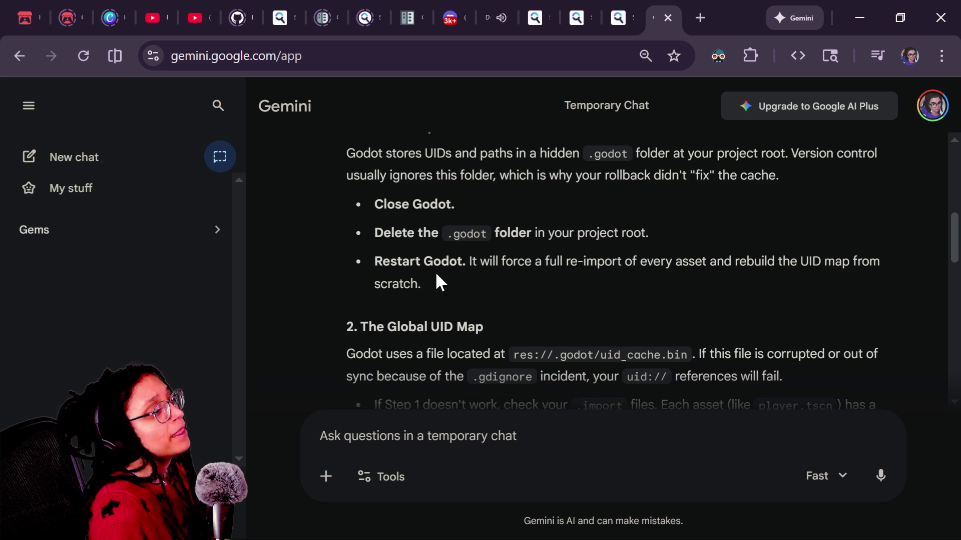
{"action": "triple_click", "coordinate": [620, 194]}
{"action": "left_click", "coordinate": [496, 197]}
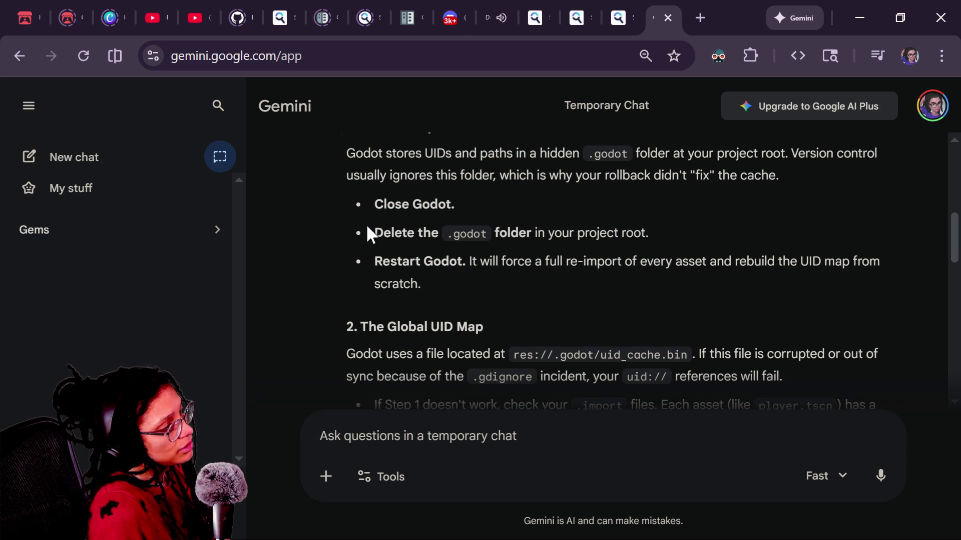
{"action": "left_click_drag", "start_coordinate": [628, 316], "coordinate": [635, 248]}
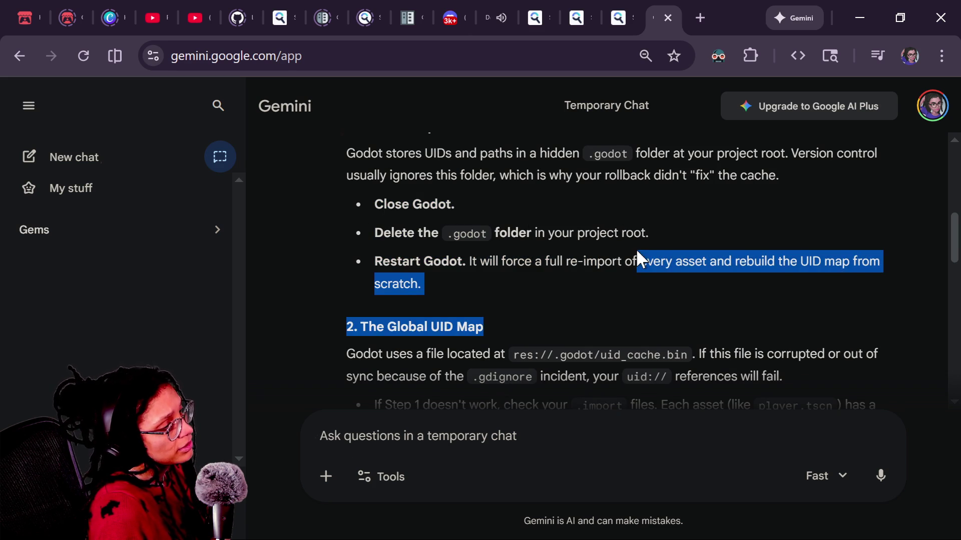